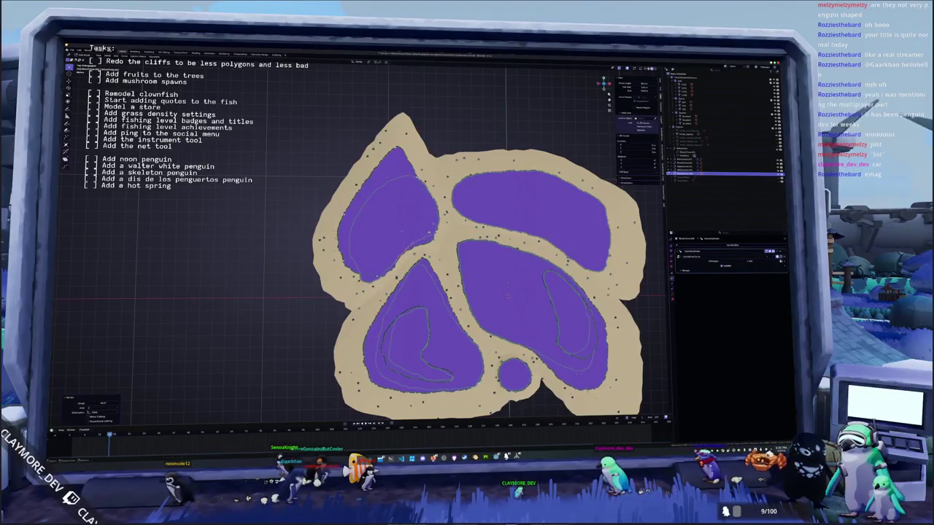
Step: Move the sand's selected top edge vertices down to flatten its outline
{"action": "scroll", "coordinate": [433, 216], "scroll_direction": "up", "scroll_amount": 3}
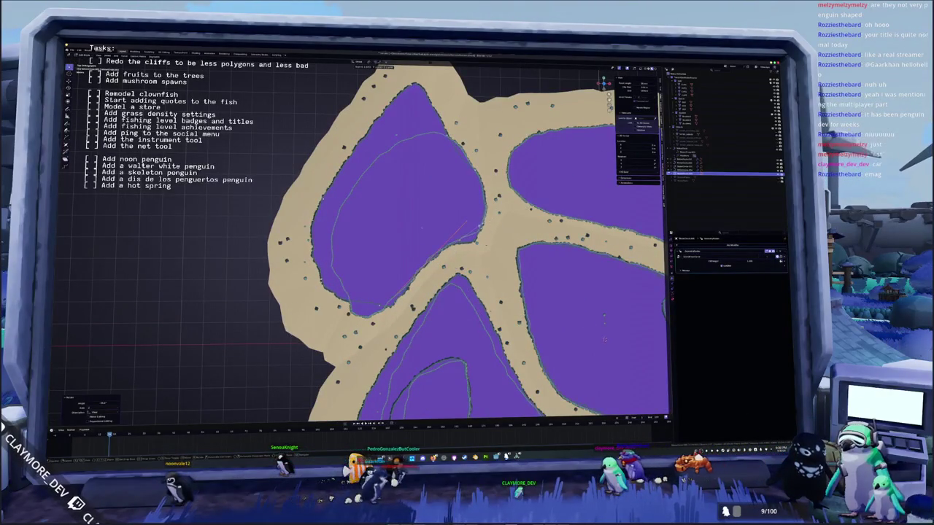
{"action": "key", "text": "shift+r"}
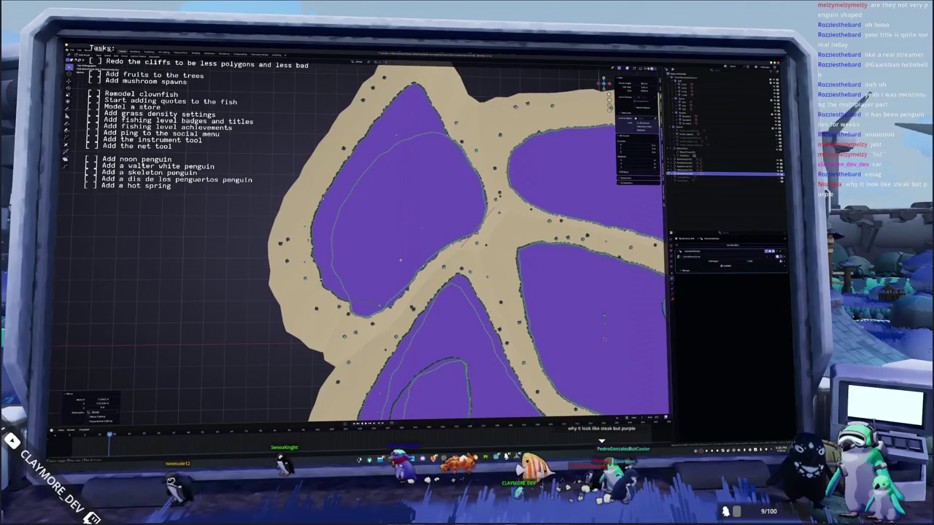
{"action": "middle_click_drag", "start_coordinate": [467, 241], "coordinate": [491, 235]}
{"action": "key", "text": "ctrl+z"}
{"action": "key", "text": "ctrl+shift+z"}
{"action": "middle_click_drag", "start_coordinate": [467, 241], "coordinate": [485, 252]}
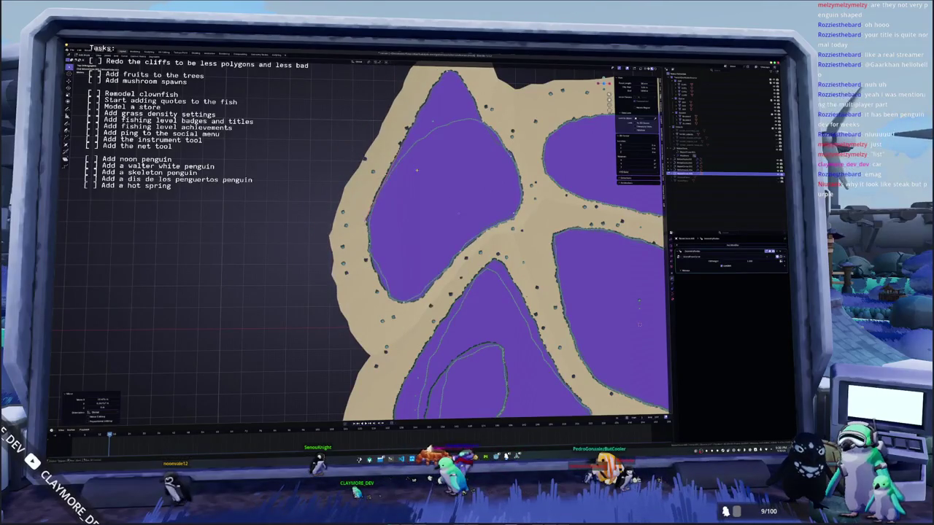
{"action": "middle_click_drag", "start_coordinate": [474, 240], "coordinate": [470, 270]}
{"action": "key", "text": "g"}
{"action": "key", "text": "Return"}
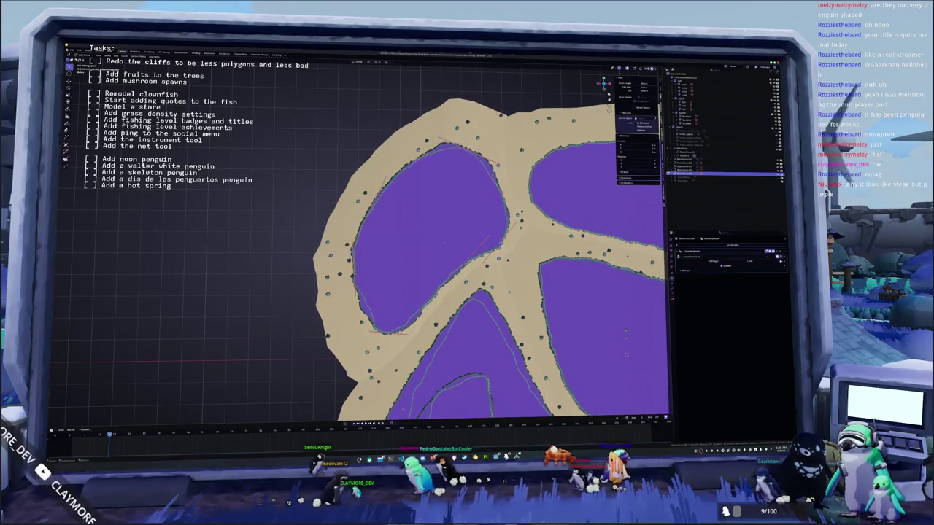
Step: Smooth the upper-left grass patch outline and frame the whole island
{"action": "right_click", "coordinate": [467, 126]}
{"action": "left_click", "coordinate": [465, 135]}
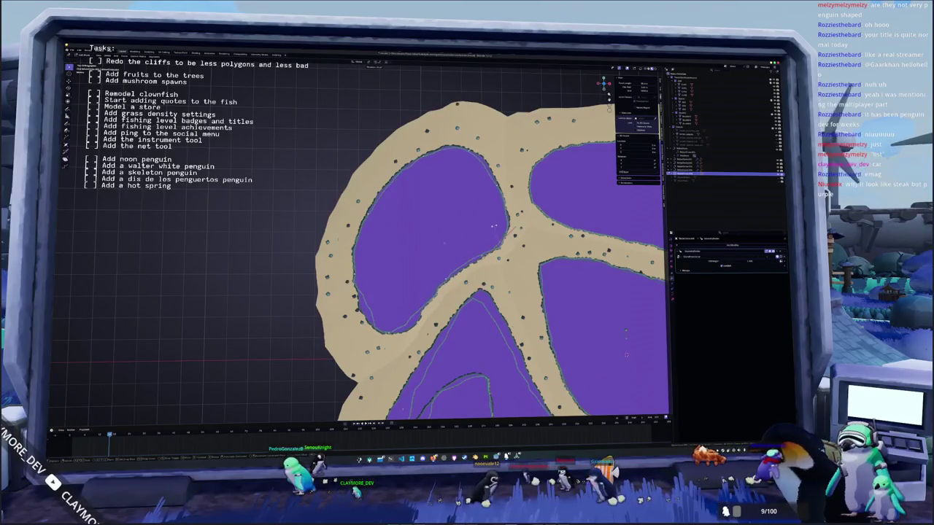
{"action": "middle_click_drag", "start_coordinate": [494, 224], "coordinate": [507, 188], "text": "shift"}
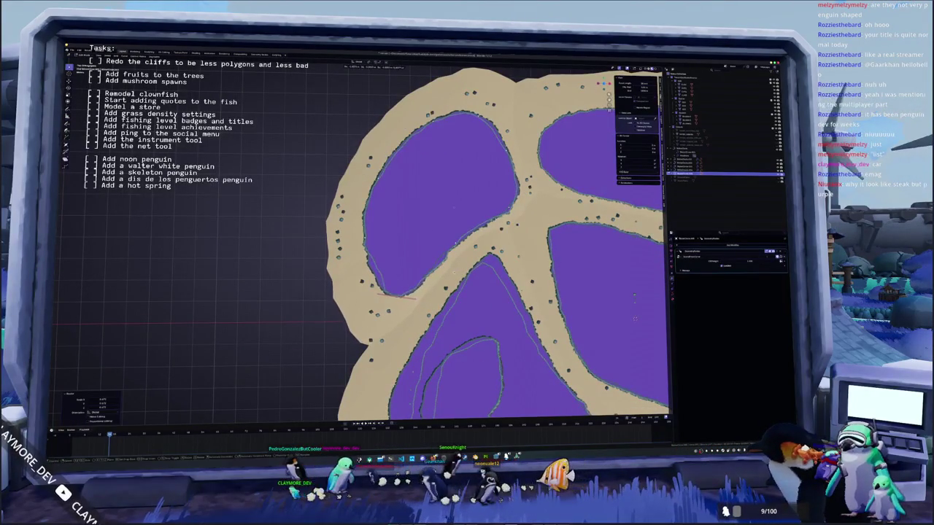
{"action": "key", "text": "g"}
{"action": "key", "text": "Escape"}
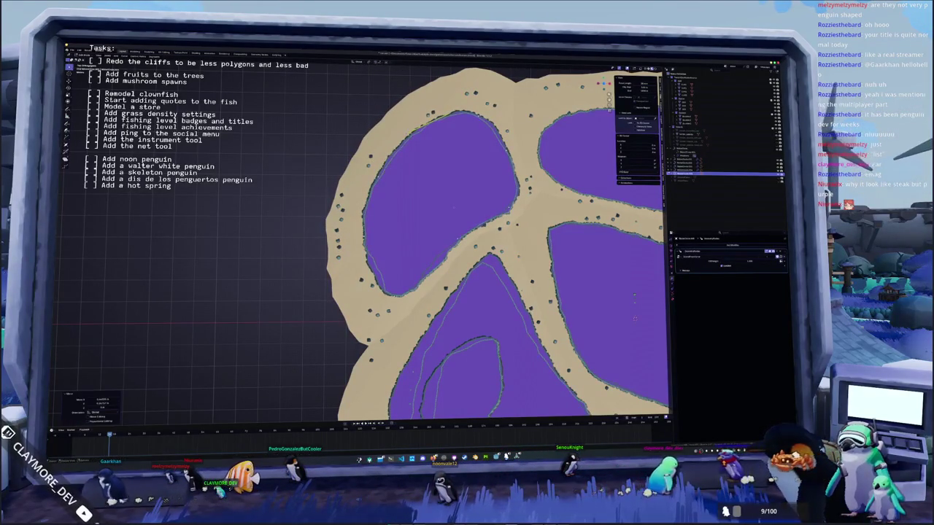
{"action": "key", "text": "Home"}
{"action": "key", "text": "ctrl+z"}
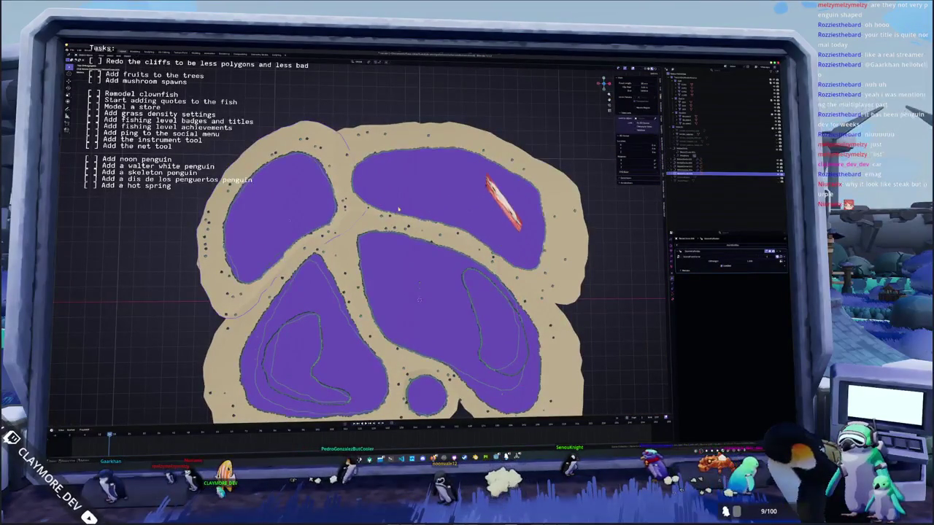
Step: Redo the earlier reshaping edits to the upper grass patch and sand rim
{"action": "key", "text": "ctrl+shift+z"}
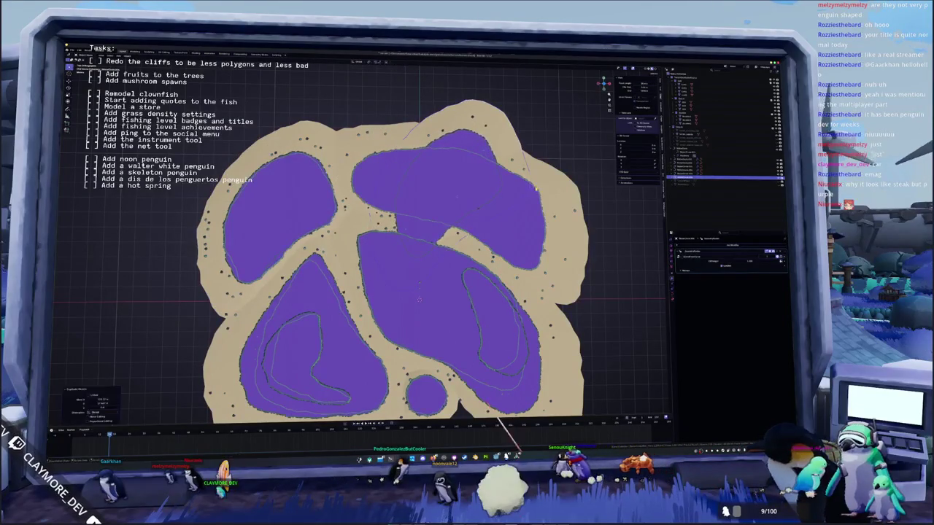
{"action": "key", "text": "ctrl+shift+z"}
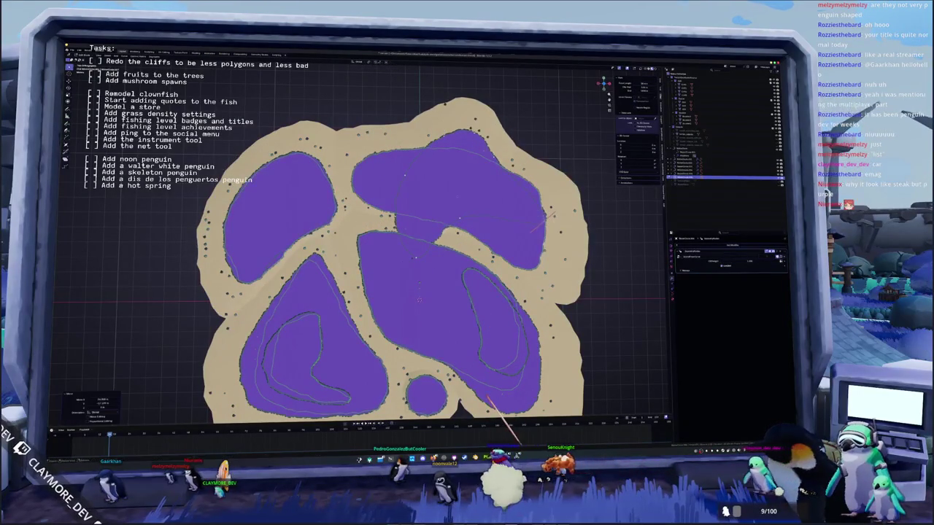
{"action": "key", "text": "ctrl+shift+z"}
{"action": "key", "text": "ctrl+shift+z"}
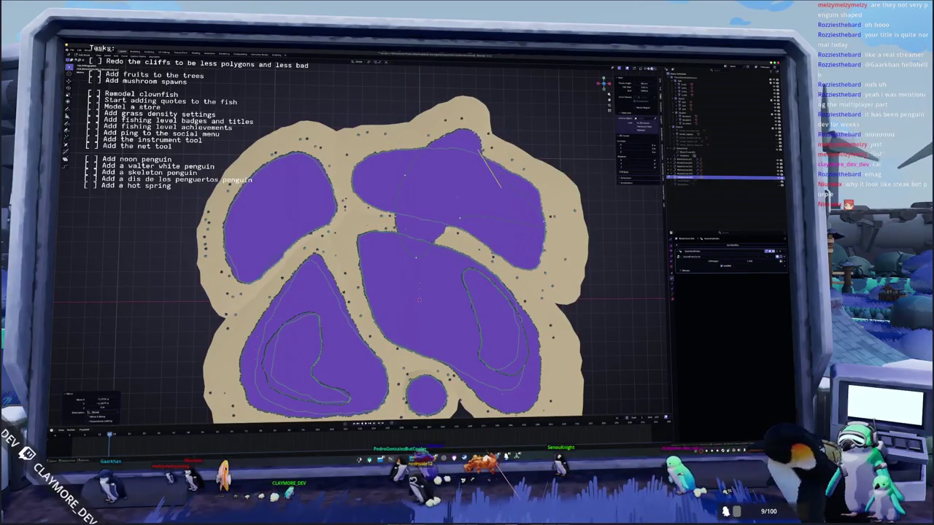
{"action": "key", "text": "ctrl+shift+z"}
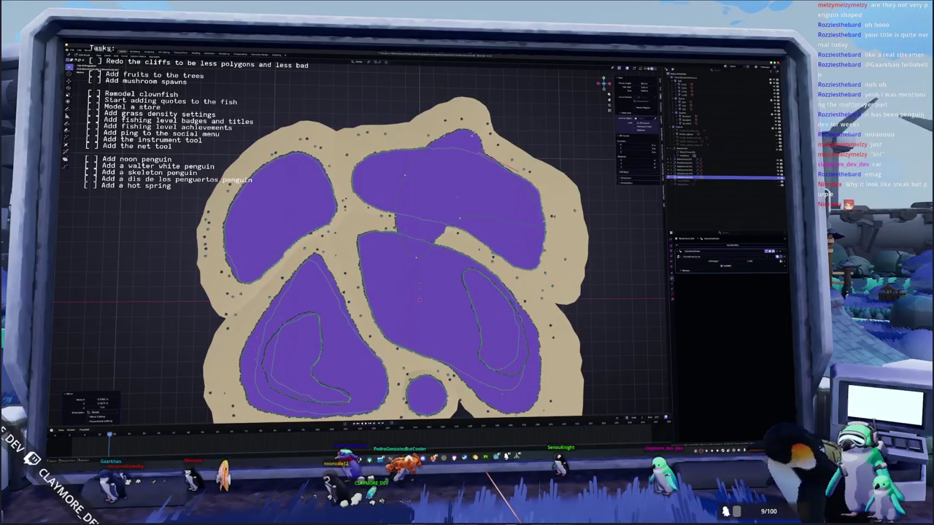
{"action": "key", "text": "ctrl+shift+z"}
{"action": "key", "text": "ctrl+shift+z"}
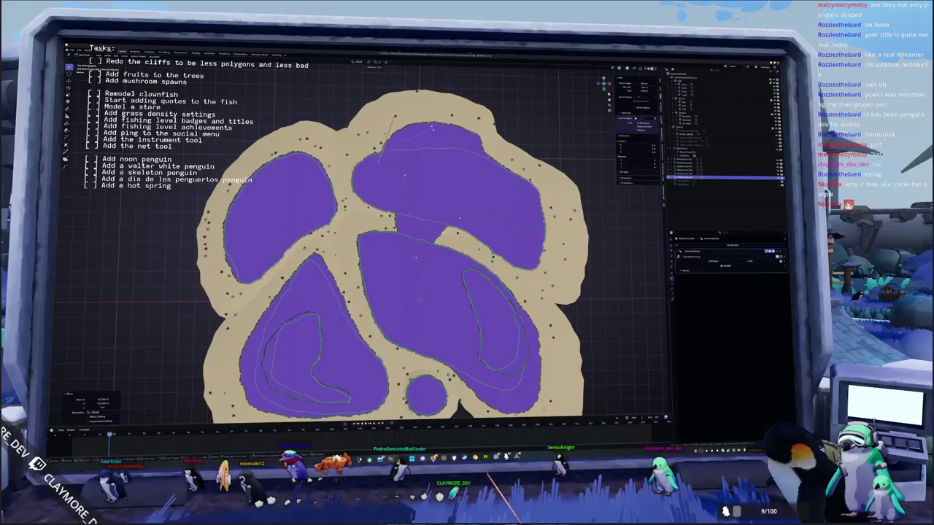
{"action": "key", "text": "ctrl+shift+z"}
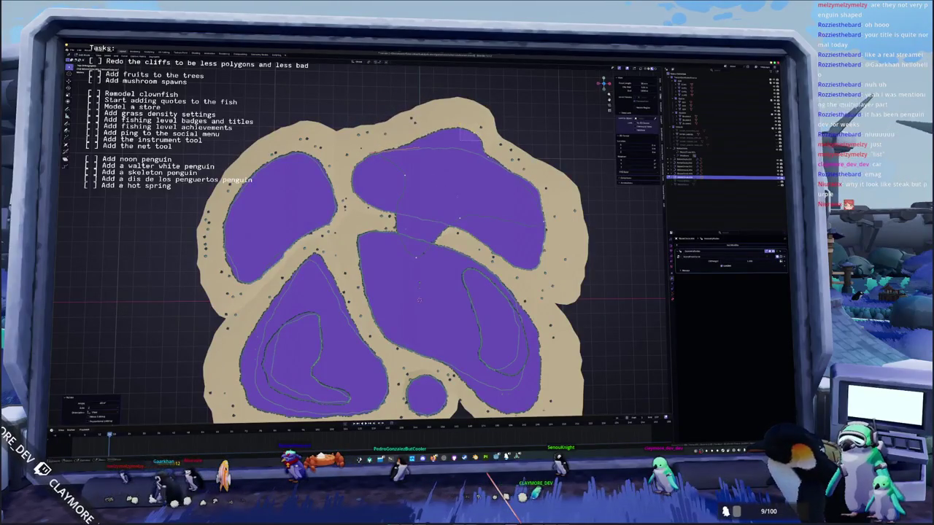
{"action": "key", "text": "ctrl+shift+z"}
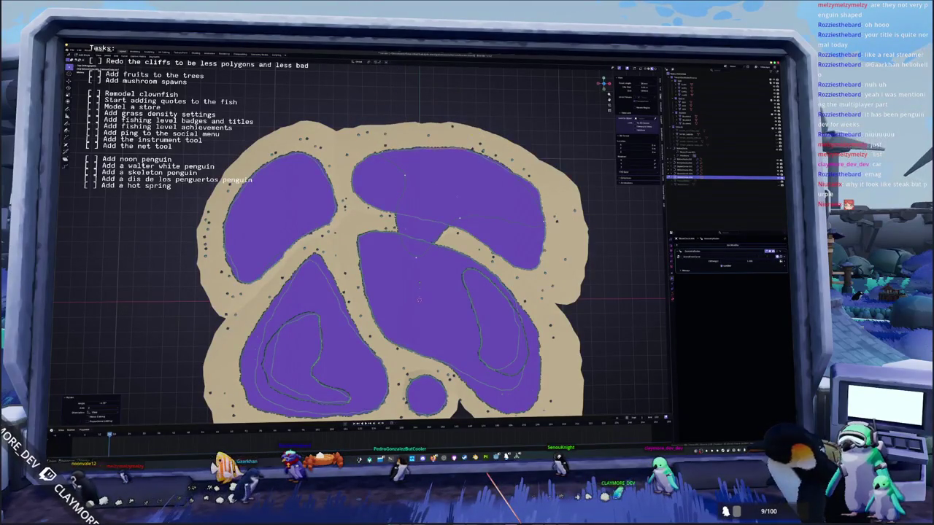
Step: Scale the upper patch vertices to flatten its bottom bulge
{"action": "key", "text": "s"}
{"action": "left_click", "coordinate": [459, 218]}
{"action": "key", "text": "ctrl+z"}
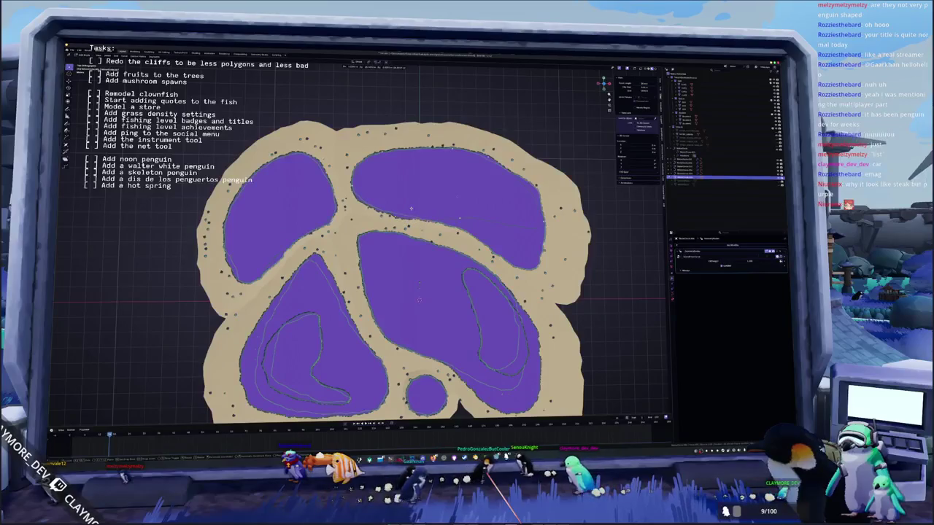
{"action": "key", "text": "ctrl+z"}
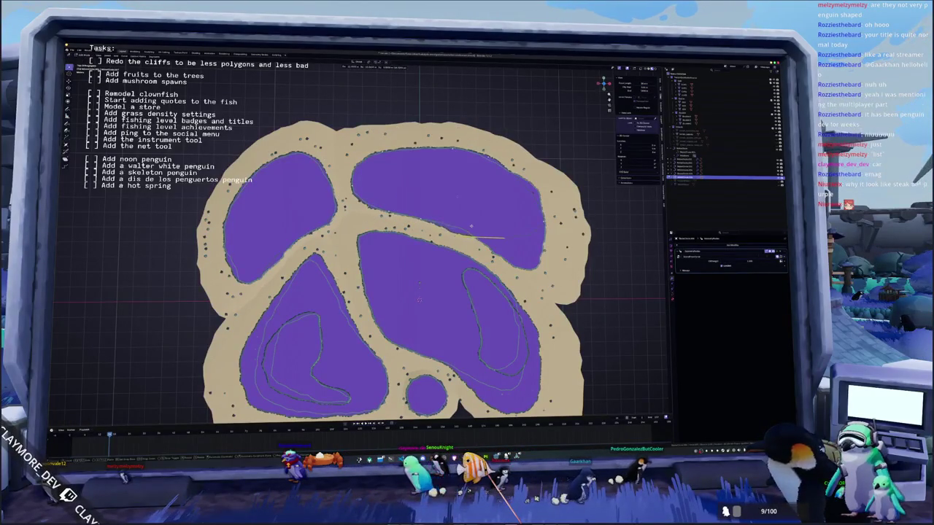
{"action": "left_click", "coordinate": [506, 230]}
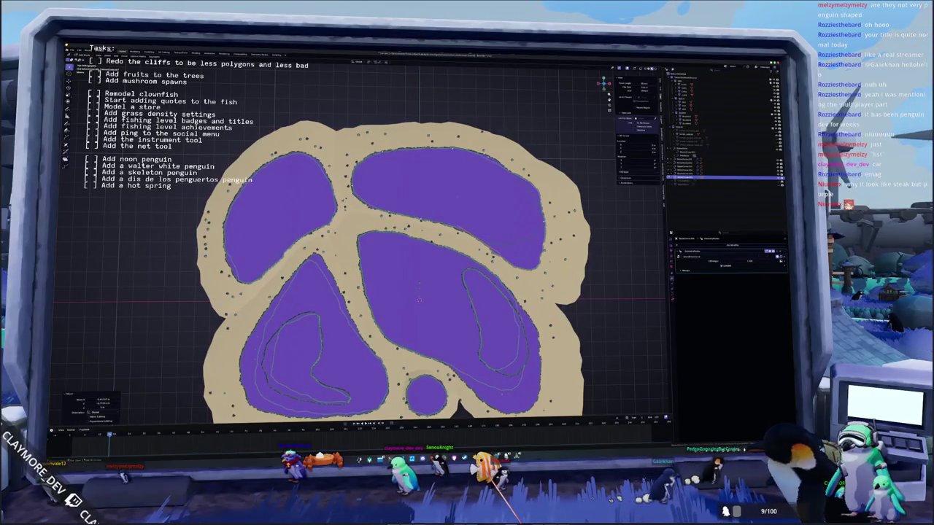
Step: Scale the upper-right grass patch outline into a flatter, rounder shape
{"action": "right_click", "coordinate": [514, 207]}
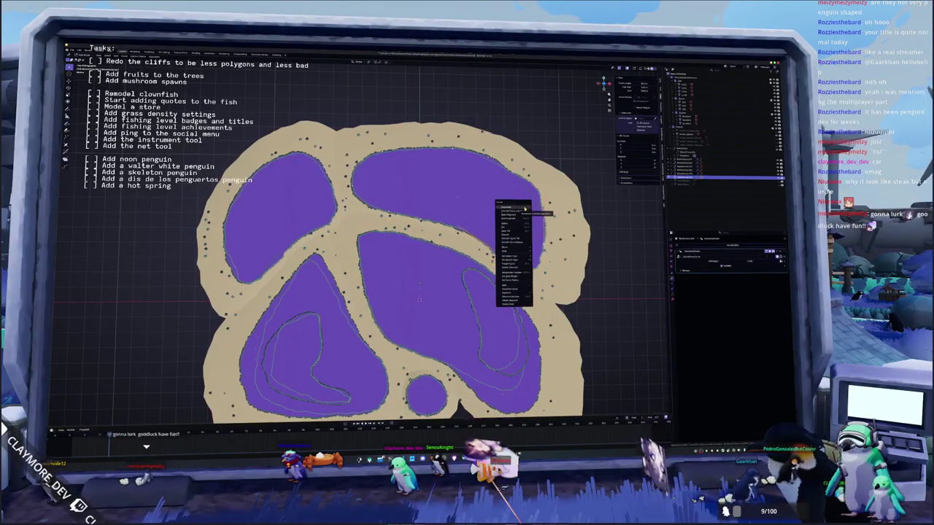
{"action": "left_click", "coordinate": [508, 232]}
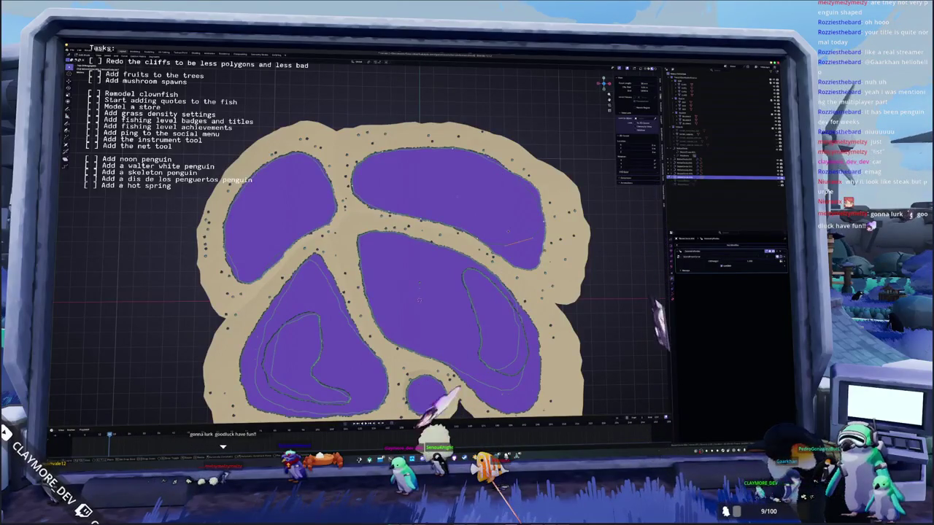
{"action": "left_click", "coordinate": [591, 255]}
{"action": "key", "text": "s"}
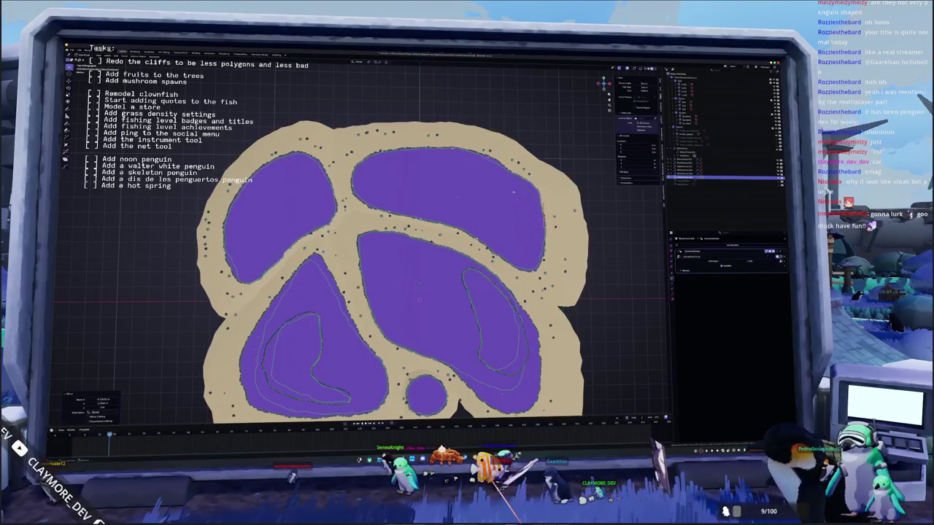
{"action": "left_click", "coordinate": [514, 162]}
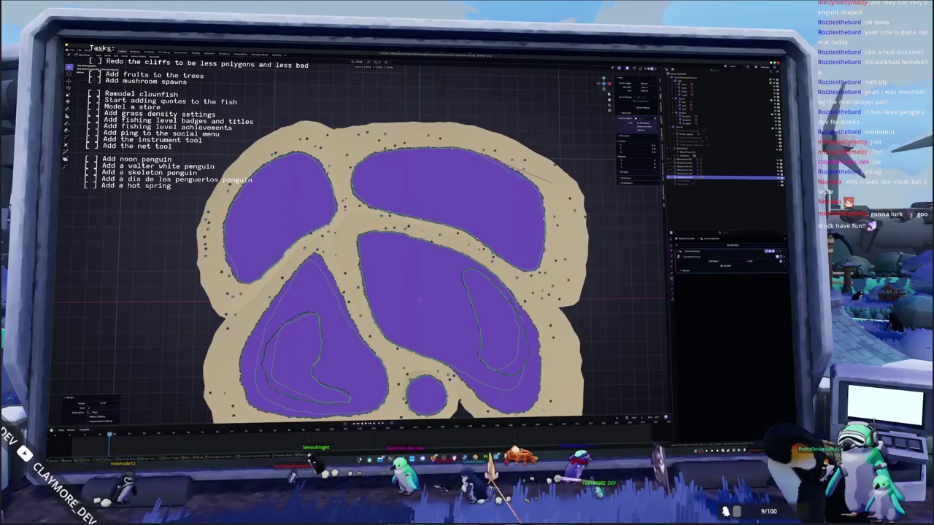
{"action": "key", "text": "s"}
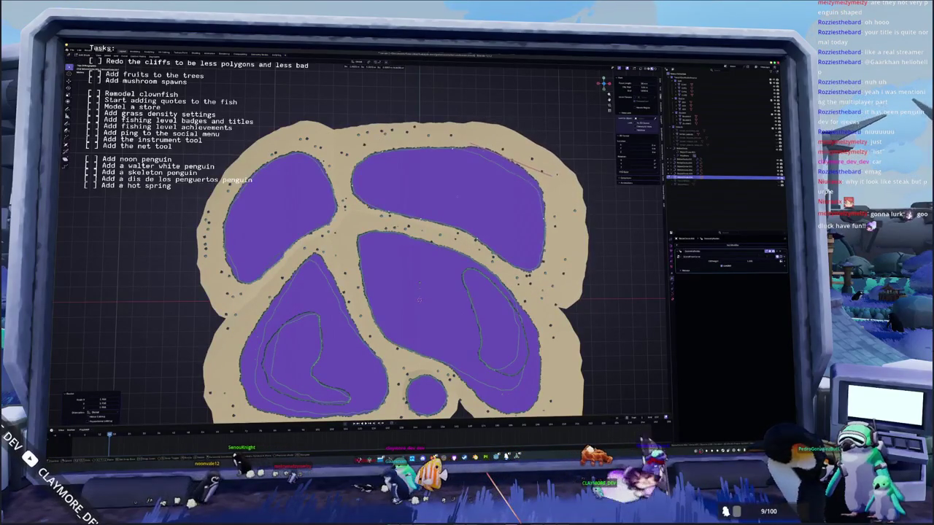
{"action": "left_click", "coordinate": [529, 210]}
Step: Push the sand's top edge above the patch upward
{"action": "key", "text": "s"}
{"action": "key", "text": "Return"}
{"action": "left_click", "coordinate": [418, 159]}
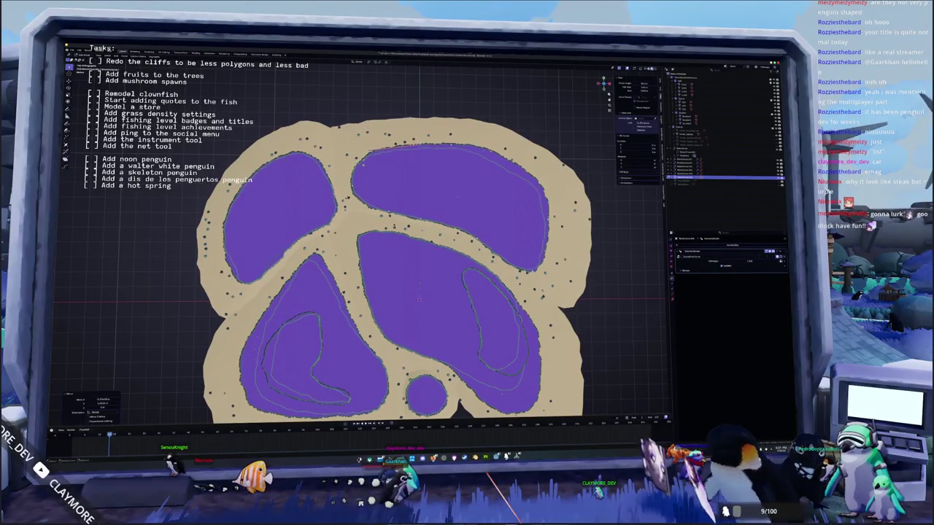
{"action": "left_click", "coordinate": [418, 159]}
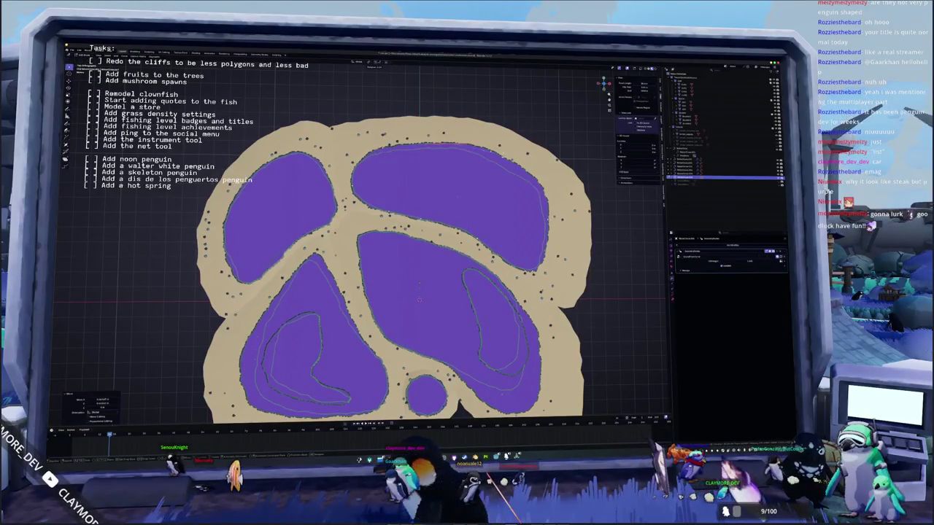
{"action": "middle_click_drag", "start_coordinate": [419, 299], "coordinate": [405, 265]}
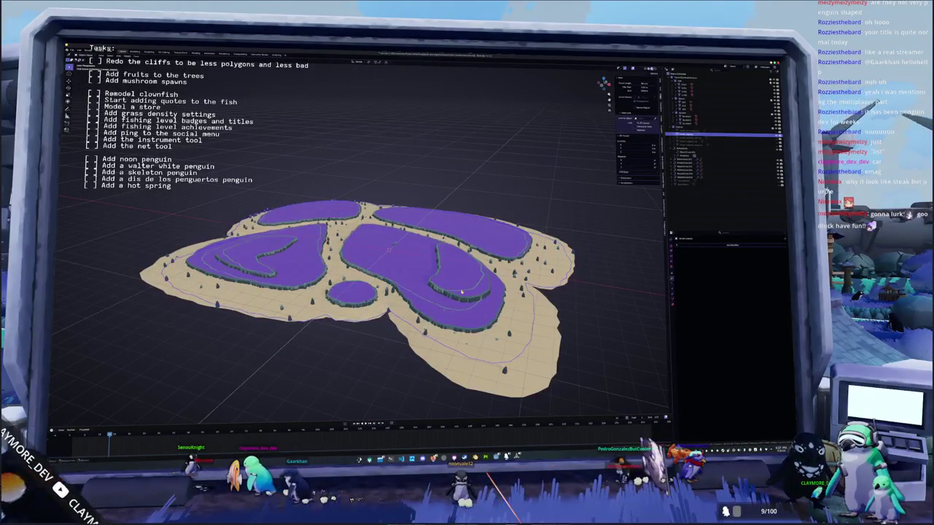
{"action": "left_click", "coordinate": [689, 149]}
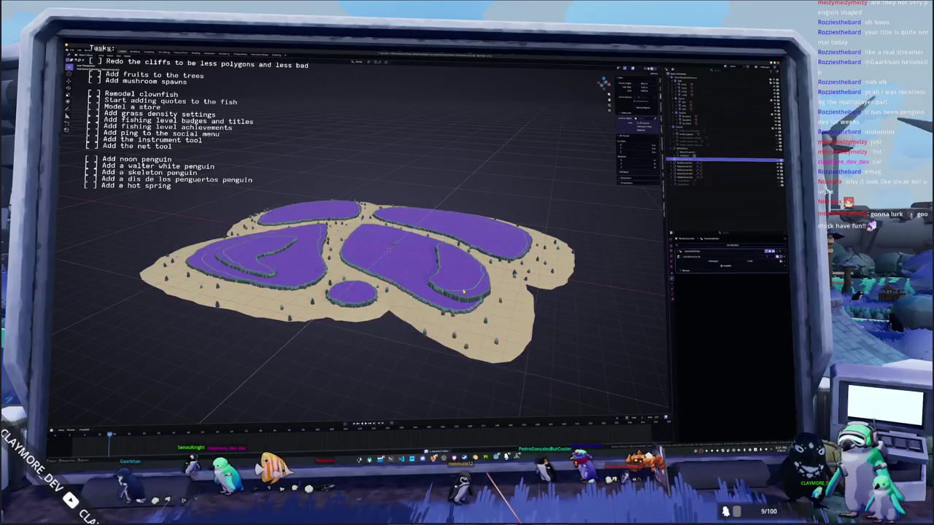
{"action": "left_click", "coordinate": [689, 164]}
{"action": "left_click", "coordinate": [690, 135]}
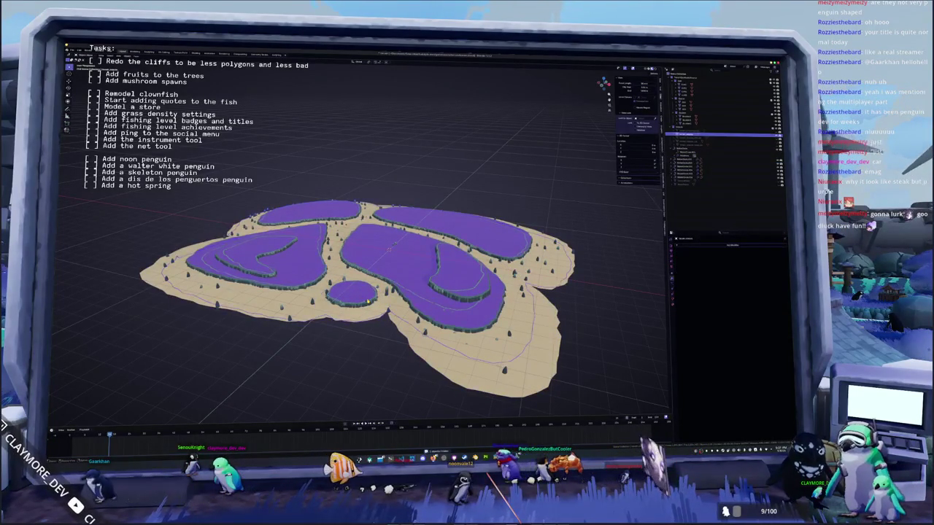
{"action": "middle_click_drag", "start_coordinate": [368, 301], "coordinate": [405, 278]}
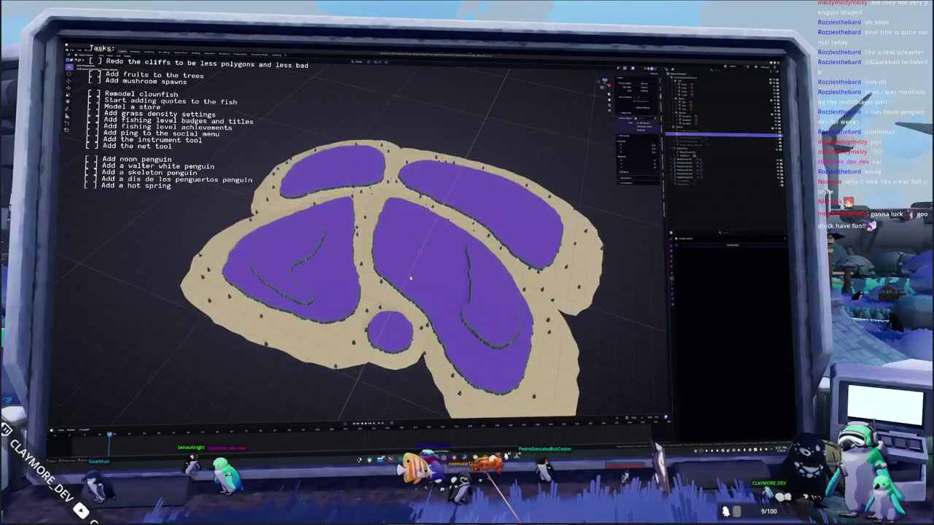
{"action": "scroll", "coordinate": [405, 279], "scroll_direction": "up", "scroll_amount": 2}
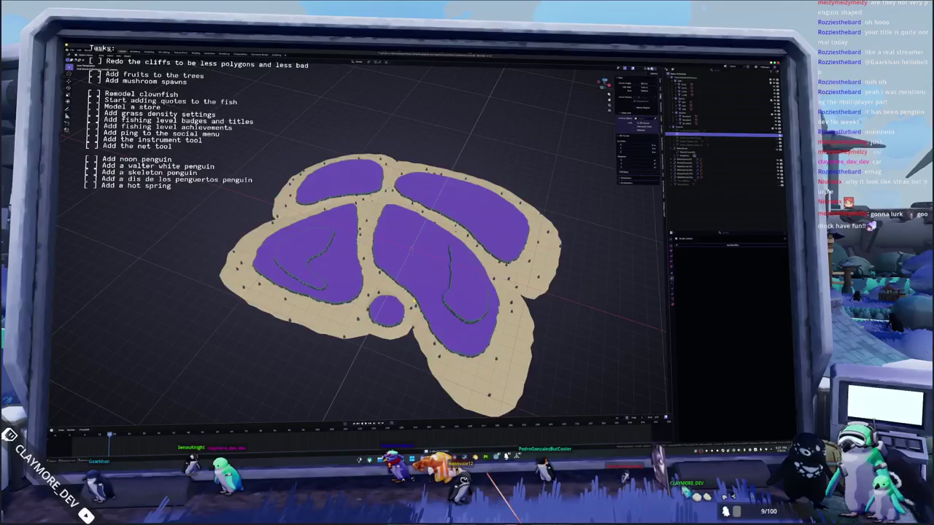
{"action": "key", "text": "KP_7"}
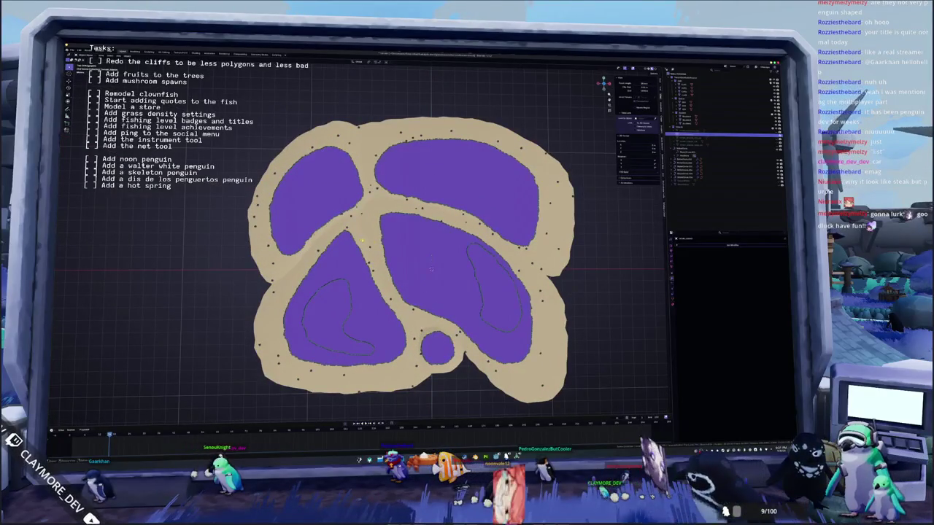
{"action": "left_click", "coordinate": [723, 168]}
{"action": "scroll", "coordinate": [289, 241], "scroll_direction": "up", "scroll_amount": 1}
{"action": "mouse_move", "coordinate": [412, 247]}
{"action": "middle_mouse_down", "text": "shift"}
{"action": "mouse_move", "coordinate": [406, 221]}
{"action": "mouse_move", "coordinate": [425, 240]}
{"action": "middle_mouse_up", "text": "shift"}
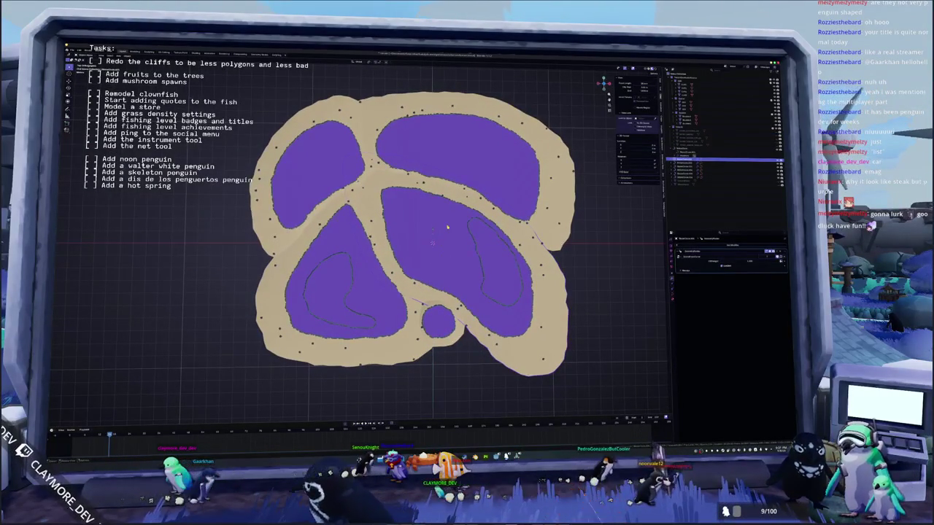
{"action": "mouse_move", "coordinate": [358, 289]}
{"action": "middle_mouse_down"}
{"action": "mouse_move", "coordinate": [399, 252]}
{"action": "mouse_move", "coordinate": [351, 263]}
{"action": "middle_mouse_up"}
{"action": "scroll", "coordinate": [399, 252], "scroll_direction": "up", "scroll_amount": 2}
{"action": "scroll", "coordinate": [351, 263], "scroll_direction": "up", "scroll_amount": 2}
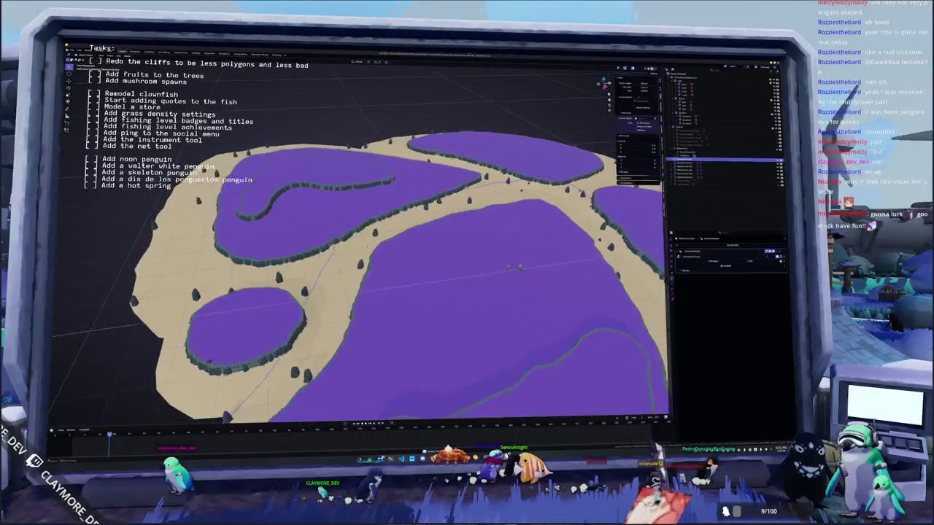
{"action": "scroll", "coordinate": [301, 280], "scroll_direction": "down", "scroll_amount": 2}
{"action": "scroll", "coordinate": [368, 260], "scroll_direction": "up", "scroll_amount": 3}
{"action": "scroll", "coordinate": [369, 260], "scroll_direction": "down", "scroll_amount": 2}
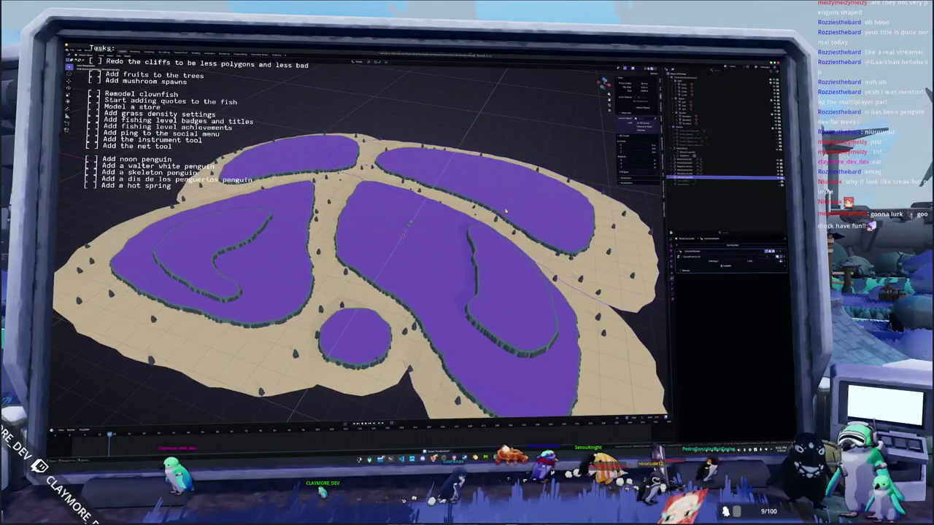
{"action": "scroll", "coordinate": [506, 212], "scroll_direction": "down", "scroll_amount": 2}
{"action": "middle_click_drag", "start_coordinate": [523, 226], "coordinate": [524, 227]}
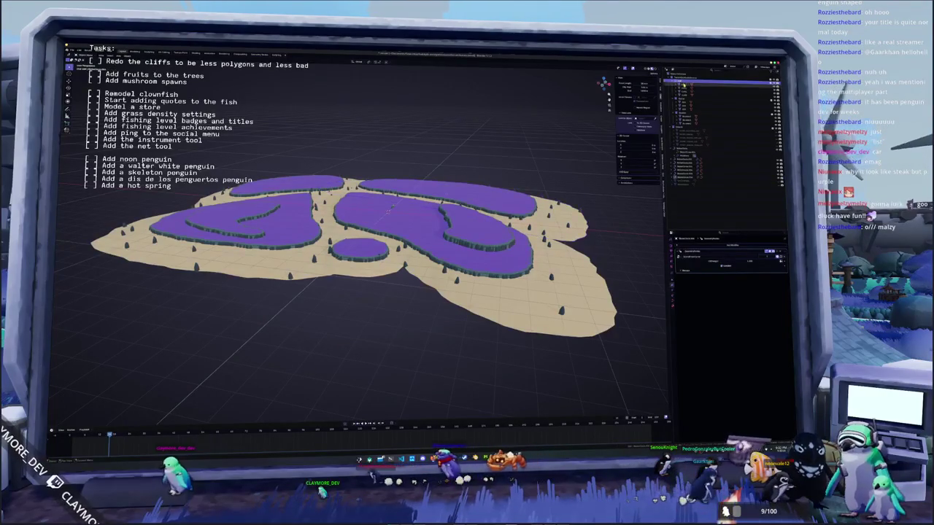
Step: Move the stacked rock pillar along X onto the sand
{"action": "left_click", "coordinate": [689, 86]}
{"action": "key", "text": "g"}
{"action": "key", "text": "x"}
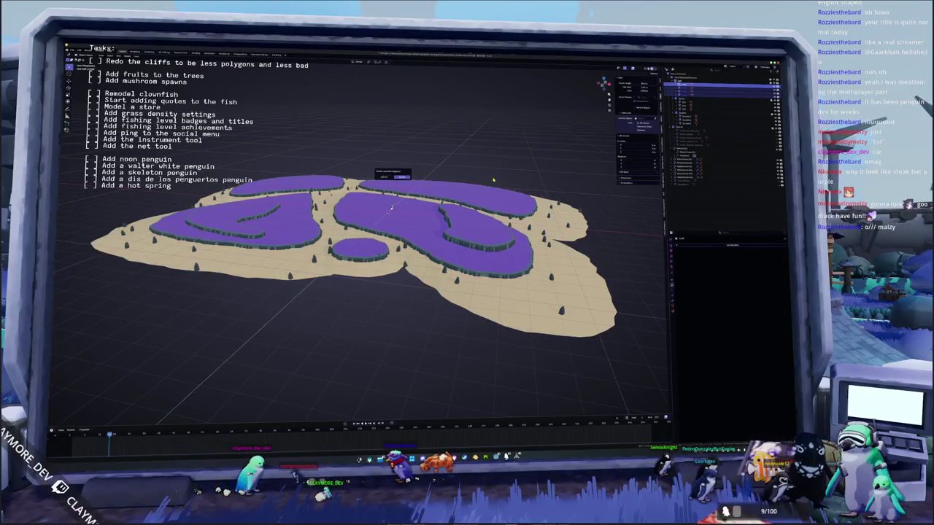
{"action": "left_click", "coordinate": [604, 225]}
{"action": "key", "text": "KP_Decimal"}
{"action": "scroll", "coordinate": [483, 224], "scroll_direction": "down", "scroll_amount": 3}
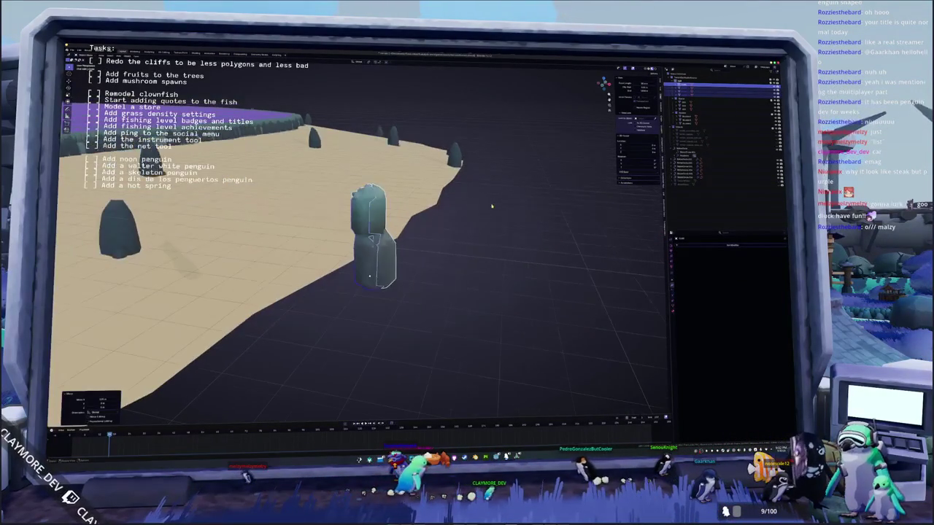
{"action": "middle_click_drag", "start_coordinate": [463, 233], "coordinate": [422, 234]}
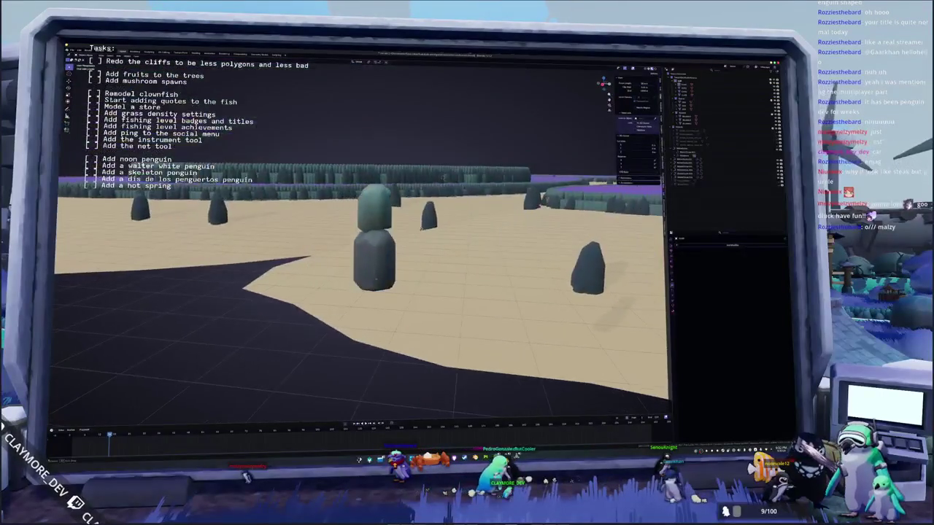
Step: Place three duplicates of the pillar along X, forming a row of four
{"action": "key", "text": "shift+d"}
{"action": "key", "text": "x"}
{"action": "left_click", "coordinate": [435, 256]}
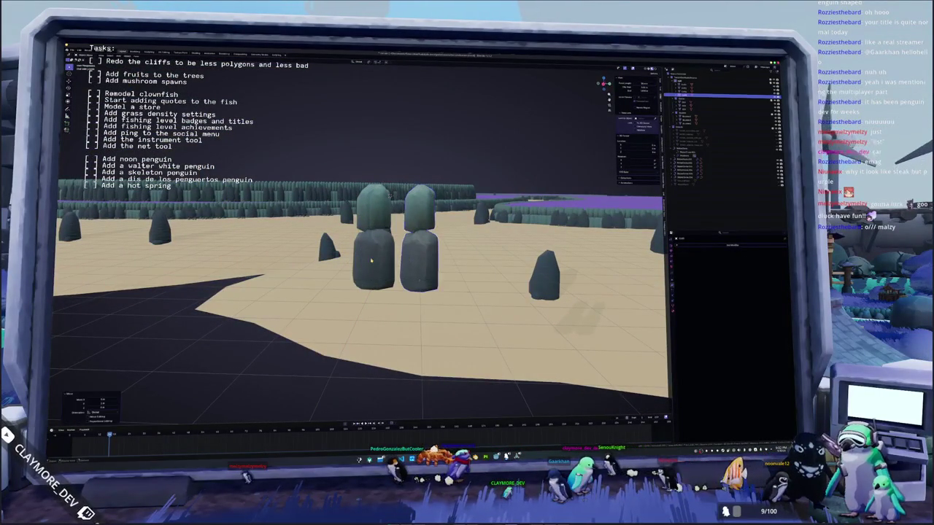
{"action": "key", "text": "shift+d"}
{"action": "left_click", "coordinate": [334, 259]}
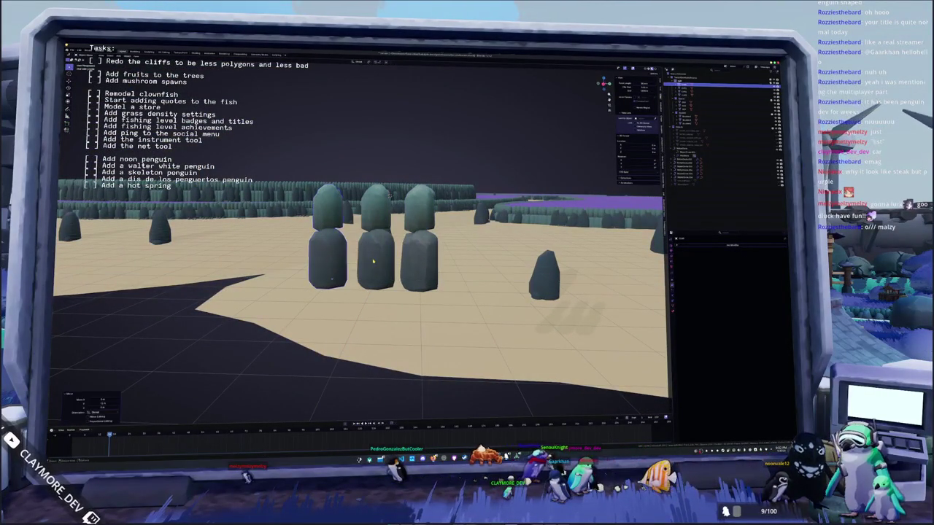
{"action": "key", "text": "shift+d"}
{"action": "left_click", "coordinate": [470, 257]}
{"action": "mouse_move", "coordinate": [471, 258]}
{"action": "middle_mouse_down"}
{"action": "mouse_move", "coordinate": [386, 257]}
{"action": "mouse_move", "coordinate": [444, 265]}
{"action": "middle_mouse_up"}
{"action": "scroll", "coordinate": [386, 257], "scroll_direction": "up", "scroll_amount": 3}
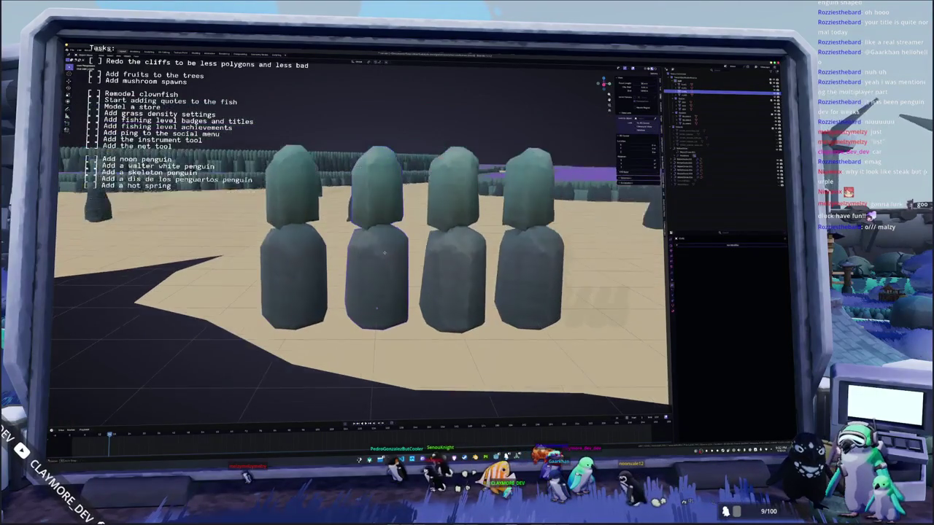
Step: Inspect the four rock stacks' meshes from several side and top angles
{"action": "mouse_move", "coordinate": [287, 271]}
{"action": "middle_mouse_down"}
{"action": "mouse_move", "coordinate": [327, 271]}
{"action": "mouse_move", "coordinate": [378, 232]}
{"action": "mouse_move", "coordinate": [364, 241]}
{"action": "middle_mouse_up"}
{"action": "key", "text": "shift+z"}
{"action": "mouse_move", "coordinate": [352, 208]}
{"action": "middle_mouse_down"}
{"action": "mouse_move", "coordinate": [357, 217]}
{"action": "mouse_move", "coordinate": [352, 211]}
{"action": "middle_mouse_up"}
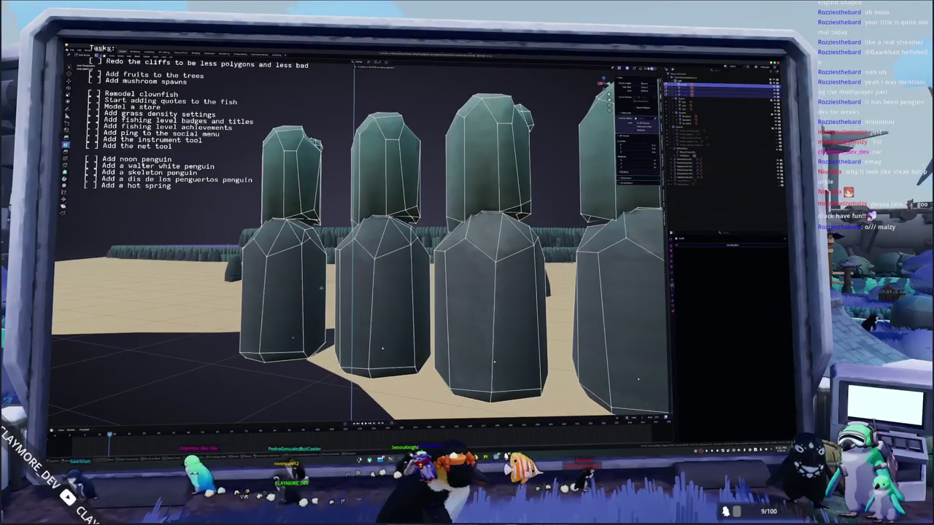
{"action": "mouse_move", "coordinate": [352, 214]}
{"action": "middle_mouse_down"}
{"action": "mouse_move", "coordinate": [367, 212]}
{"action": "mouse_move", "coordinate": [302, 213]}
{"action": "mouse_move", "coordinate": [295, 191]}
{"action": "mouse_move", "coordinate": [299, 218]}
{"action": "middle_mouse_up"}
{"action": "scroll", "coordinate": [367, 212], "scroll_direction": "down", "scroll_amount": 3}
{"action": "scroll", "coordinate": [391, 205], "scroll_direction": "up", "scroll_amount": 3}
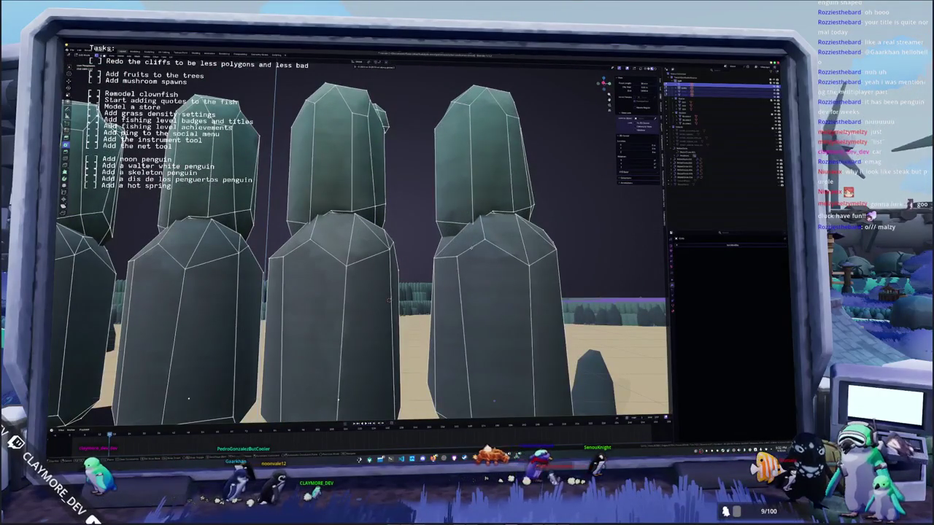
{"action": "mouse_move", "coordinate": [299, 219]}
{"action": "middle_mouse_down"}
{"action": "mouse_move", "coordinate": [350, 218]}
{"action": "mouse_move", "coordinate": [292, 219]}
{"action": "middle_mouse_up"}
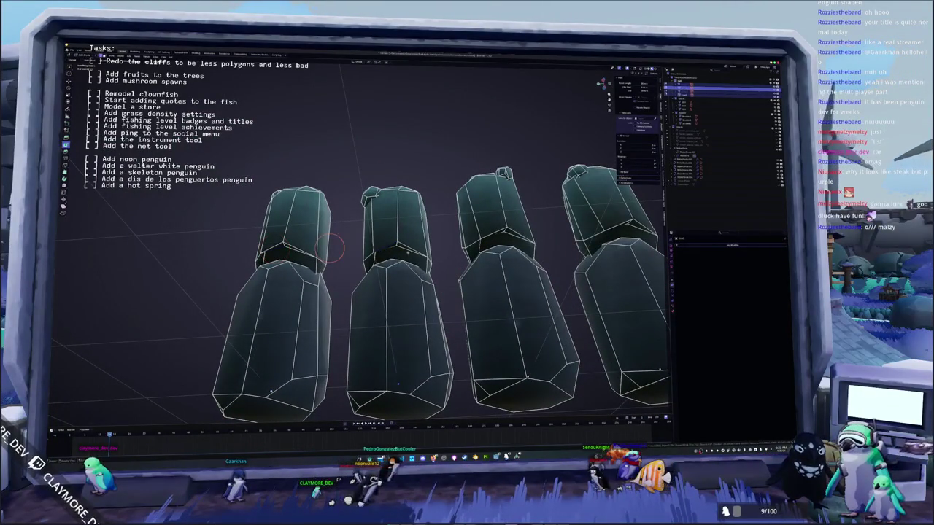
{"action": "middle_click_drag", "start_coordinate": [276, 248], "coordinate": [262, 273]}
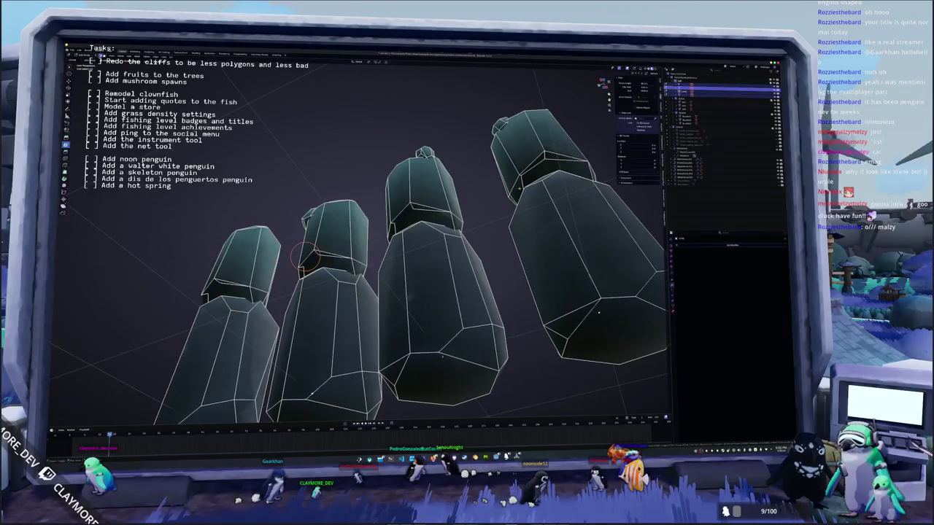
{"action": "middle_click_drag", "start_coordinate": [354, 233], "coordinate": [457, 221]}
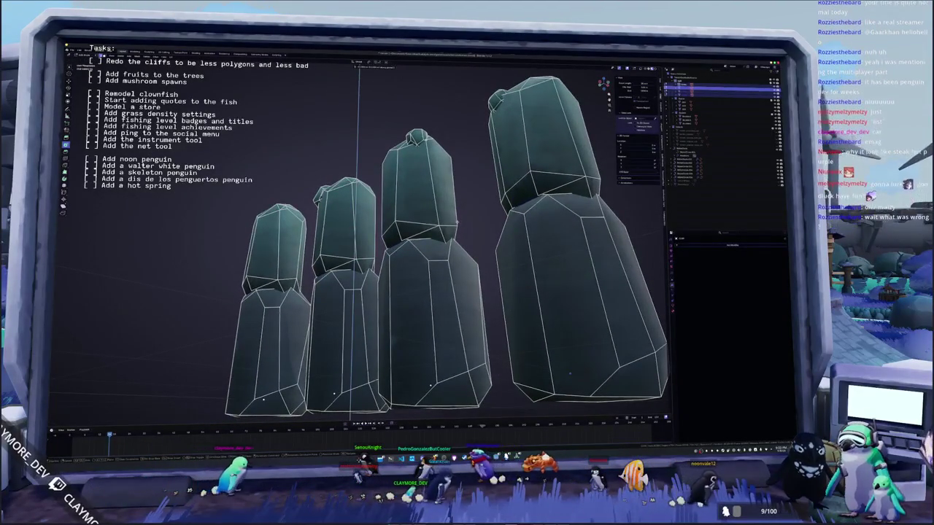
{"action": "middle_click_drag", "start_coordinate": [350, 256], "coordinate": [416, 250]}
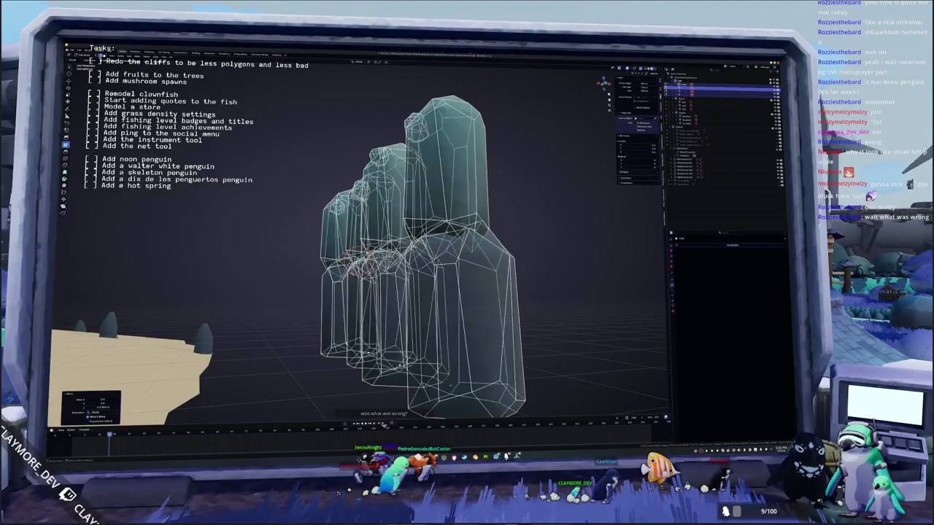
{"action": "right_click", "coordinate": [446, 220], "text": "shift"}
{"action": "middle_click_drag", "start_coordinate": [437, 248], "coordinate": [379, 248]}
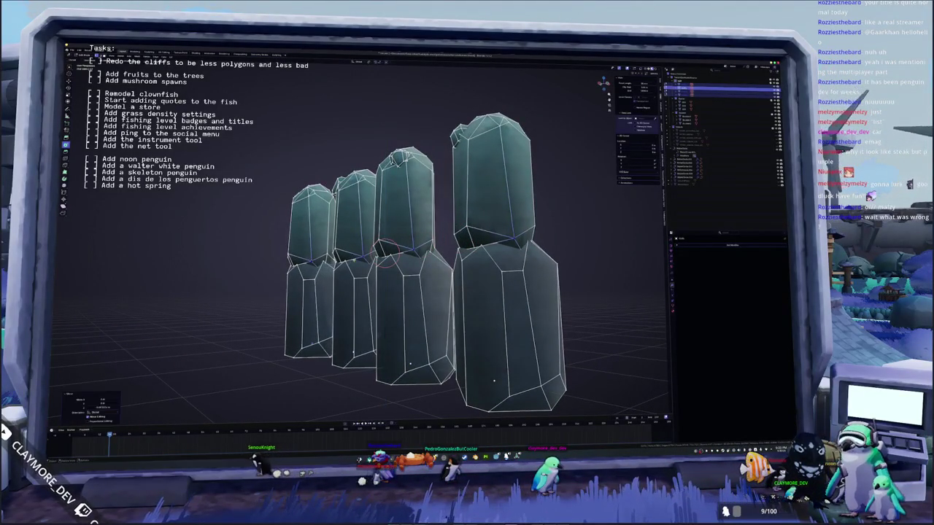
Step: Exit local view to restore the full scene and re-enter Edit Mode on the rocks
{"action": "key", "text": "Tab"}
{"action": "key", "text": "KP_Divide"}
{"action": "middle_click_drag", "start_coordinate": [365, 263], "coordinate": [409, 263]}
{"action": "key", "text": "Tab"}
{"action": "scroll", "coordinate": [358, 270], "scroll_direction": "up", "scroll_amount": 4}
{"action": "mouse_move", "coordinate": [343, 260]}
{"action": "middle_mouse_down"}
{"action": "mouse_move", "coordinate": [357, 248]}
{"action": "mouse_move", "coordinate": [330, 289]}
{"action": "middle_mouse_up"}
Step: Toggle X-ray with Alt+Z to examine the columns' back edges from different angles
{"action": "key", "text": "alt+z"}
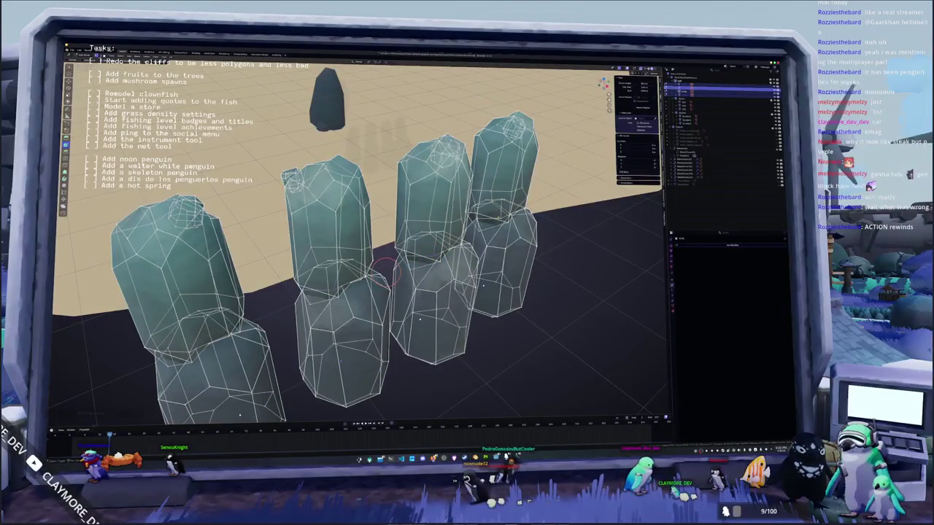
{"action": "middle_click_drag", "start_coordinate": [364, 256], "coordinate": [423, 256]}
{"action": "key", "text": "alt+z"}
{"action": "middle_click_drag", "start_coordinate": [365, 256], "coordinate": [416, 241]}
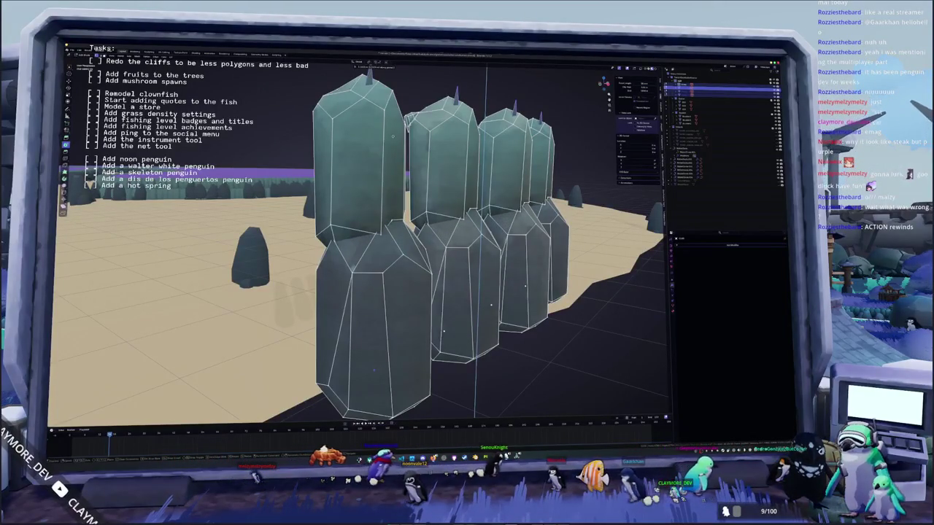
{"action": "key", "text": "alt+z"}
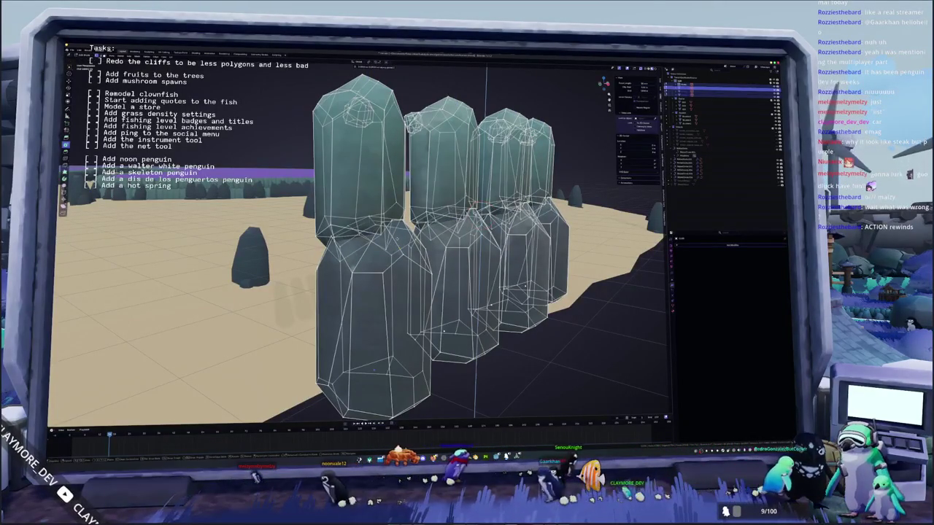
{"action": "middle_click_drag", "start_coordinate": [365, 241], "coordinate": [423, 234]}
{"action": "key", "text": "alt+z"}
{"action": "key", "text": "alt+z"}
{"action": "middle_click_drag", "start_coordinate": [364, 241], "coordinate": [312, 276]}
{"action": "key", "text": "alt+z"}
{"action": "key", "text": "alt+z"}
{"action": "key", "text": "alt+z"}
Step: Delete all four rock stacks
{"action": "scroll", "coordinate": [350, 285], "scroll_direction": "down", "scroll_amount": 5}
{"action": "middle_click_drag", "start_coordinate": [387, 290], "coordinate": [419, 287]}
{"action": "key", "text": "Delete"}
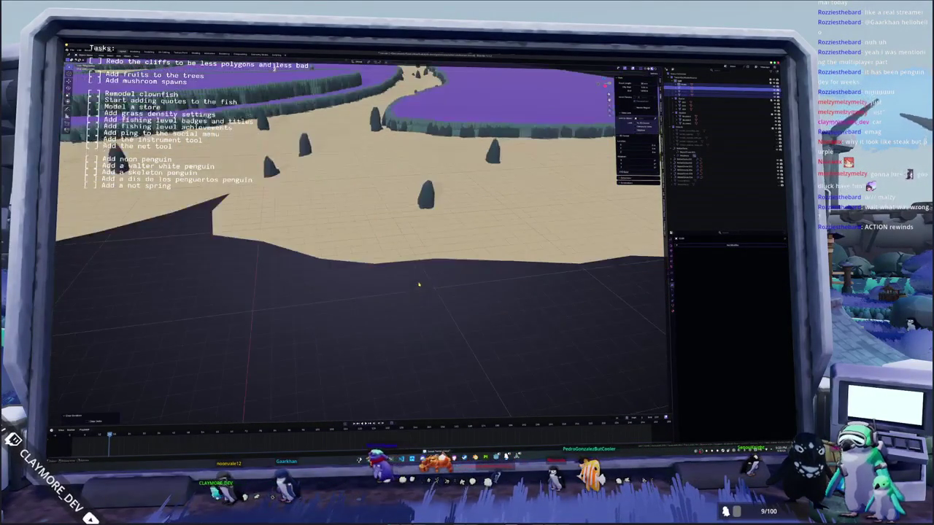
{"action": "key", "text": "KP_Divide"}
{"action": "key", "text": "KP_Divide"}
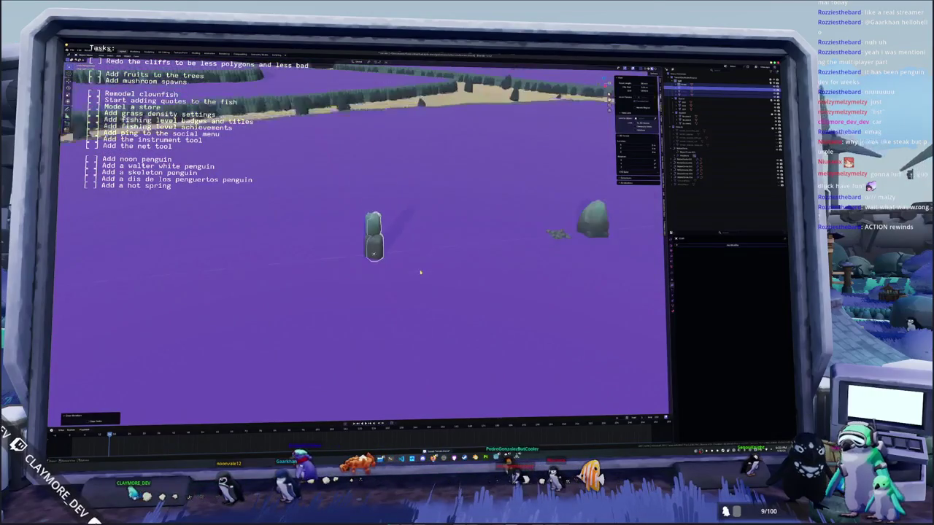
{"action": "scroll", "coordinate": [376, 287], "scroll_direction": "up", "scroll_amount": 5}
{"action": "scroll", "coordinate": [377, 287], "scroll_direction": "up", "scroll_amount": 3}
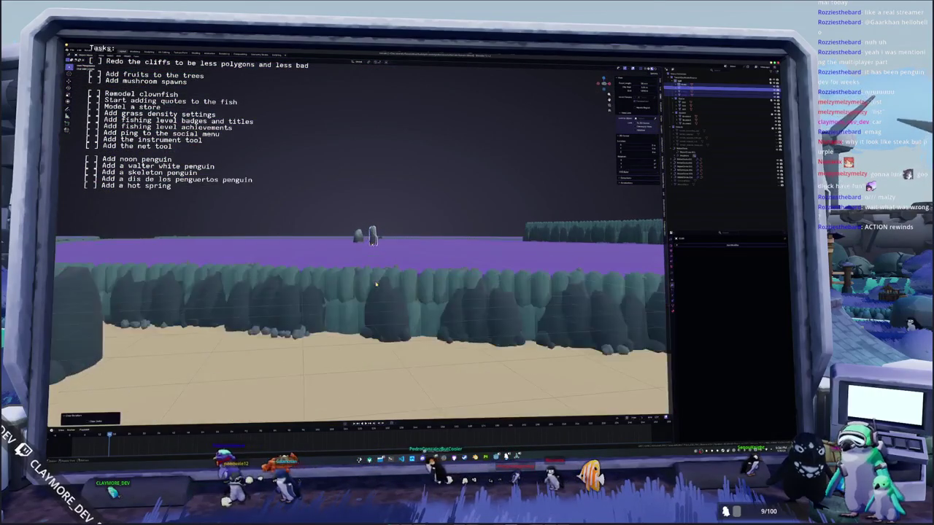
{"action": "scroll", "coordinate": [376, 287], "scroll_direction": "up", "scroll_amount": 3}
{"action": "scroll", "coordinate": [378, 286], "scroll_direction": "up", "scroll_amount": 2}
{"action": "scroll", "coordinate": [380, 285], "scroll_direction": "up", "scroll_amount": 3}
{"action": "scroll", "coordinate": [379, 285], "scroll_direction": "up", "scroll_amount": 3}
{"action": "scroll", "coordinate": [378, 284], "scroll_direction": "up", "scroll_amount": 2}
{"action": "scroll", "coordinate": [374, 281], "scroll_direction": "up", "scroll_amount": 3}
{"action": "scroll", "coordinate": [372, 279], "scroll_direction": "down", "scroll_amount": 3}
{"action": "scroll", "coordinate": [376, 279], "scroll_direction": "down", "scroll_amount": 2}
{"action": "scroll", "coordinate": [385, 279], "scroll_direction": "down", "scroll_amount": 2}
{"action": "scroll", "coordinate": [385, 279], "scroll_direction": "up", "scroll_amount": 2}
{"action": "scroll", "coordinate": [379, 279], "scroll_direction": "up", "scroll_amount": 2}
{"action": "scroll", "coordinate": [375, 279], "scroll_direction": "up", "scroll_amount": 2}
{"action": "scroll", "coordinate": [372, 279], "scroll_direction": "up", "scroll_amount": 2}
{"action": "scroll", "coordinate": [371, 279], "scroll_direction": "up", "scroll_amount": 2}
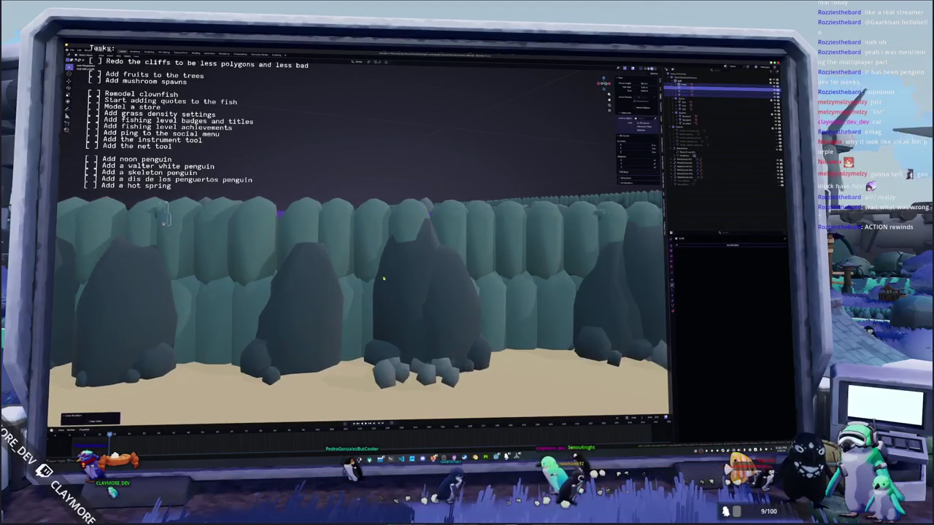
{"action": "scroll", "coordinate": [375, 279], "scroll_direction": "up", "scroll_amount": 2}
{"action": "scroll", "coordinate": [383, 278], "scroll_direction": "up", "scroll_amount": 2}
{"action": "scroll", "coordinate": [392, 278], "scroll_direction": "up", "scroll_amount": 2}
{"action": "scroll", "coordinate": [392, 278], "scroll_direction": "up", "scroll_amount": 3}
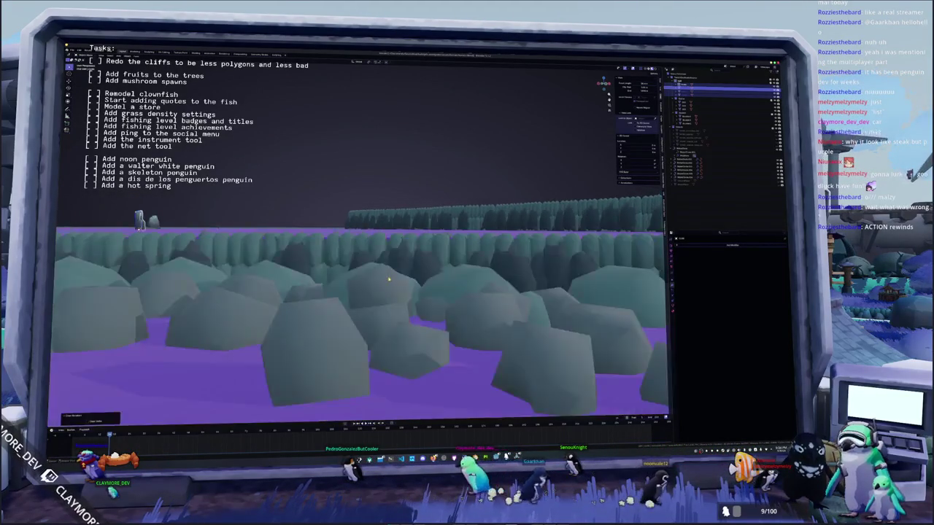
{"action": "scroll", "coordinate": [392, 278], "scroll_direction": "up", "scroll_amount": 3}
{"action": "middle_click_drag", "start_coordinate": [250, 267], "coordinate": [487, 271]}
{"action": "scroll", "coordinate": [487, 271], "scroll_direction": "up", "scroll_amount": 2}
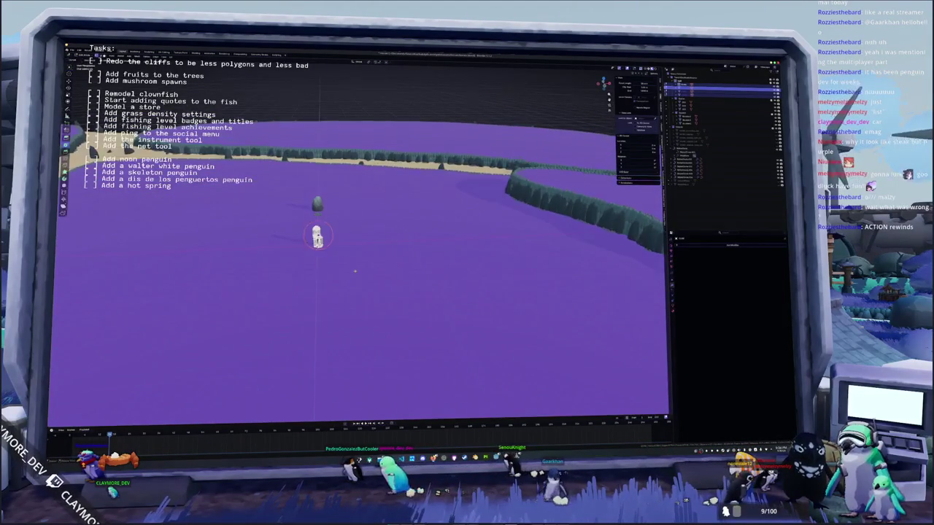
{"action": "scroll", "coordinate": [437, 267], "scroll_direction": "up", "scroll_amount": 3}
{"action": "scroll", "coordinate": [328, 259], "scroll_direction": "up", "scroll_amount": 2}
{"action": "scroll", "coordinate": [234, 252], "scroll_direction": "up", "scroll_amount": 2}
{"action": "scroll", "coordinate": [248, 253], "scroll_direction": "down", "scroll_amount": 2}
{"action": "scroll", "coordinate": [270, 254], "scroll_direction": "down", "scroll_amount": 2}
{"action": "scroll", "coordinate": [292, 255], "scroll_direction": "down", "scroll_amount": 2}
{"action": "scroll", "coordinate": [309, 257], "scroll_direction": "down", "scroll_amount": 1}
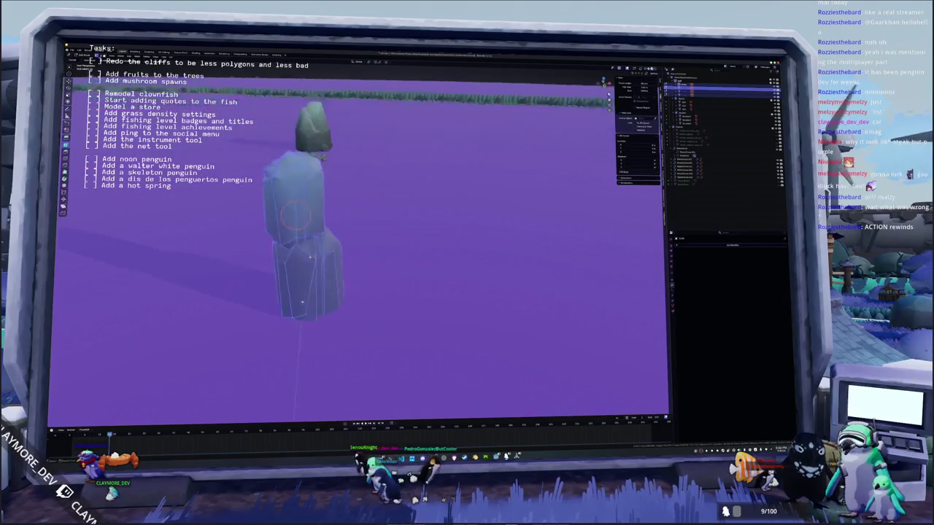
{"action": "scroll", "coordinate": [310, 257], "scroll_direction": "up", "scroll_amount": 4}
{"action": "scroll", "coordinate": [321, 260], "scroll_direction": "down", "scroll_amount": 3}
{"action": "middle_click_drag", "start_coordinate": [332, 264], "coordinate": [395, 266]}
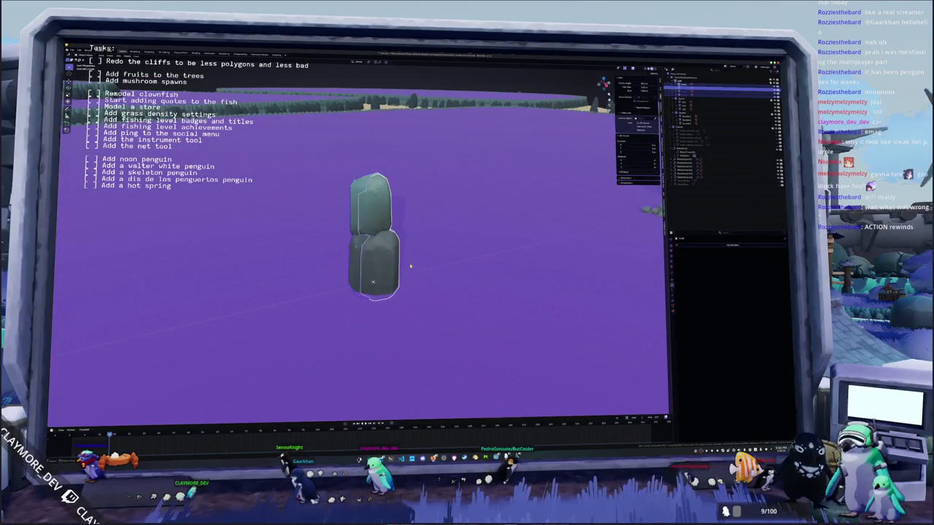
Step: Add a modifier found by searching 's' to the rock pillar and open one of its dropdown settings
{"action": "left_click", "coordinate": [718, 245]}
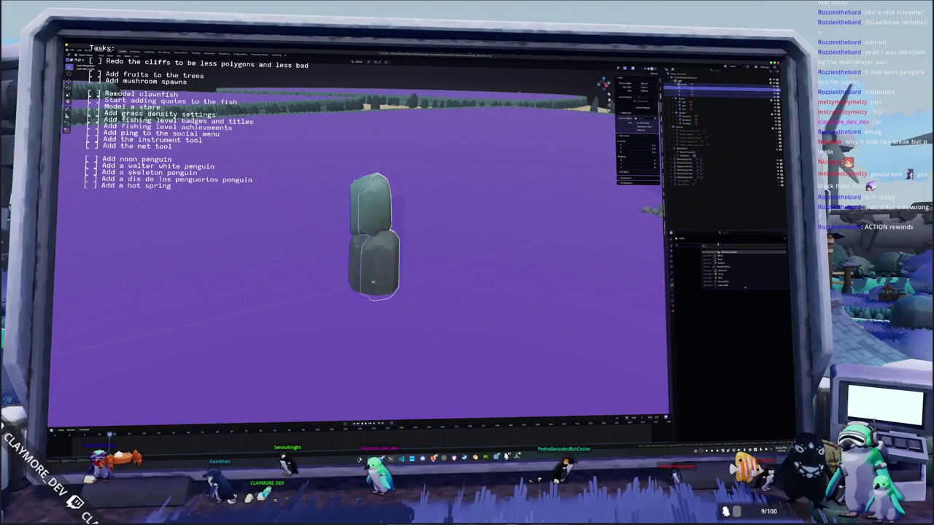
{"action": "type", "text": "s"}
{"action": "left_click", "coordinate": [730, 253]}
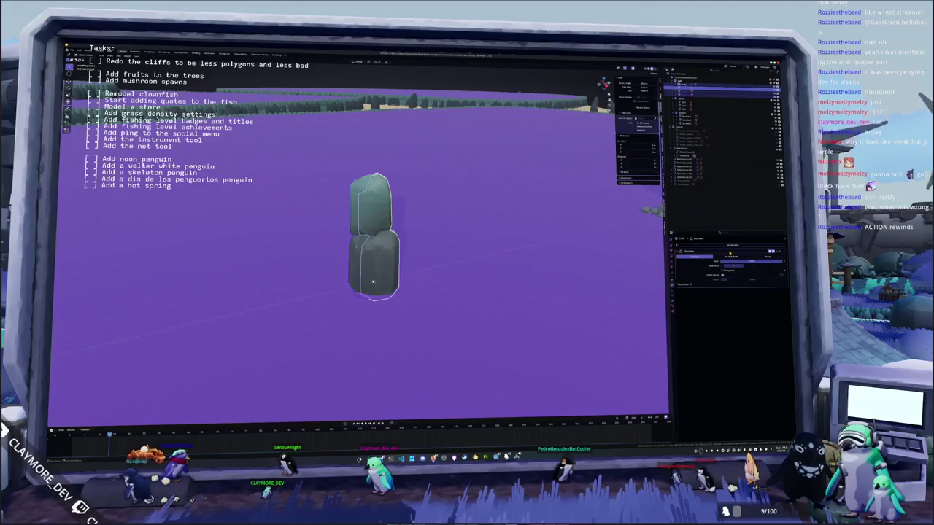
{"action": "left_click", "coordinate": [758, 256]}
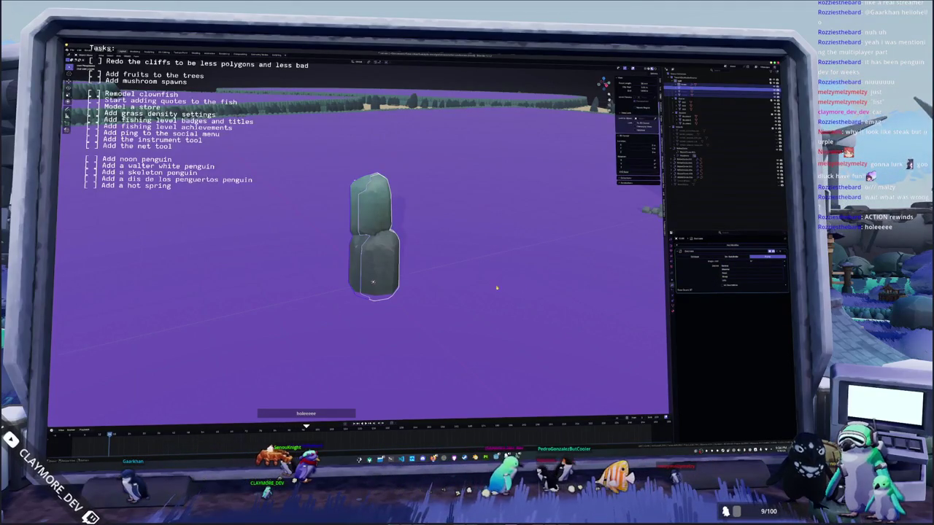
{"action": "mouse_move", "coordinate": [498, 281]}
{"action": "middle_mouse_down"}
{"action": "mouse_move", "coordinate": [542, 272]}
{"action": "mouse_move", "coordinate": [438, 270]}
{"action": "middle_mouse_up"}
{"action": "left_click", "coordinate": [399, 265]}
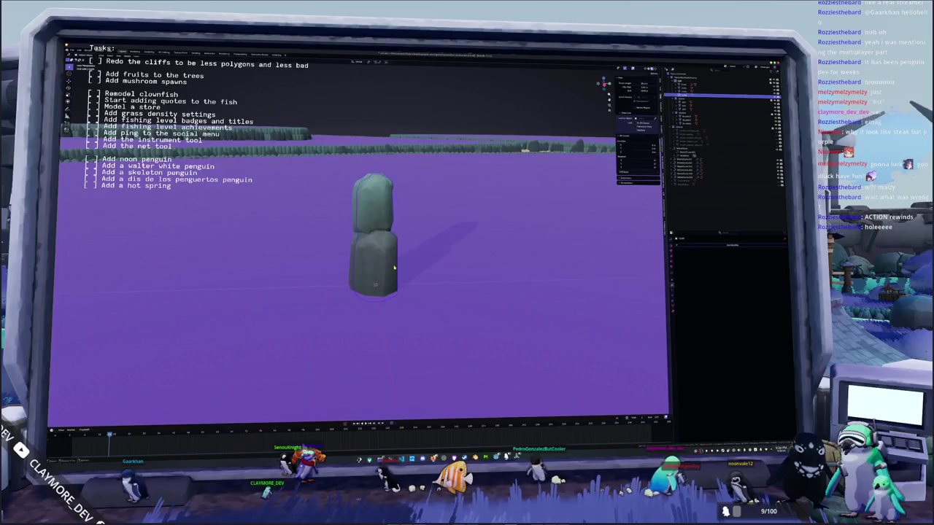
Step: Duplicate the rock pillar three times, placing the copies side by side in a row
{"action": "key", "text": "shift+d"}
{"action": "left_click", "coordinate": [434, 269]}
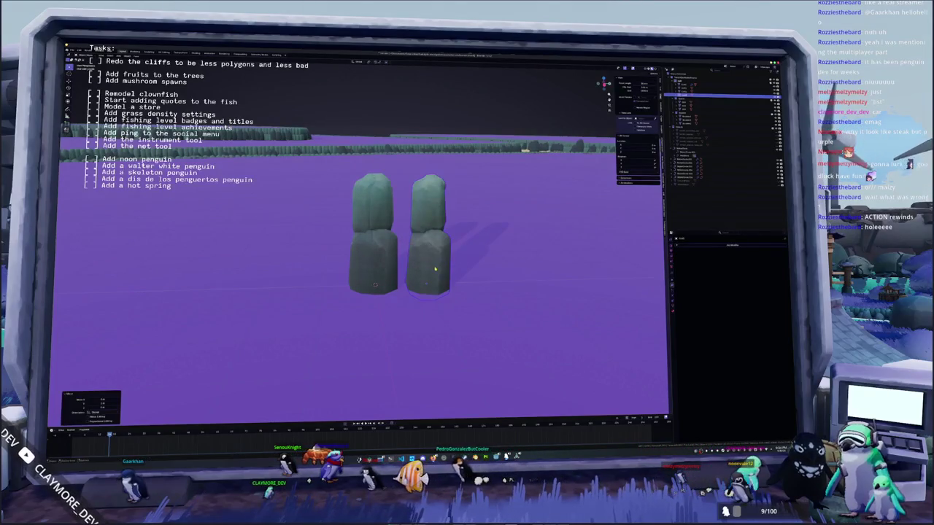
{"action": "left_click", "coordinate": [373, 269]}
{"action": "key", "text": "shift+d"}
{"action": "left_click", "coordinate": [373, 262]}
{"action": "left_click", "coordinate": [317, 262]}
{"action": "key", "text": "shift+d"}
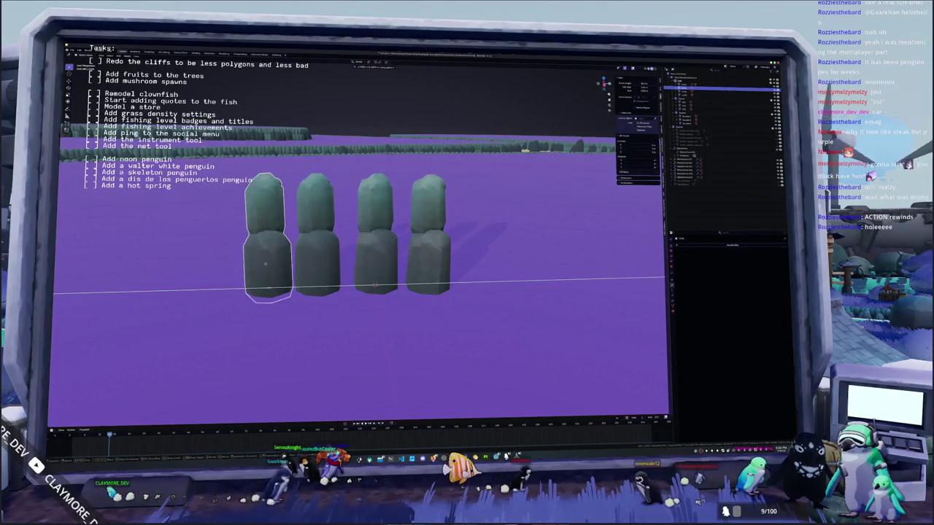
{"action": "left_click", "coordinate": [248, 264]}
Step: Select all four pillars and enter Edit Mode on their meshes together
{"action": "left_click", "coordinate": [372, 265]}
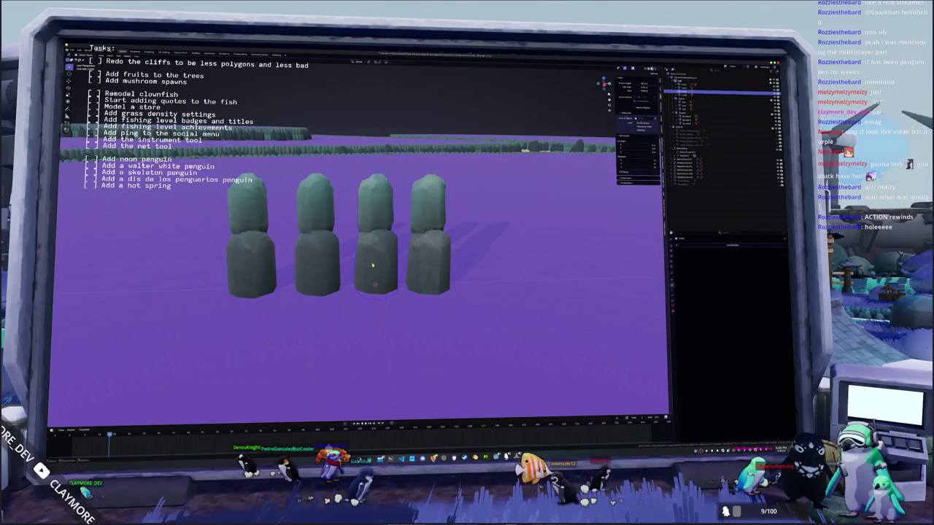
{"action": "left_click", "coordinate": [317, 264]}
{"action": "middle_click_drag", "start_coordinate": [562, 277], "coordinate": [660, 278], "text": "shift"}
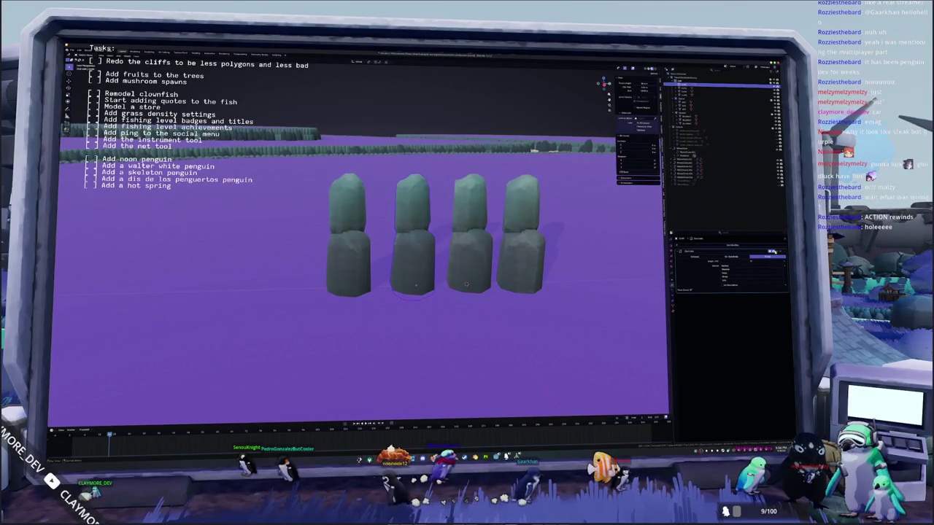
{"action": "key", "text": "Tab"}
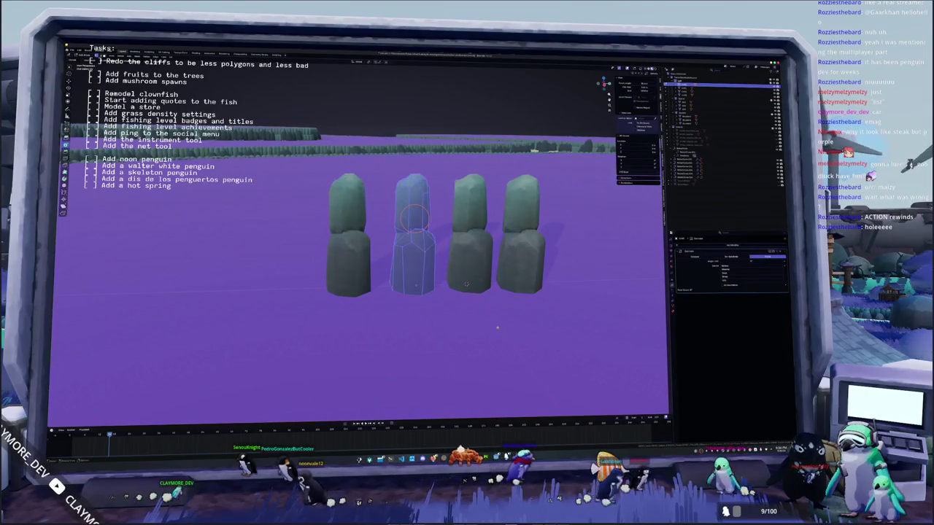
{"action": "key", "text": "Tab"}
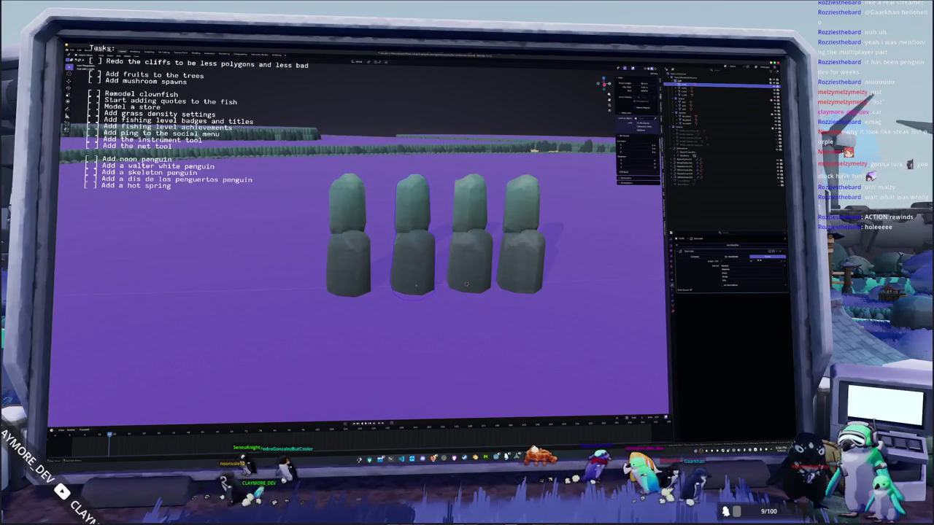
{"action": "left_click", "coordinate": [782, 252]}
{"action": "scroll", "coordinate": [459, 257], "scroll_direction": "down", "scroll_amount": 3}
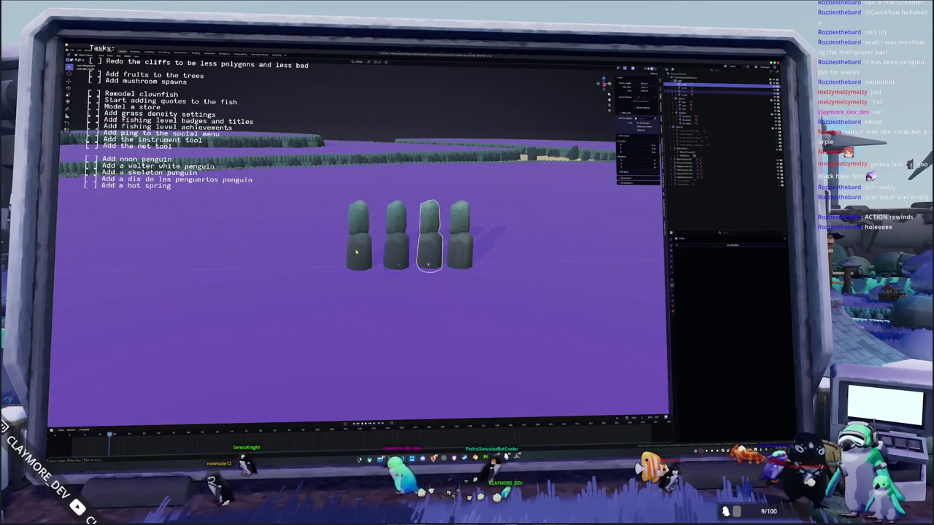
{"action": "middle_click_drag", "start_coordinate": [409, 241], "coordinate": [350, 233]}
{"action": "key", "text": "a"}
{"action": "key", "text": "Tab"}
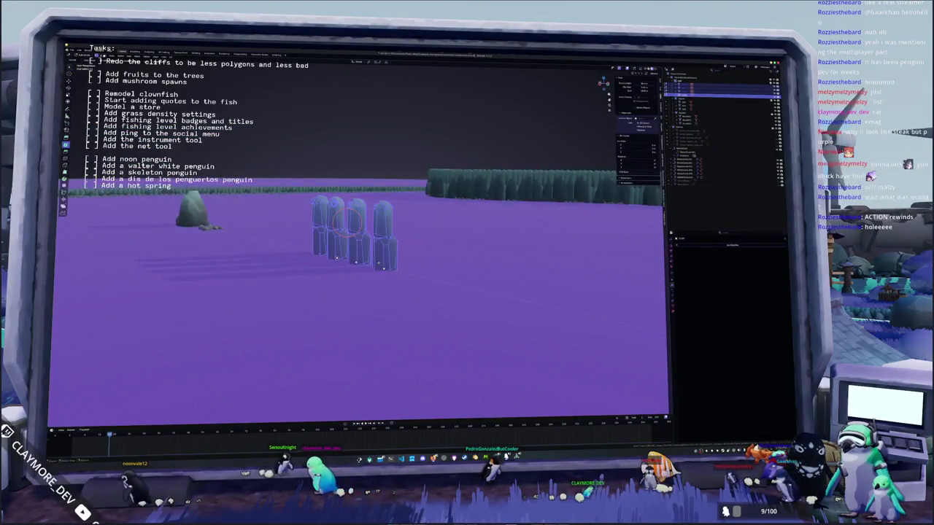
Step: Clear the selection and pick a bottom face of the fourth pillar in wireframe view
{"action": "key", "text": "alt+a"}
{"action": "middle_click_drag", "start_coordinate": [377, 263], "coordinate": [388, 259]}
{"action": "left_click", "coordinate": [387, 258]}
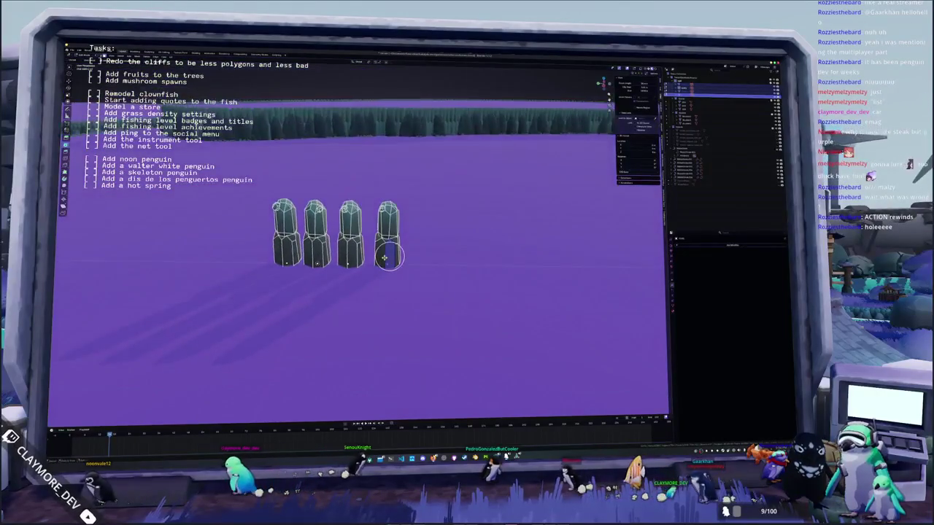
{"action": "scroll", "coordinate": [387, 260], "scroll_direction": "up", "scroll_amount": 2}
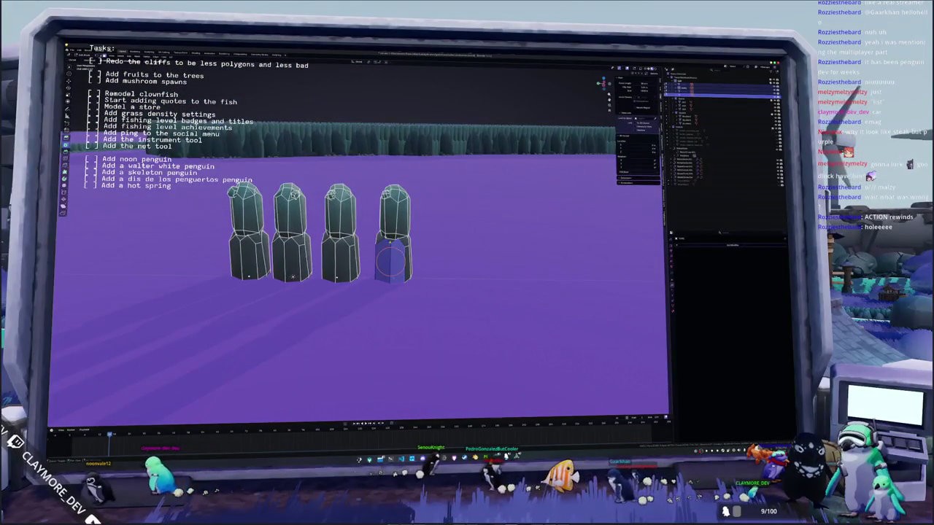
{"action": "mouse_move", "coordinate": [390, 259]}
{"action": "middle_mouse_down"}
{"action": "mouse_move", "coordinate": [387, 269]}
{"action": "mouse_move", "coordinate": [408, 255]}
{"action": "middle_mouse_up"}
{"action": "key", "text": "shift+z"}
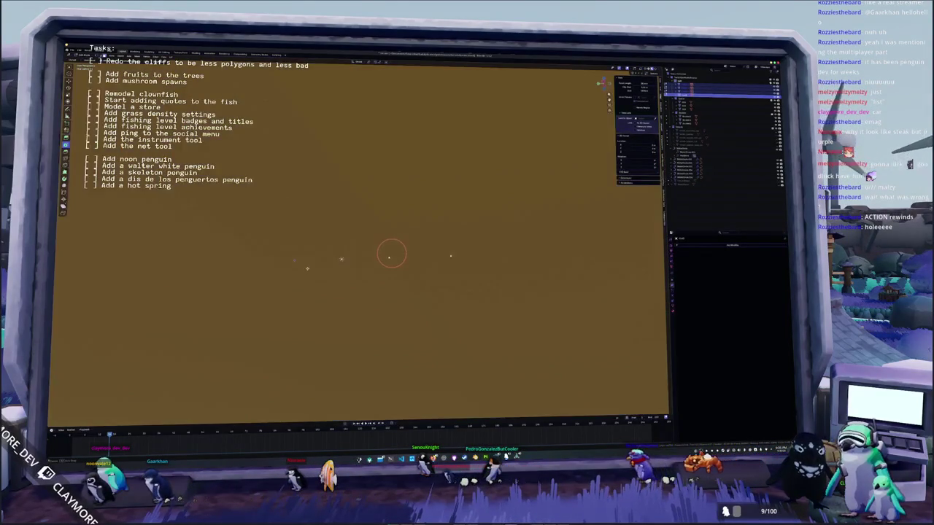
{"action": "mouse_move", "coordinate": [391, 253]}
{"action": "middle_mouse_down"}
{"action": "mouse_move", "coordinate": [385, 261]}
{"action": "mouse_move", "coordinate": [370, 248]}
{"action": "mouse_move", "coordinate": [359, 269]}
{"action": "mouse_move", "coordinate": [393, 260]}
{"action": "mouse_move", "coordinate": [364, 266]}
{"action": "middle_mouse_up"}
{"action": "scroll", "coordinate": [386, 261], "scroll_direction": "up", "scroll_amount": 3}
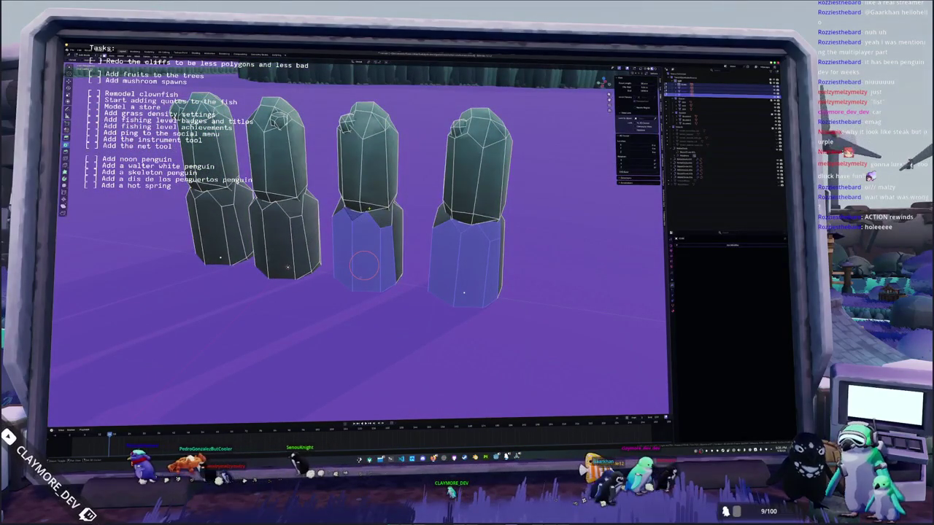
Step: Extend the face selection over the upper parts of the right-hand pillars
{"action": "left_click", "coordinate": [368, 164], "text": "shift"}
{"action": "mouse_move", "coordinate": [368, 164]}
{"action": "middle_mouse_down"}
{"action": "mouse_move", "coordinate": [379, 162]}
{"action": "mouse_move", "coordinate": [362, 188]}
{"action": "mouse_move", "coordinate": [423, 208]}
{"action": "mouse_move", "coordinate": [475, 204]}
{"action": "mouse_move", "coordinate": [460, 219]}
{"action": "mouse_move", "coordinate": [474, 215]}
{"action": "middle_mouse_up"}
{"action": "key", "text": "alt+a"}
{"action": "key", "text": "ctrl+KP_Add"}
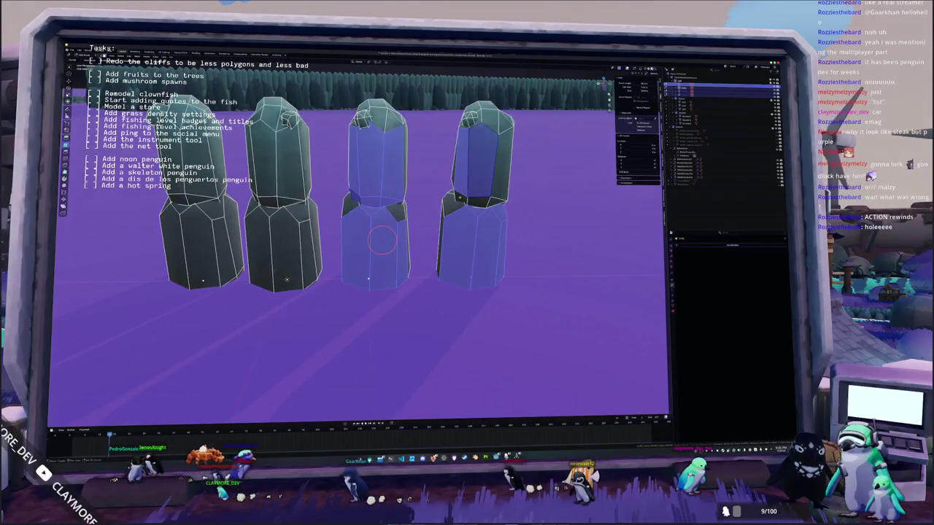
{"action": "mouse_move", "coordinate": [452, 193]}
{"action": "middle_mouse_down"}
{"action": "mouse_move", "coordinate": [447, 181]}
{"action": "mouse_move", "coordinate": [447, 212]}
{"action": "mouse_move", "coordinate": [496, 212]}
{"action": "mouse_move", "coordinate": [475, 225]}
{"action": "middle_mouse_up"}
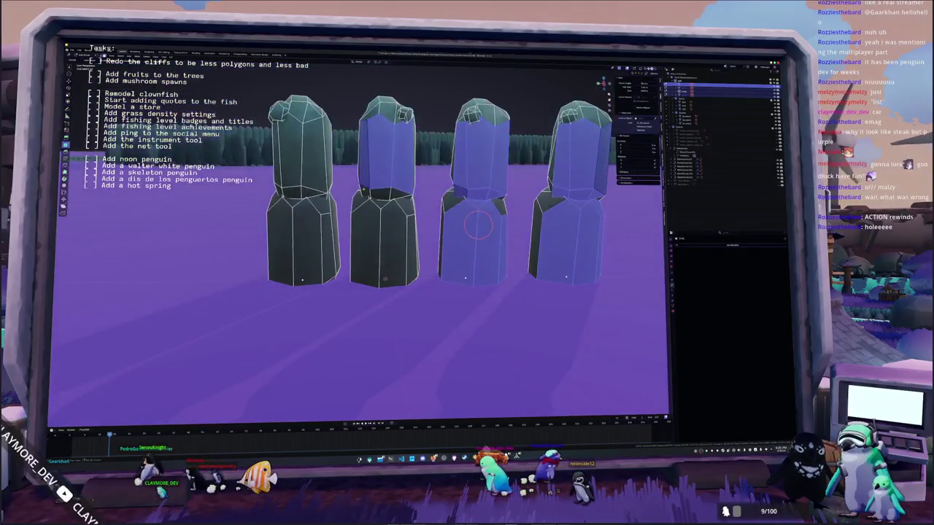
{"action": "middle_click_drag", "start_coordinate": [392, 194], "coordinate": [376, 195]}
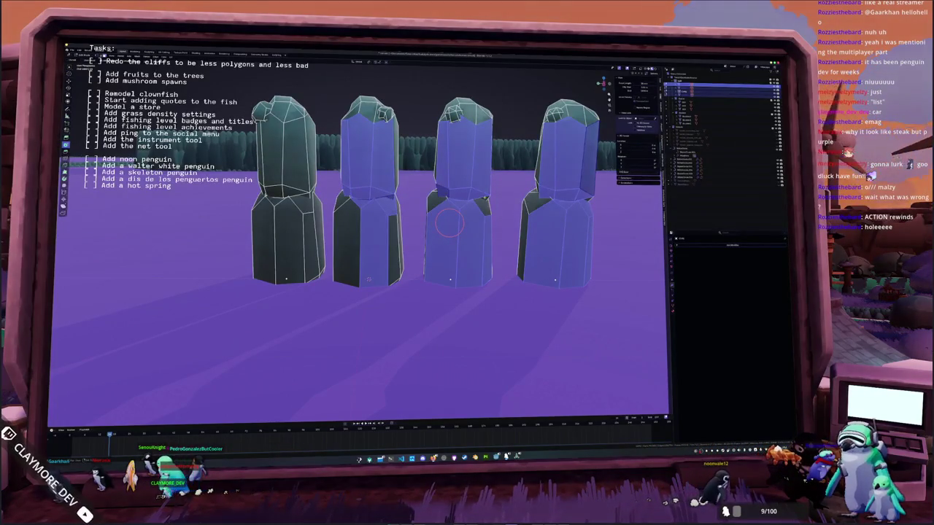
{"action": "middle_click_drag", "start_coordinate": [364, 219], "coordinate": [313, 219]}
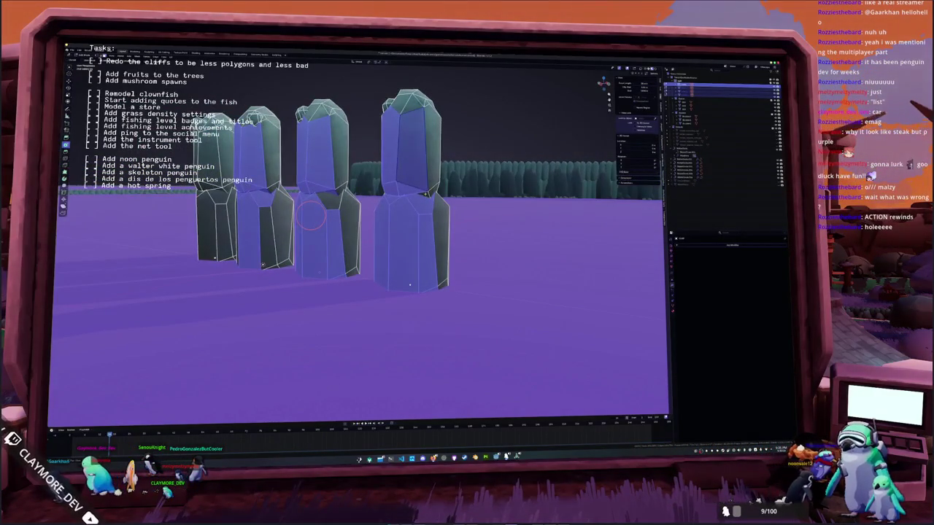
Step: Delete the selected faces on the middle pillar, then circle-select faces on the columns
{"action": "left_click", "coordinate": [312, 214]}
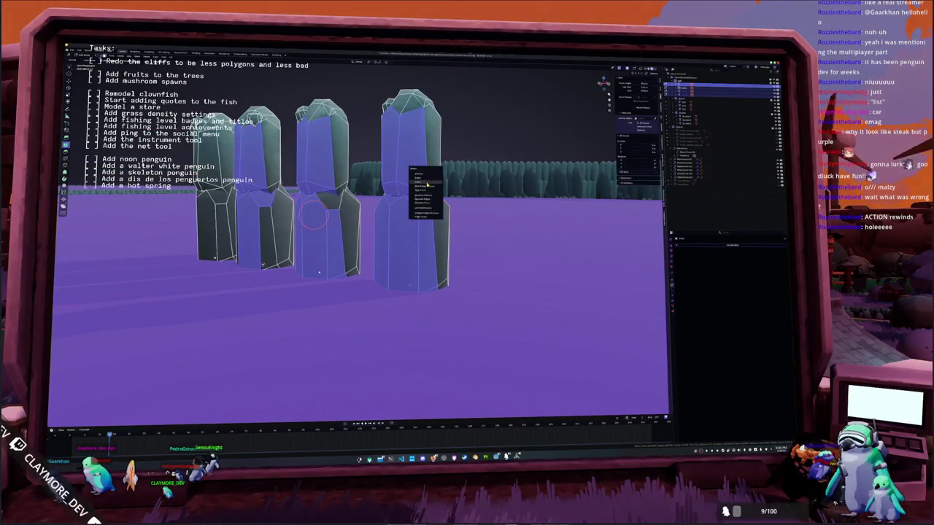
{"action": "left_click", "coordinate": [427, 185]}
{"action": "mouse_move", "coordinate": [365, 219]}
{"action": "middle_mouse_down"}
{"action": "mouse_move", "coordinate": [421, 209]}
{"action": "mouse_move", "coordinate": [415, 234]}
{"action": "mouse_move", "coordinate": [350, 227]}
{"action": "middle_mouse_up"}
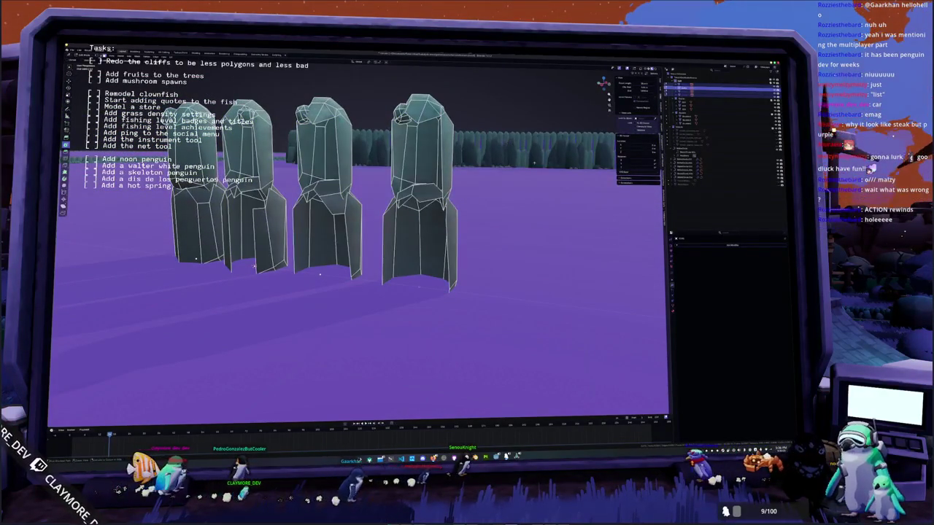
{"action": "key", "text": "c"}
{"action": "middle_click_drag", "start_coordinate": [316, 216], "coordinate": [343, 241]}
{"action": "middle_click_drag", "start_coordinate": [350, 290], "coordinate": [324, 221]}
{"action": "key", "text": "c"}
{"action": "key", "text": "Escape"}
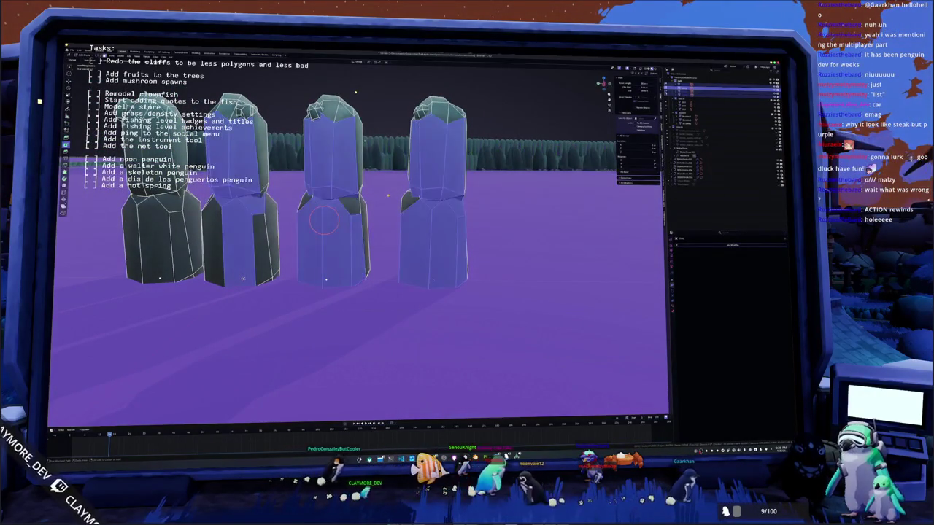
Step: Delete the selected front faces of the left, second and third columns
{"action": "middle_click_drag", "start_coordinate": [388, 196], "coordinate": [356, 92]}
{"action": "key", "text": "KP_1"}
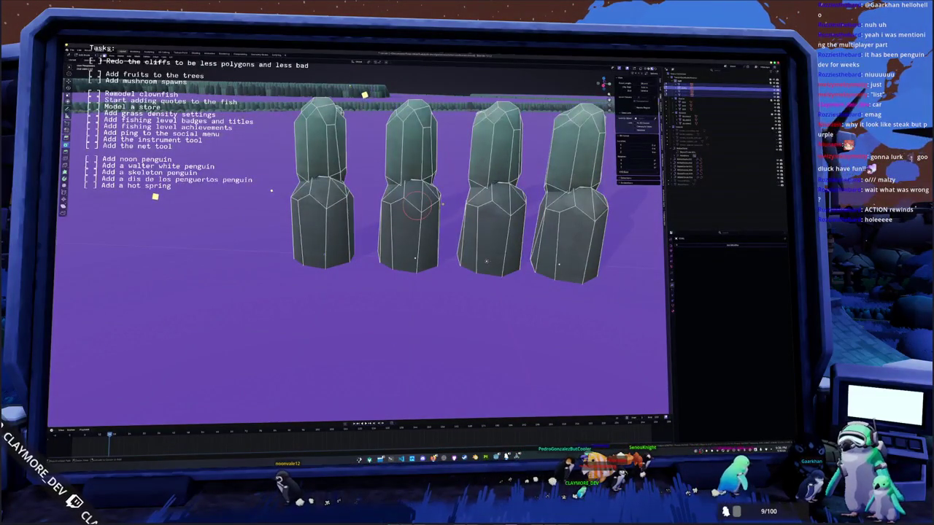
{"action": "scroll", "coordinate": [399, 68], "scroll_direction": "up", "scroll_amount": 2}
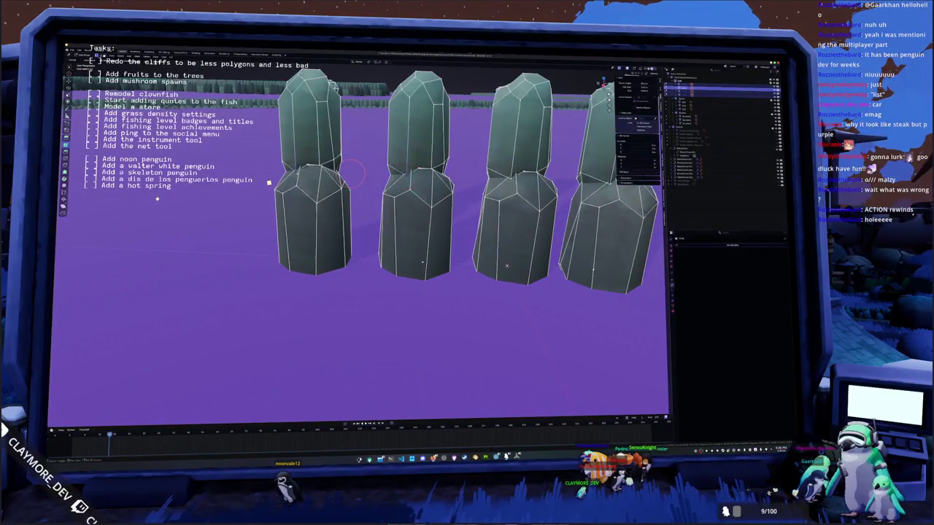
{"action": "scroll", "coordinate": [269, 182], "scroll_direction": "down", "scroll_amount": 3, "text": "ctrl"}
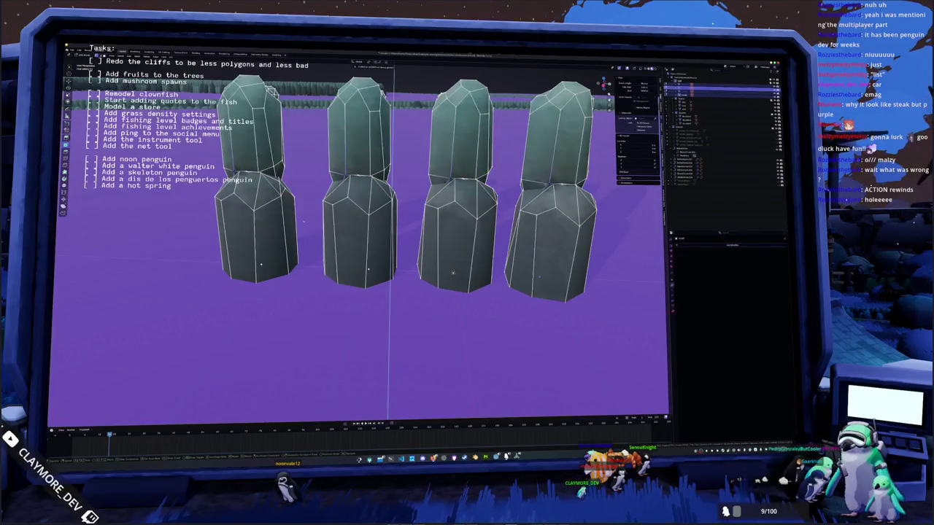
{"action": "middle_click_drag", "start_coordinate": [409, 240], "coordinate": [336, 241]}
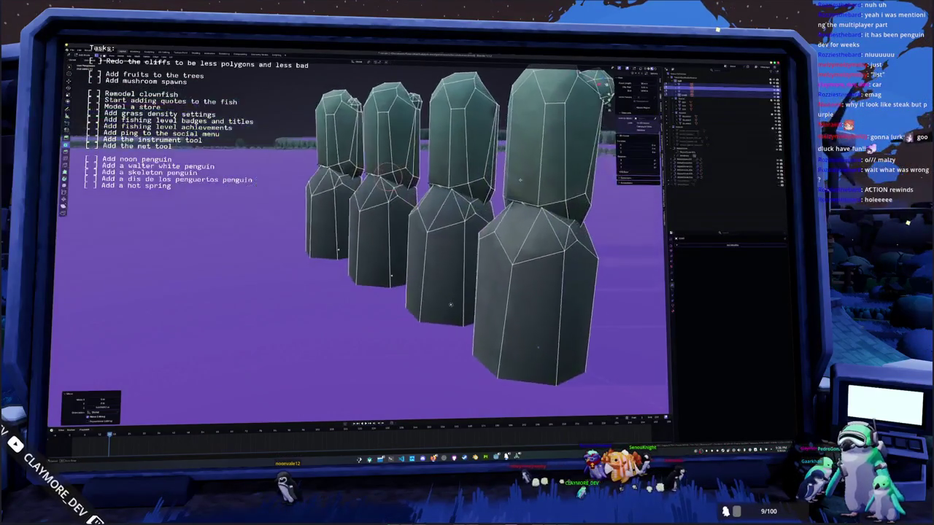
{"action": "middle_click_drag", "start_coordinate": [445, 306], "coordinate": [325, 287]}
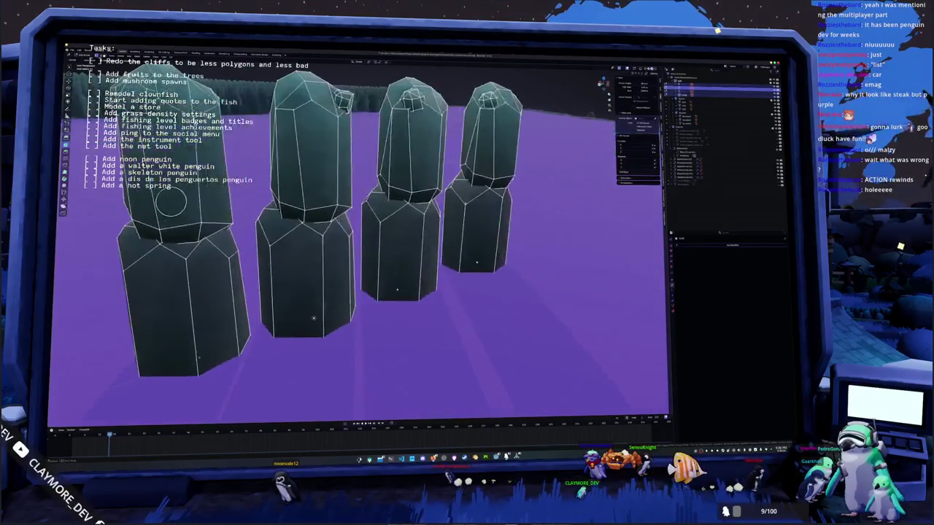
{"action": "right_click", "coordinate": [252, 259]}
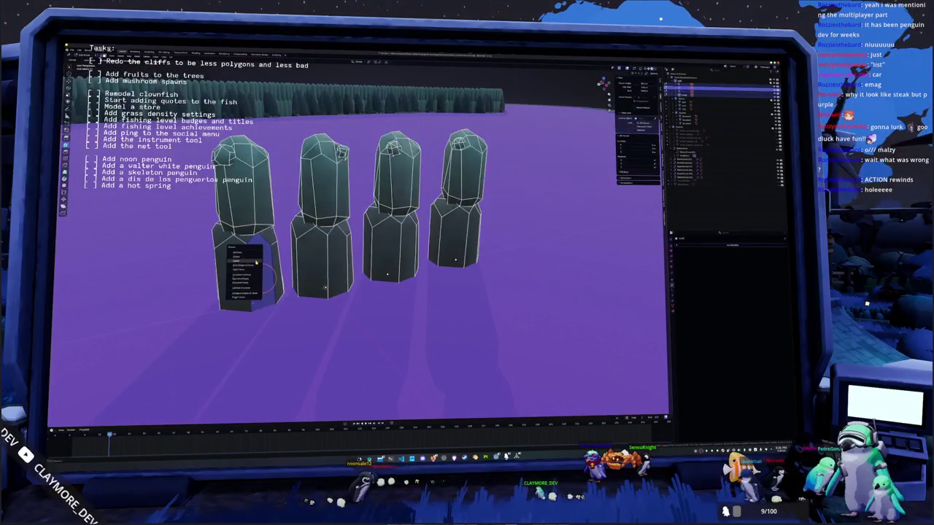
{"action": "left_click", "coordinate": [256, 261]}
{"action": "right_click", "coordinate": [324, 287]}
{"action": "left_click", "coordinate": [326, 287]}
{"action": "right_click", "coordinate": [405, 252]}
{"action": "left_click", "coordinate": [406, 254]}
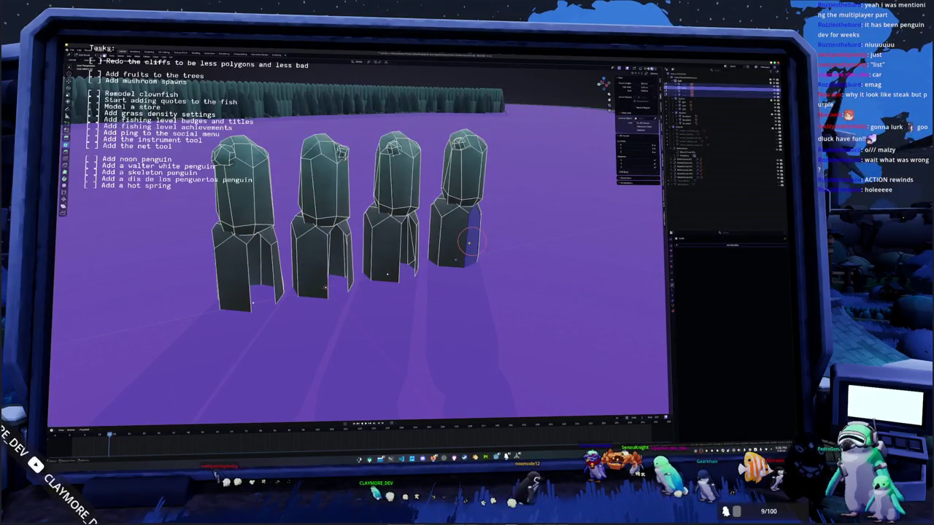
Step: Select a face at the fourth column's base, then switch to solid shading and pick a face on the third pillar
{"action": "mouse_move", "coordinate": [470, 241]}
{"action": "middle_mouse_down"}
{"action": "mouse_move", "coordinate": [470, 285]}
{"action": "mouse_move", "coordinate": [454, 271]}
{"action": "mouse_move", "coordinate": [504, 263]}
{"action": "middle_mouse_up"}
{"action": "key", "text": "alt+z"}
{"action": "left_click", "coordinate": [460, 265]}
{"action": "scroll", "coordinate": [467, 267], "scroll_direction": "up", "scroll_amount": 2}
{"action": "key", "text": "shift+z"}
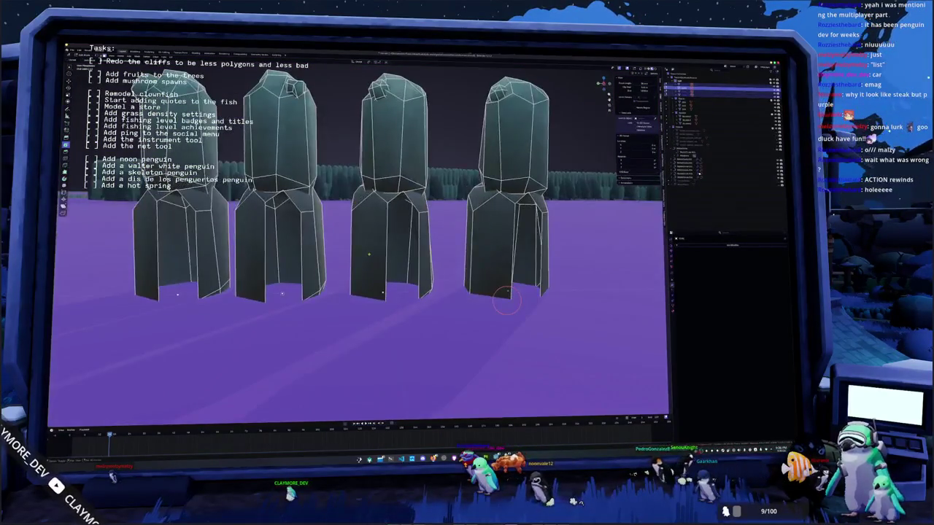
{"action": "left_click", "coordinate": [372, 255]}
{"action": "middle_click_drag", "start_coordinate": [463, 286], "coordinate": [460, 290]}
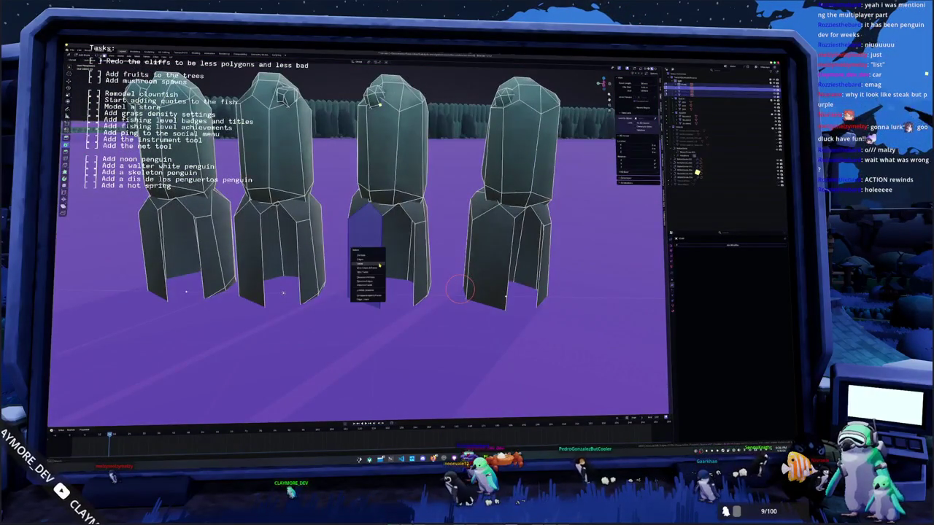
{"action": "key", "text": "ctrl+z"}
{"action": "left_click", "coordinate": [379, 264]}
{"action": "scroll", "coordinate": [434, 246], "scroll_direction": "down", "scroll_amount": 10}
{"action": "key", "text": "w"}
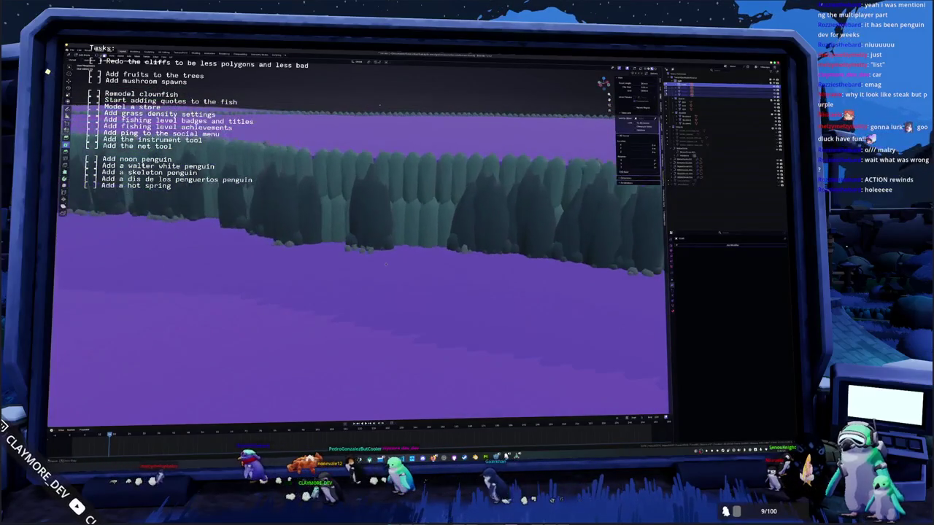
{"action": "key", "text": "w"}
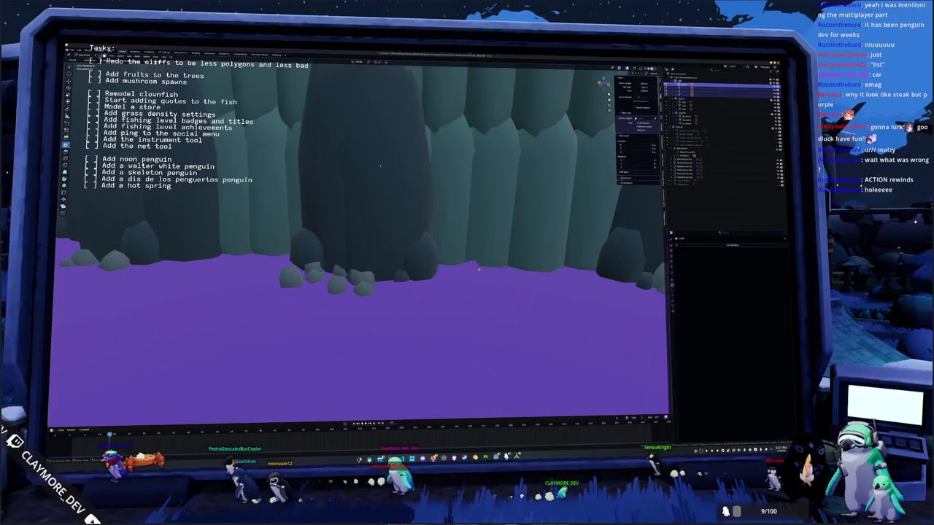
{"action": "key", "text": "s"}
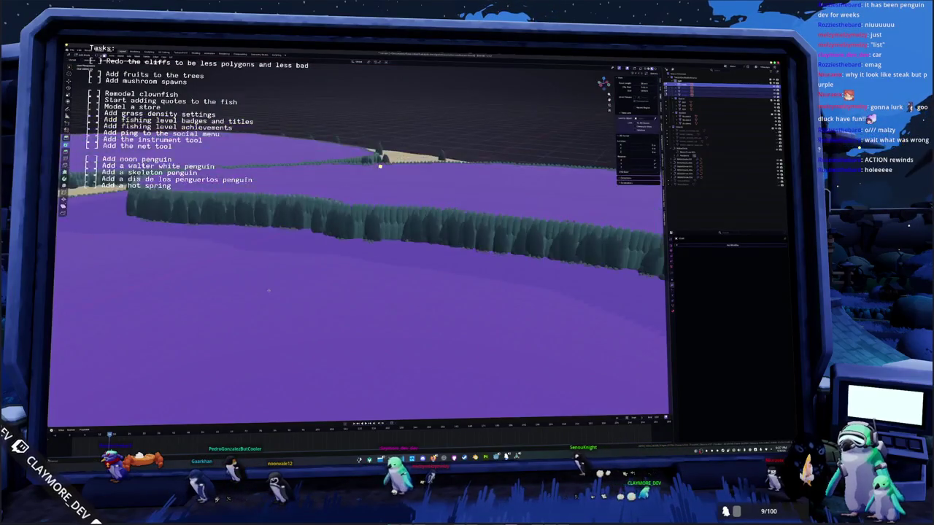
{"action": "key", "text": "w"}
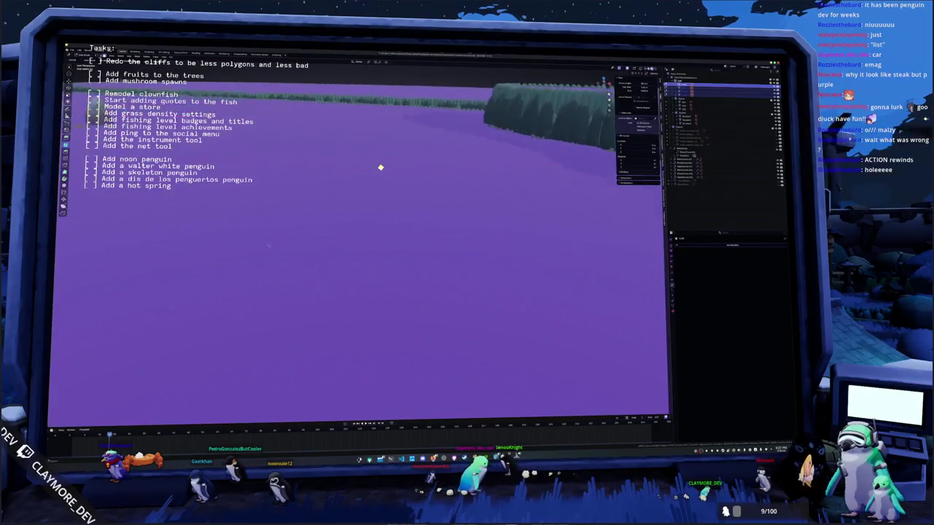
{"action": "mouse_move", "coordinate": [410, 251]}
{"action": "middle_mouse_down"}
{"action": "mouse_move", "coordinate": [595, 120]}
{"action": "mouse_move", "coordinate": [362, 233]}
{"action": "middle_mouse_up"}
{"action": "key", "text": "KP_Decimal"}
{"action": "left_click", "coordinate": [363, 234]}
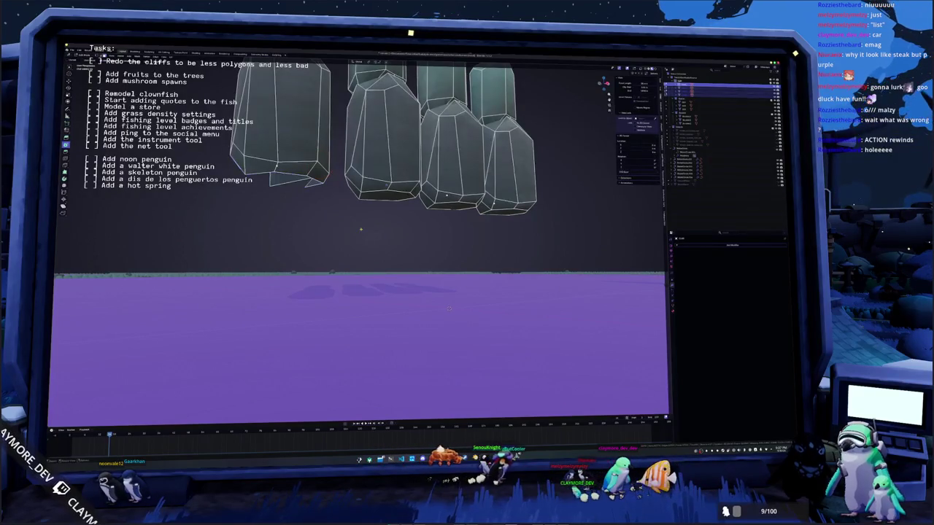
Step: Return to object mode, select the cliff object and bring up the Geometry Nodes workspace
{"action": "key", "text": "Tab"}
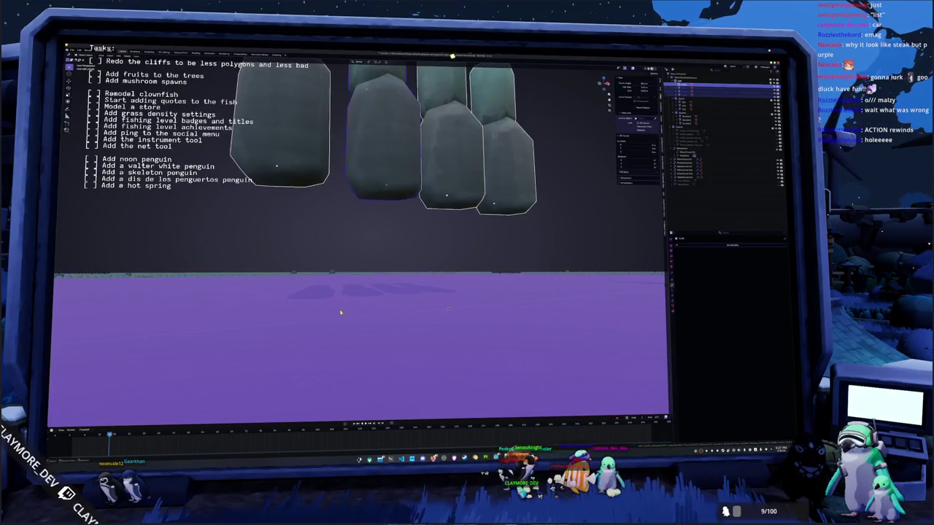
{"action": "left_click", "coordinate": [363, 308]}
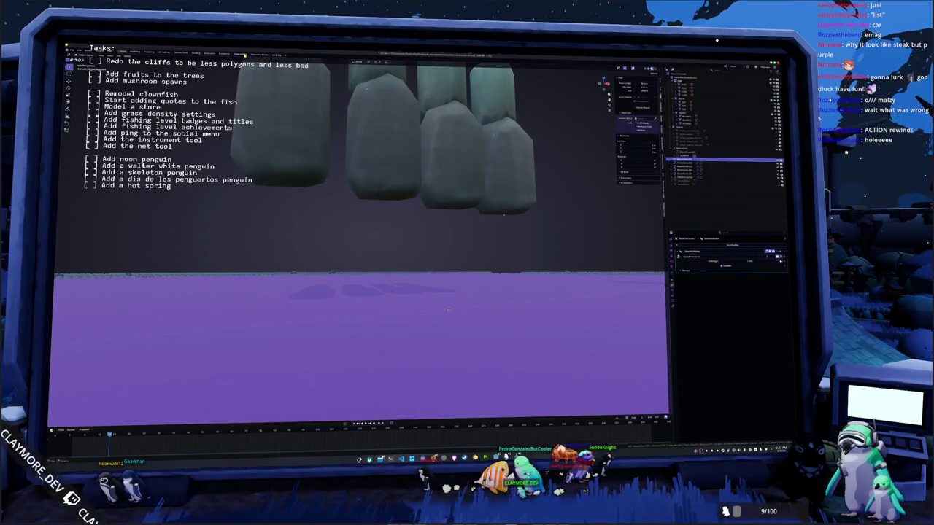
{"action": "key", "text": "ctrl+Page_Down"}
{"action": "scroll", "coordinate": [370, 241], "scroll_direction": "up", "scroll_amount": 3}
{"action": "scroll", "coordinate": [336, 270], "scroll_direction": "up", "scroll_amount": 2}
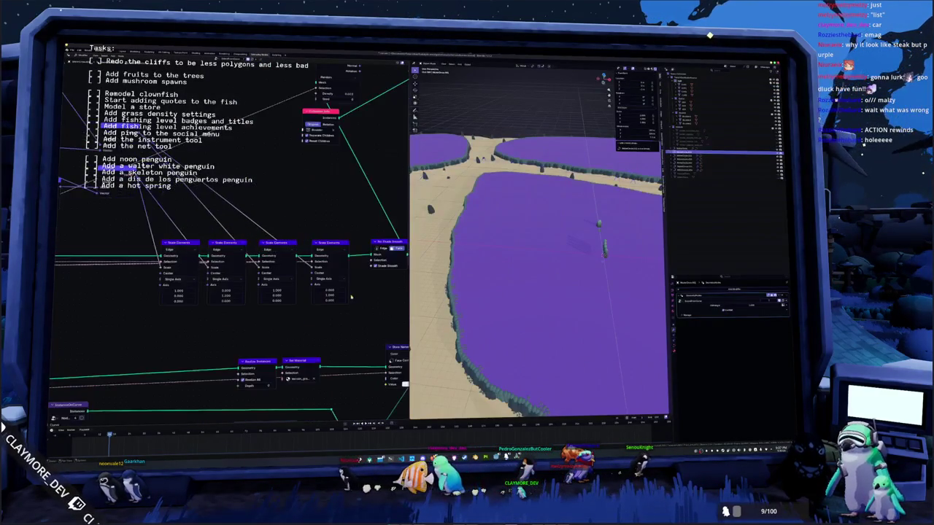
Step: Inspect the instancing node group inside the cliff's node tree and return to the parent tree
{"action": "scroll", "coordinate": [293, 302], "scroll_direction": "up", "scroll_amount": 2}
{"action": "mouse_move", "coordinate": [293, 301]}
{"action": "middle_mouse_down"}
{"action": "mouse_move", "coordinate": [324, 321]}
{"action": "mouse_move", "coordinate": [277, 287]}
{"action": "mouse_move", "coordinate": [295, 295]}
{"action": "mouse_move", "coordinate": [290, 254]}
{"action": "mouse_move", "coordinate": [312, 283]}
{"action": "mouse_move", "coordinate": [286, 266]}
{"action": "middle_mouse_up"}
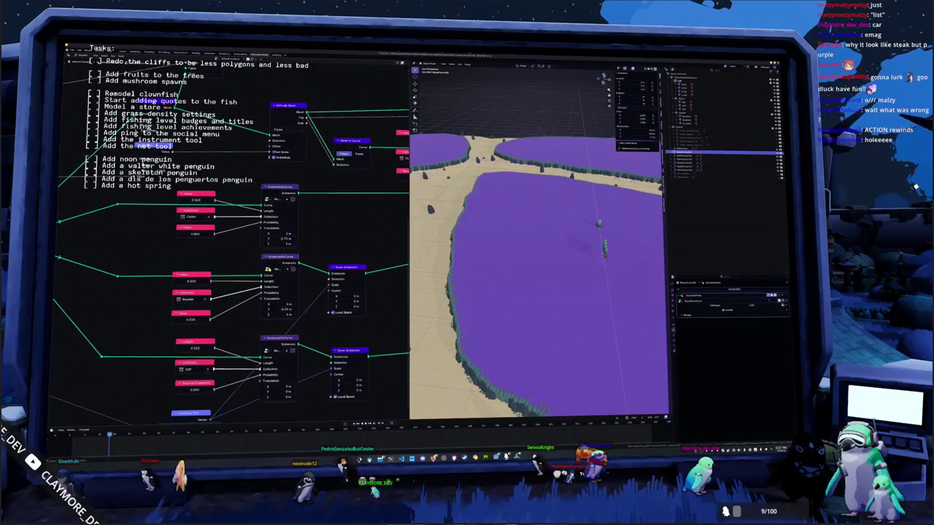
{"action": "key", "text": "Tab"}
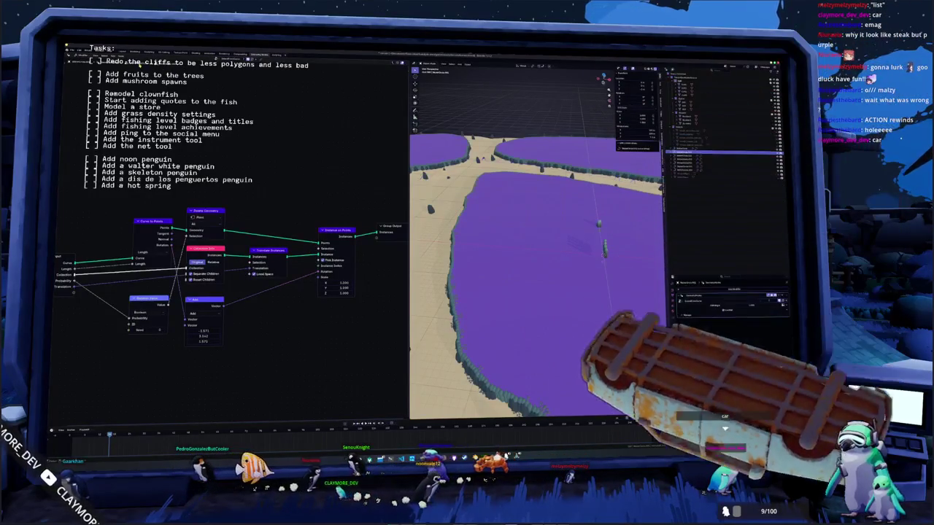
{"action": "key", "text": "Tab"}
{"action": "key", "text": "Home"}
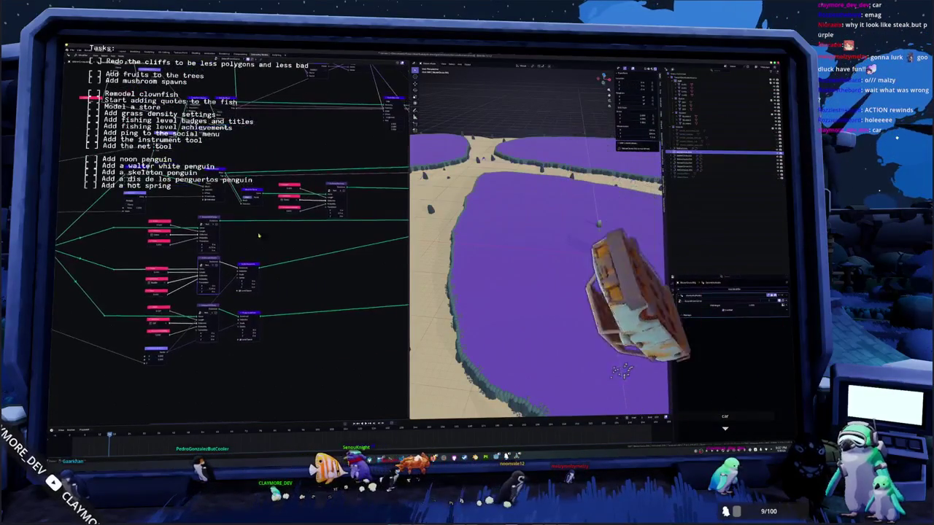
Step: Orbit the viewport down to the horizon and select a rock pillar object
{"action": "mouse_move", "coordinate": [426, 200]}
{"action": "middle_mouse_down"}
{"action": "mouse_move", "coordinate": [497, 235]}
{"action": "mouse_move", "coordinate": [473, 195]}
{"action": "mouse_move", "coordinate": [483, 194]}
{"action": "middle_mouse_up"}
{"action": "left_click", "coordinate": [496, 235]}
{"action": "scroll", "coordinate": [464, 199], "scroll_direction": "up", "scroll_amount": 3}
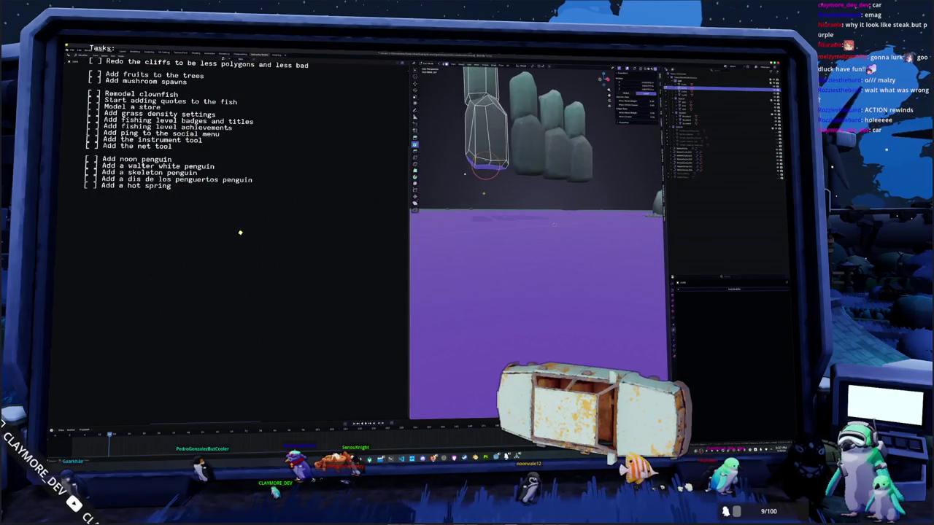
Step: Snap the selected pillar to the 3D cursor, then select and frame the right rock pillar
{"action": "left_click", "coordinate": [485, 171]}
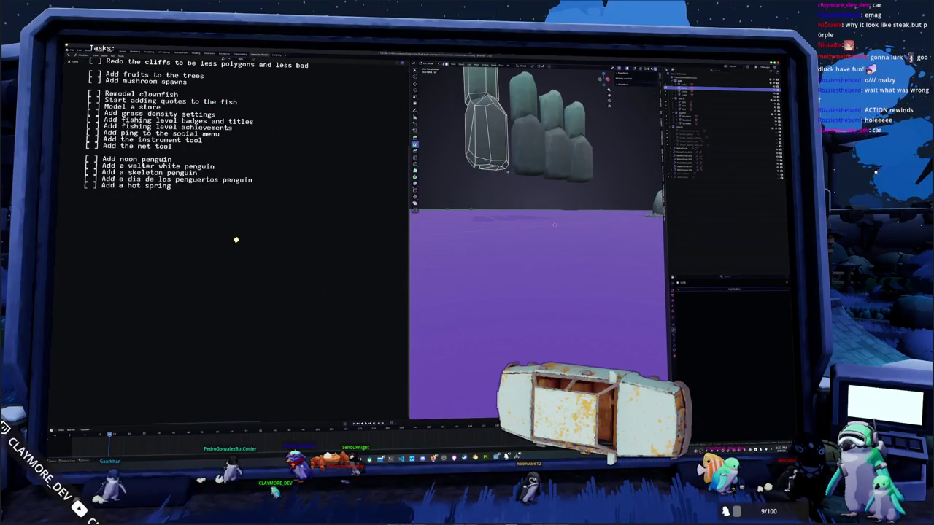
{"action": "middle_click_drag", "start_coordinate": [533, 177], "coordinate": [496, 175]}
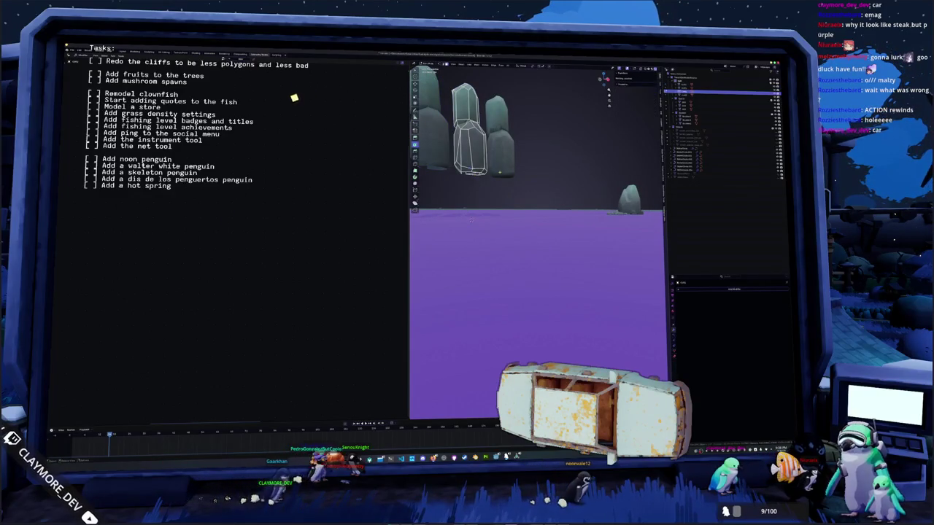
{"action": "left_click", "coordinate": [500, 138]}
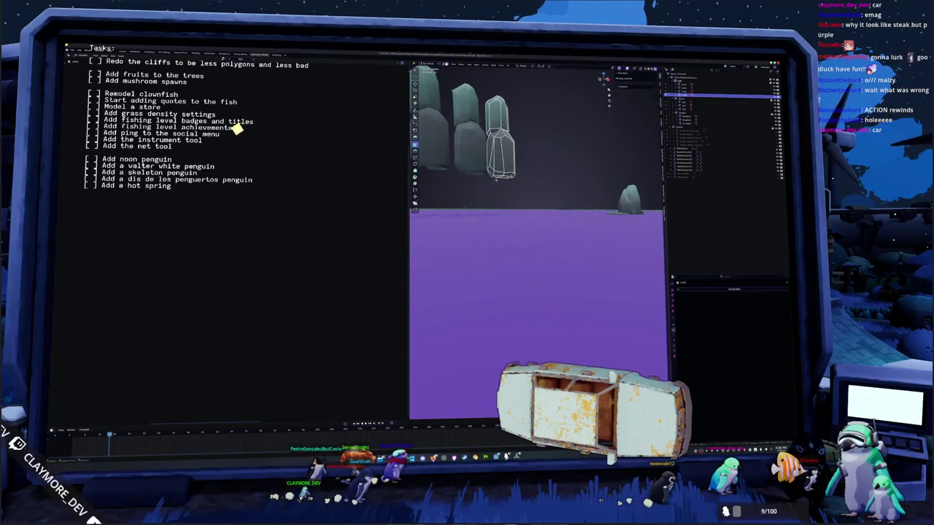
{"action": "mouse_move", "coordinate": [470, 219]}
{"action": "middle_mouse_down"}
{"action": "mouse_move", "coordinate": [517, 192]}
{"action": "mouse_move", "coordinate": [514, 239]}
{"action": "mouse_move", "coordinate": [521, 213]}
{"action": "mouse_move", "coordinate": [561, 217]}
{"action": "mouse_move", "coordinate": [588, 124]}
{"action": "mouse_move", "coordinate": [547, 87]}
{"action": "mouse_move", "coordinate": [575, 212]}
{"action": "mouse_move", "coordinate": [560, 262]}
{"action": "middle_mouse_up"}
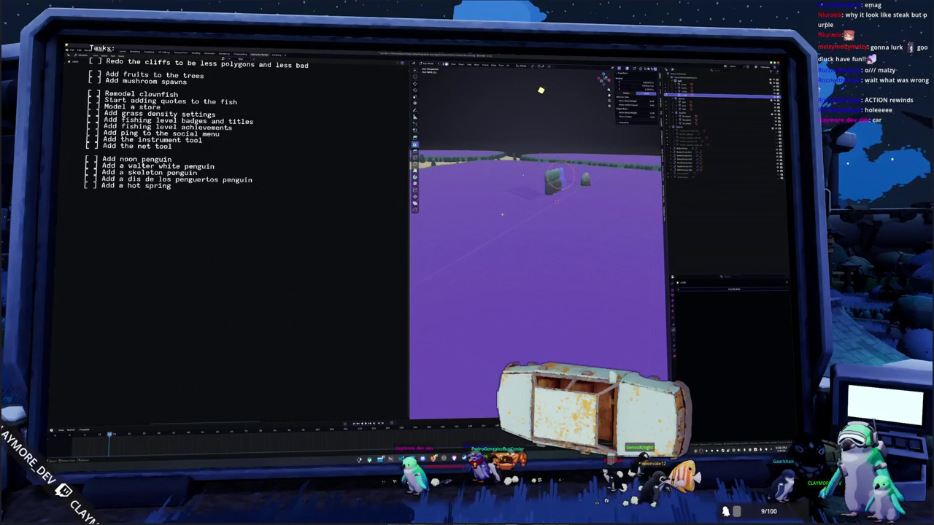
{"action": "key", "text": "KP_Decimal"}
{"action": "mouse_move", "coordinate": [501, 214]}
{"action": "middle_mouse_down"}
{"action": "mouse_move", "coordinate": [543, 318]}
{"action": "mouse_move", "coordinate": [538, 211]}
{"action": "middle_mouse_up"}
Step: Enter edit mode on the rock and apply a mesh operation from the context menu
{"action": "key", "text": "ctrl+Tab"}
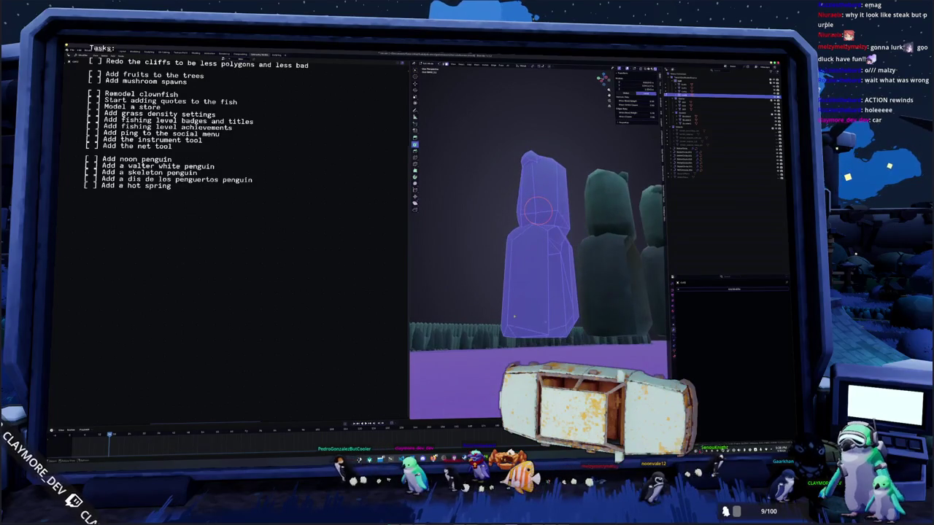
{"action": "key", "text": "ctrl+Tab"}
{"action": "key", "text": "Tab"}
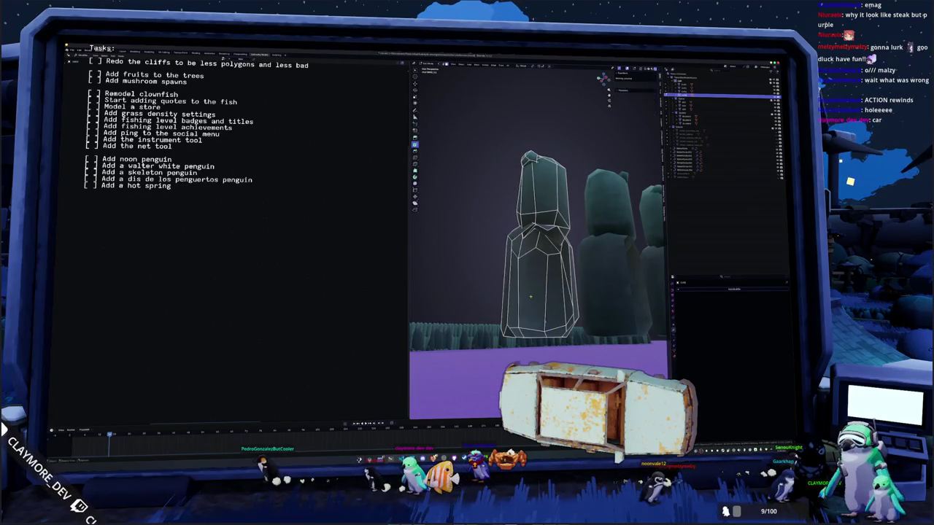
{"action": "mouse_move", "coordinate": [540, 241]}
{"action": "middle_mouse_down"}
{"action": "mouse_move", "coordinate": [500, 277]}
{"action": "mouse_move", "coordinate": [494, 316]}
{"action": "mouse_move", "coordinate": [496, 291]}
{"action": "mouse_move", "coordinate": [518, 280]}
{"action": "mouse_move", "coordinate": [504, 284]}
{"action": "mouse_move", "coordinate": [506, 247]}
{"action": "middle_mouse_up"}
{"action": "left_click", "coordinate": [520, 282]}
{"action": "right_click", "coordinate": [506, 237]}
{"action": "left_click", "coordinate": [506, 238]}
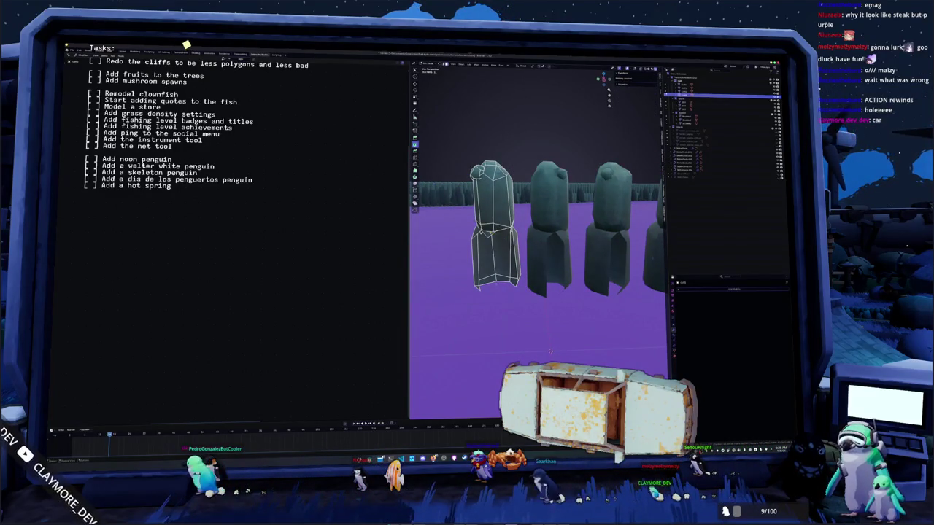
{"action": "left_click", "coordinate": [492, 233]}
{"action": "middle_click_drag", "start_coordinate": [492, 234], "coordinate": [520, 228]}
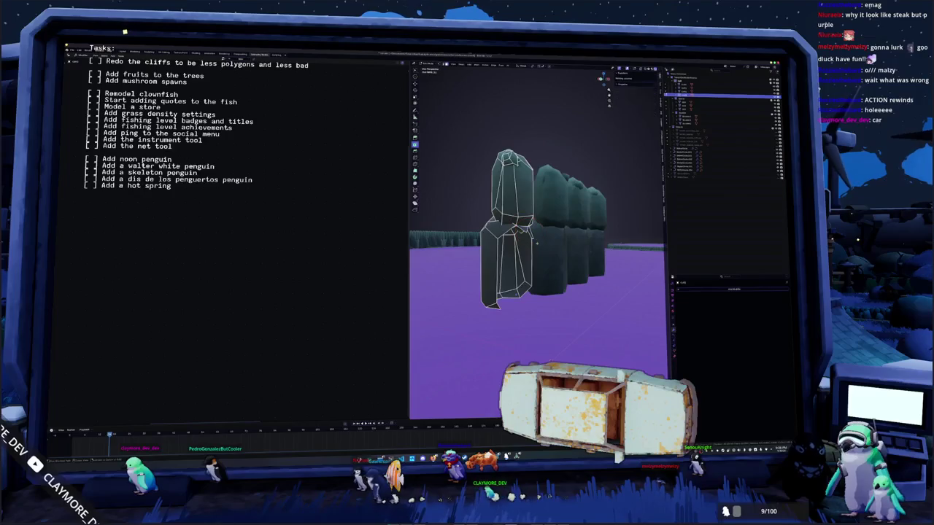
Step: Clear the mesh selection, then select the back, middle and rightmost rocks
{"action": "key", "text": "a"}
{"action": "key", "text": "alt+a"}
{"action": "key", "text": "a"}
{"action": "key", "text": "alt+a"}
{"action": "key", "text": "alt+a"}
{"action": "left_click", "coordinate": [543, 266]}
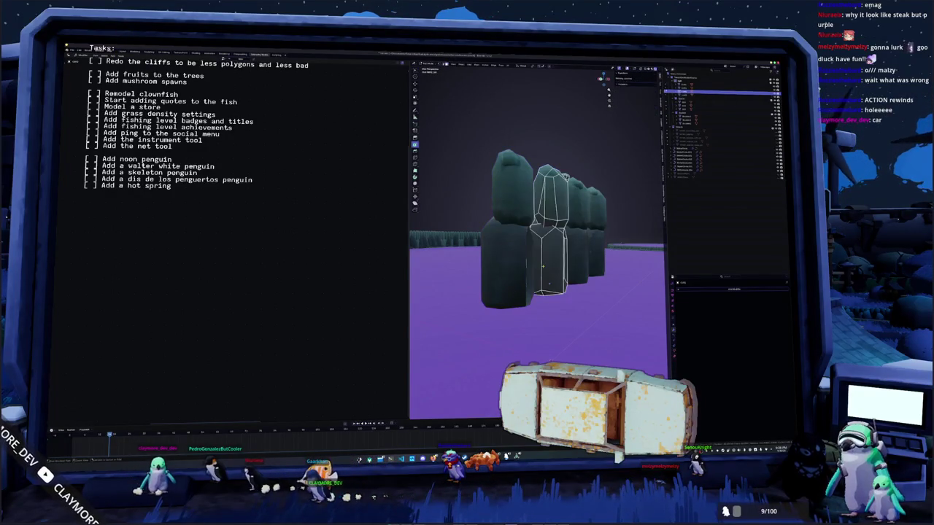
{"action": "key", "text": "alt+a"}
{"action": "left_click", "coordinate": [578, 270]}
{"action": "key", "text": "alt+a"}
{"action": "left_click", "coordinate": [591, 271]}
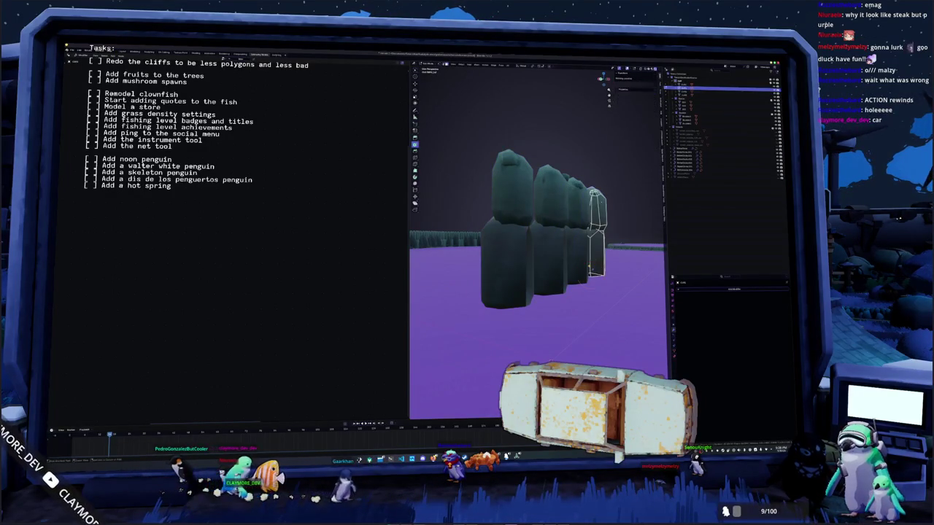
{"action": "key", "text": "ctrl+z"}
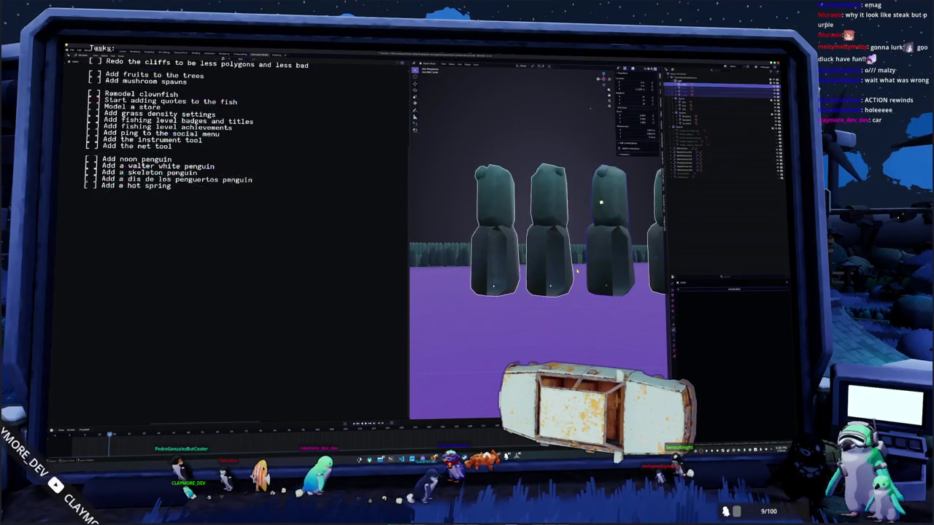
Step: Re-enter edit mode, switch to the front view and isolate the rocks in local view
{"action": "key", "text": "Tab"}
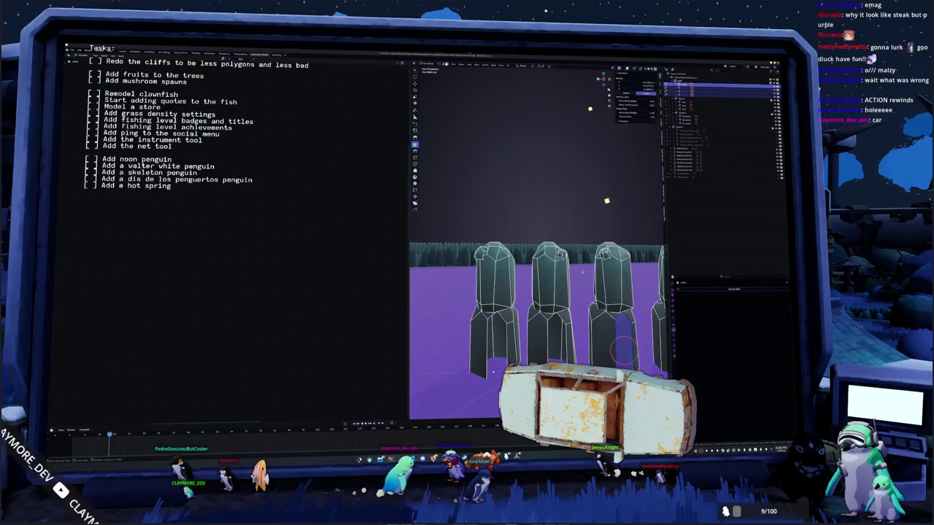
{"action": "key", "text": "ctrl+z"}
{"action": "key", "text": "ctrl+z"}
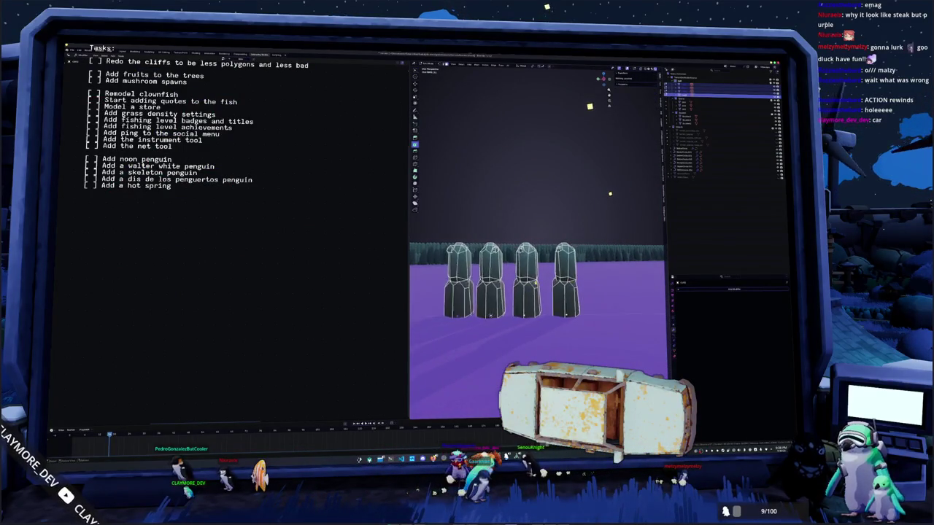
{"action": "key", "text": "Tab"}
{"action": "scroll", "coordinate": [538, 241], "scroll_direction": "up", "scroll_amount": 3}
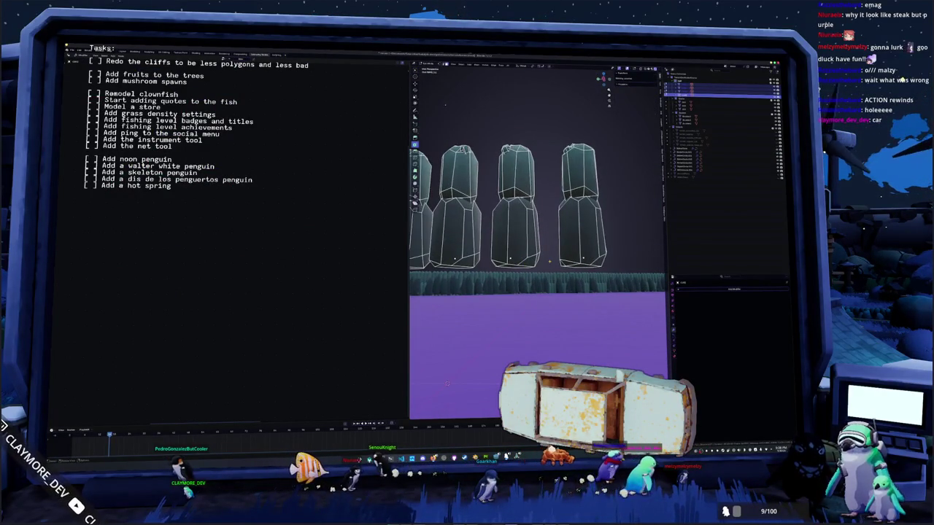
{"action": "key", "text": "KP_1"}
{"action": "key", "text": "KP_Divide"}
Step: Select the whole rock mesh and slice it with a bisect cut
{"action": "key", "text": "a"}
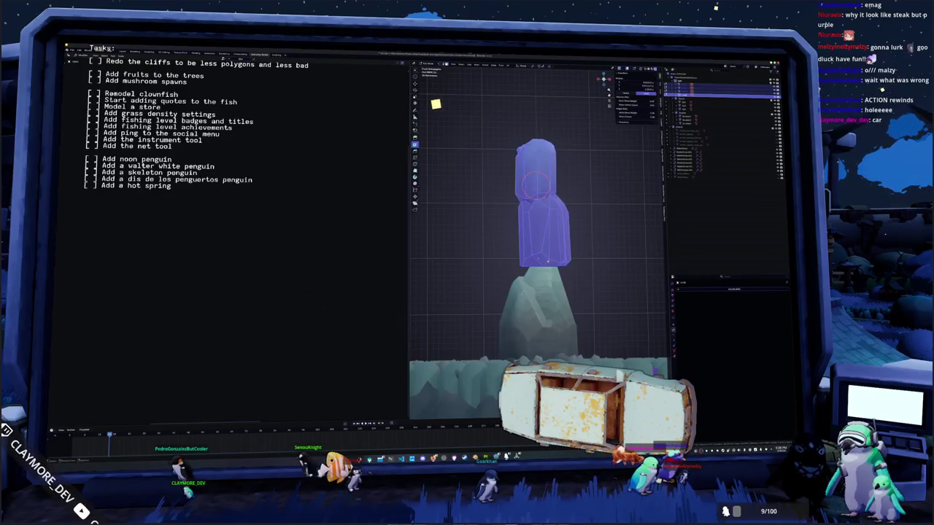
{"action": "scroll", "coordinate": [526, 252], "scroll_direction": "up", "scroll_amount": 2}
{"action": "middle_click_drag", "start_coordinate": [526, 252], "coordinate": [503, 276]}
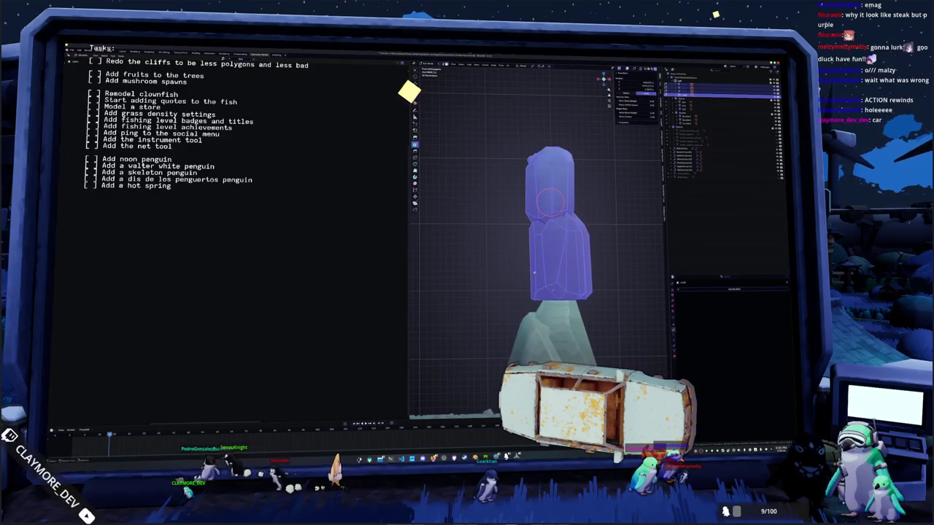
{"action": "key", "text": "F3"}
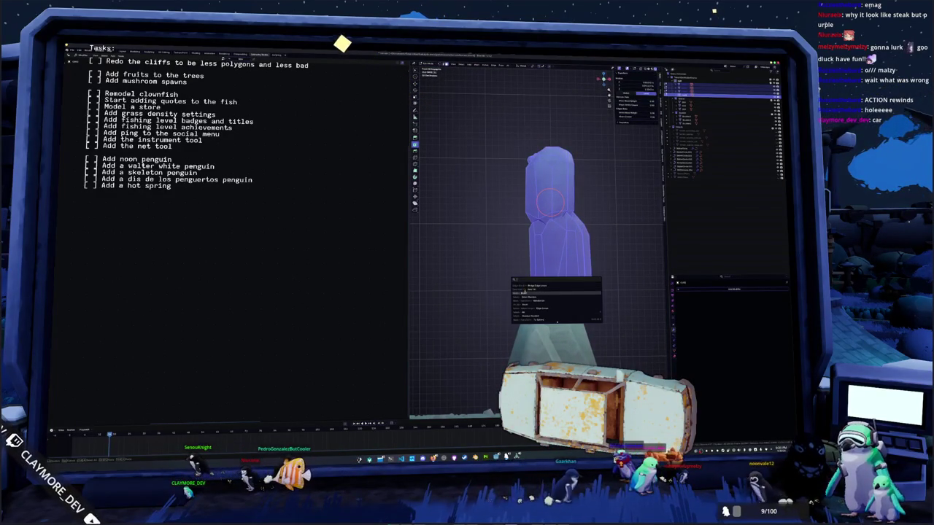
{"action": "key", "text": "Return"}
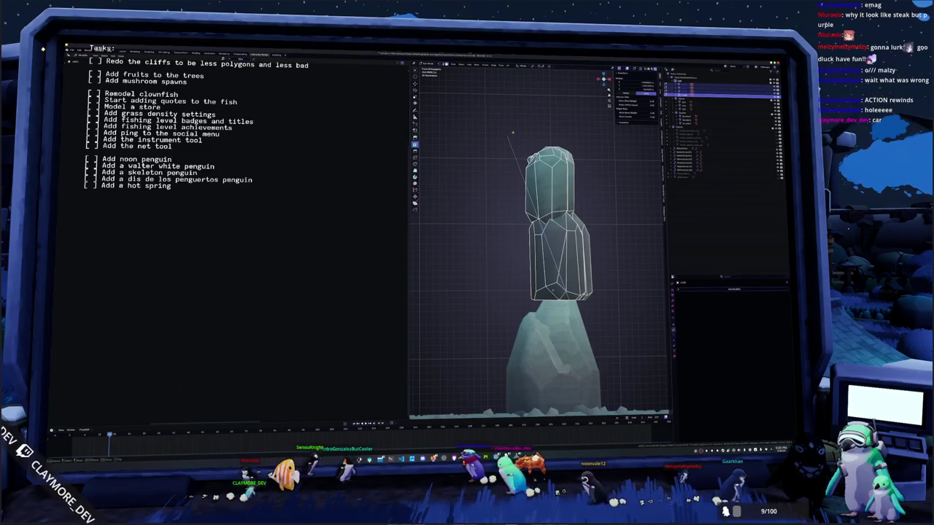
{"action": "left_click_drag", "start_coordinate": [511, 129], "coordinate": [503, 177]}
{"action": "left_click", "coordinate": [448, 408]}
{"action": "left_click", "coordinate": [448, 409]}
{"action": "scroll", "coordinate": [540, 241], "scroll_direction": "down", "scroll_amount": 5}
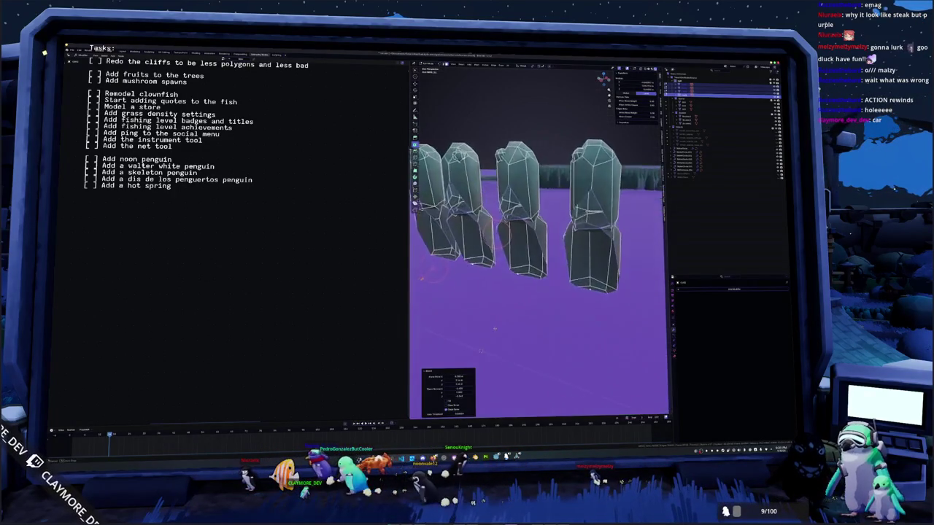
{"action": "scroll", "coordinate": [540, 240], "scroll_direction": "down", "scroll_amount": 3}
{"action": "scroll", "coordinate": [484, 328], "scroll_direction": "up", "scroll_amount": 3}
{"action": "scroll", "coordinate": [478, 322], "scroll_direction": "up", "scroll_amount": 2}
{"action": "scroll", "coordinate": [469, 318], "scroll_direction": "up", "scroll_amount": 3}
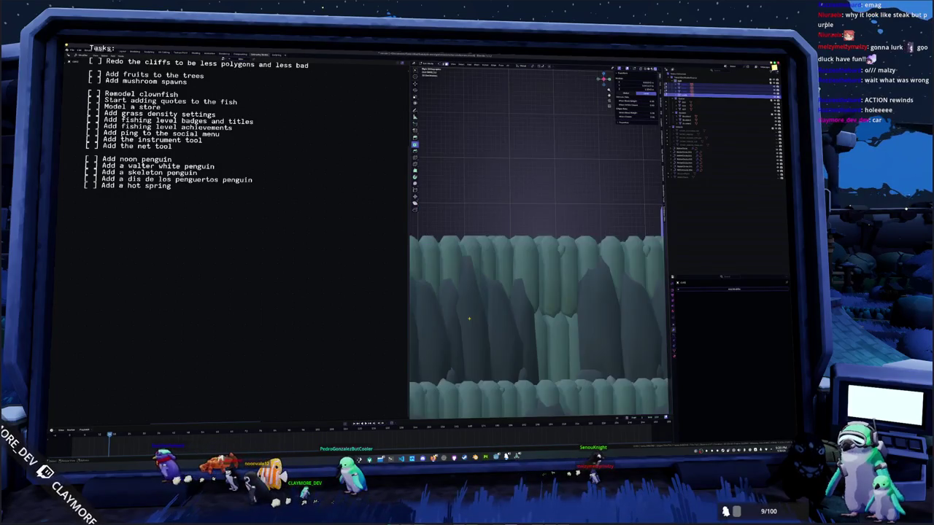
Step: Isolate the column and make another bisect cut across the rock piece
{"action": "key", "text": "slash"}
{"action": "middle_click_drag", "start_coordinate": [511, 255], "coordinate": [543, 255]}
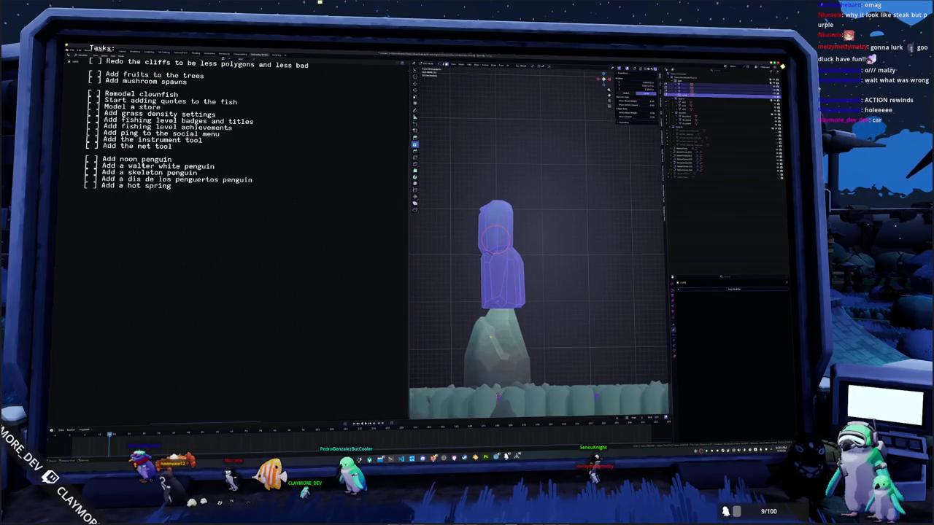
{"action": "key", "text": "F3"}
{"action": "key", "text": "Escape"}
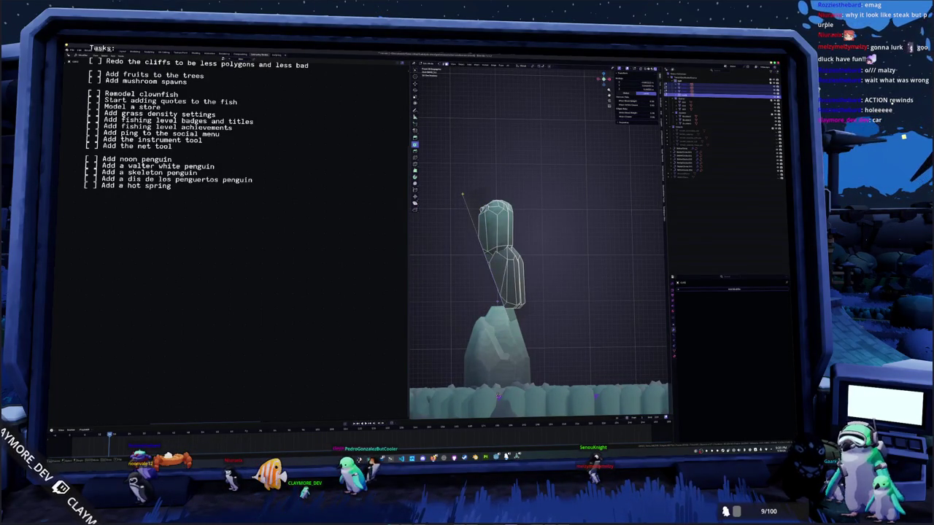
{"action": "left_click_drag", "start_coordinate": [462, 196], "coordinate": [464, 197]}
{"action": "middle_click_drag", "start_coordinate": [464, 197], "coordinate": [487, 210]}
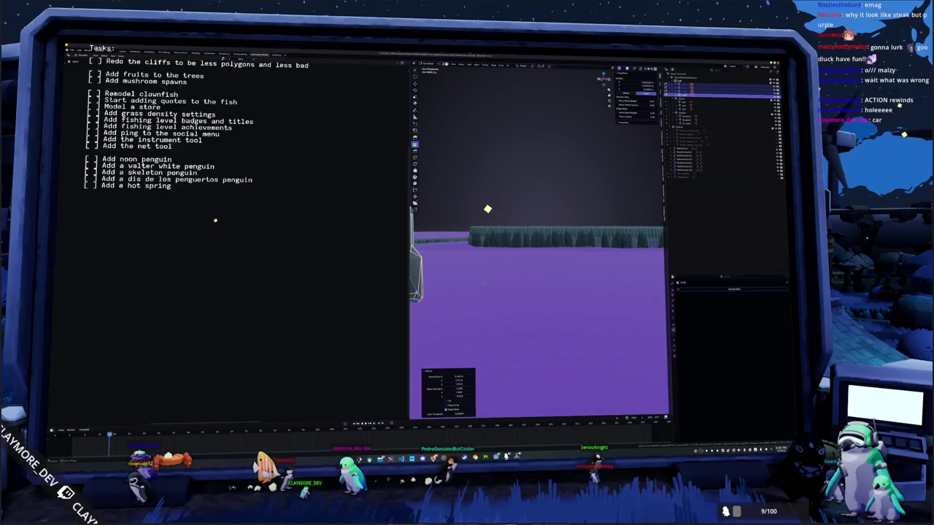
Step: Leave edit mode and return to the full scene with the node graph
{"action": "key", "text": "Tab"}
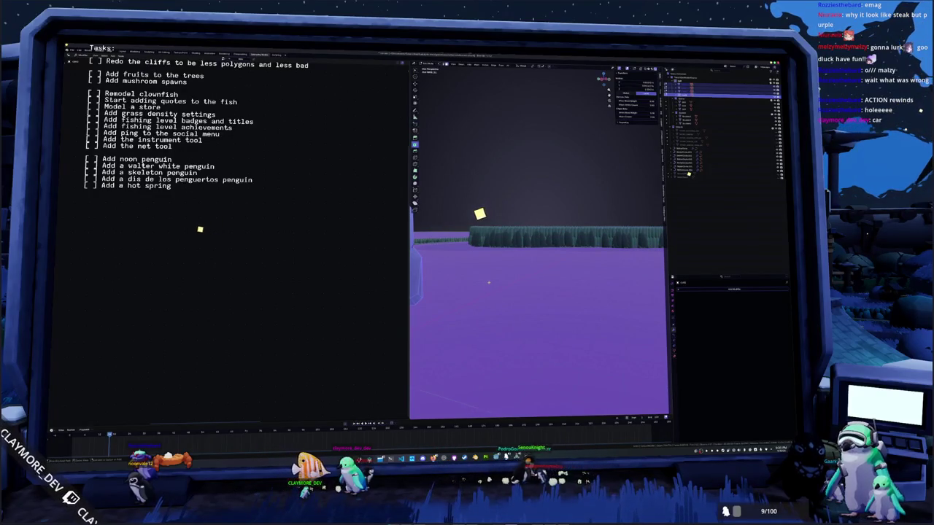
{"action": "left_click", "coordinate": [453, 282]}
{"action": "key", "text": "ctrl+z"}
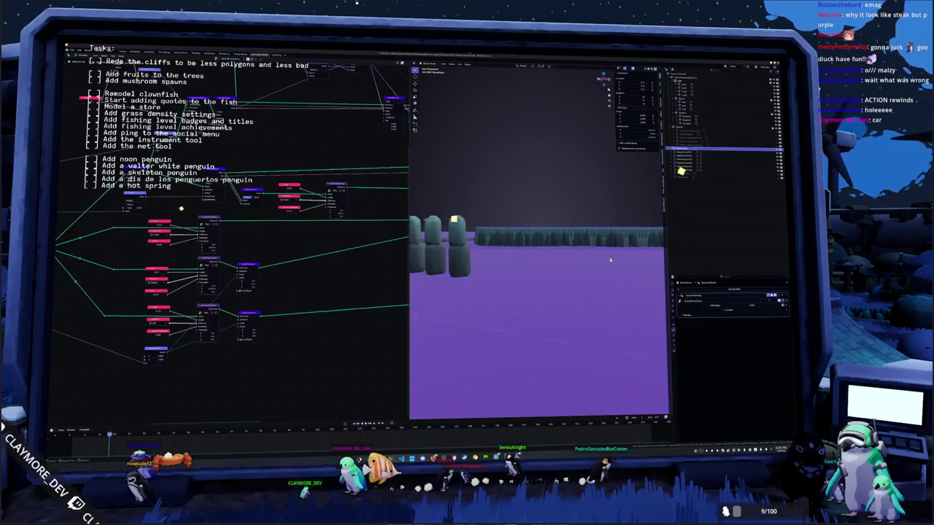
Step: Orbit over the purple terrain to inspect the cliff wall edge and the floating rock pillars
{"action": "mouse_move", "coordinate": [607, 260]}
{"action": "middle_mouse_down"}
{"action": "mouse_move", "coordinate": [555, 219]}
{"action": "mouse_move", "coordinate": [552, 278]}
{"action": "middle_mouse_up"}
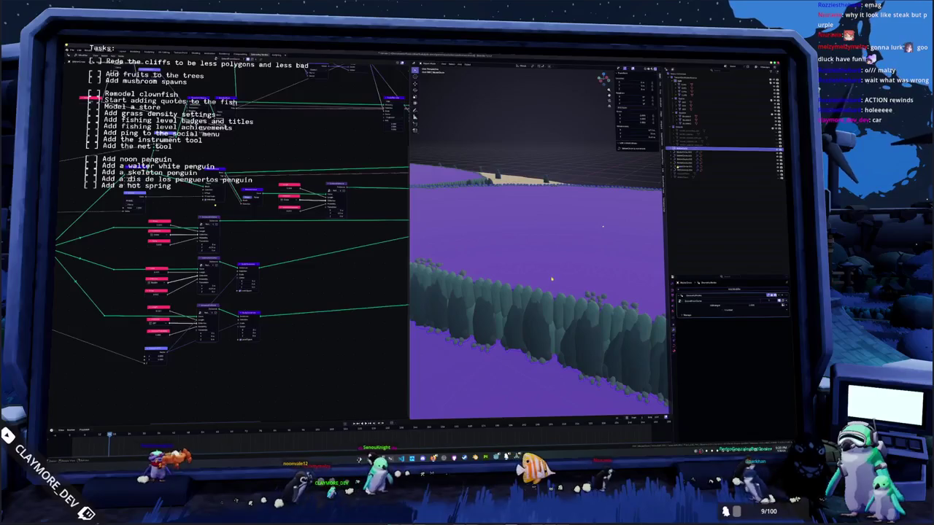
{"action": "mouse_move", "coordinate": [604, 227]}
{"action": "middle_mouse_down"}
{"action": "mouse_move", "coordinate": [522, 312]}
{"action": "mouse_move", "coordinate": [496, 307]}
{"action": "middle_mouse_up"}
{"action": "mouse_move", "coordinate": [471, 273]}
{"action": "middle_mouse_down"}
{"action": "mouse_move", "coordinate": [454, 297]}
{"action": "mouse_move", "coordinate": [552, 263]}
{"action": "mouse_move", "coordinate": [619, 294]}
{"action": "middle_mouse_up"}
{"action": "mouse_move", "coordinate": [483, 287]}
{"action": "middle_mouse_down"}
{"action": "mouse_move", "coordinate": [513, 269]}
{"action": "mouse_move", "coordinate": [511, 322]}
{"action": "middle_mouse_up"}
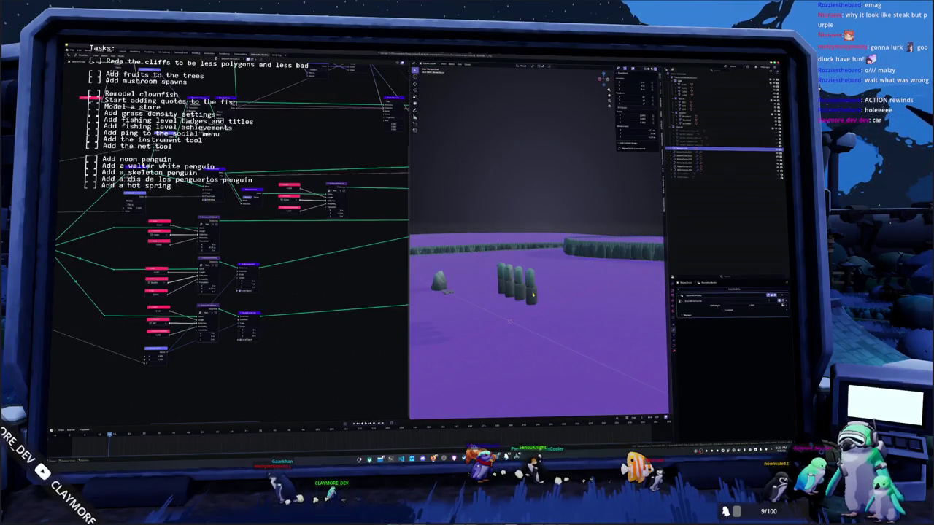
{"action": "middle_click_drag", "start_coordinate": [533, 294], "coordinate": [500, 192]}
{"action": "scroll", "coordinate": [499, 193], "scroll_direction": "up", "scroll_amount": 3}
Step: Select the left rock pillar and enter Edit Mode on its mesh
{"action": "scroll", "coordinate": [500, 192], "scroll_direction": "down", "scroll_amount": 3}
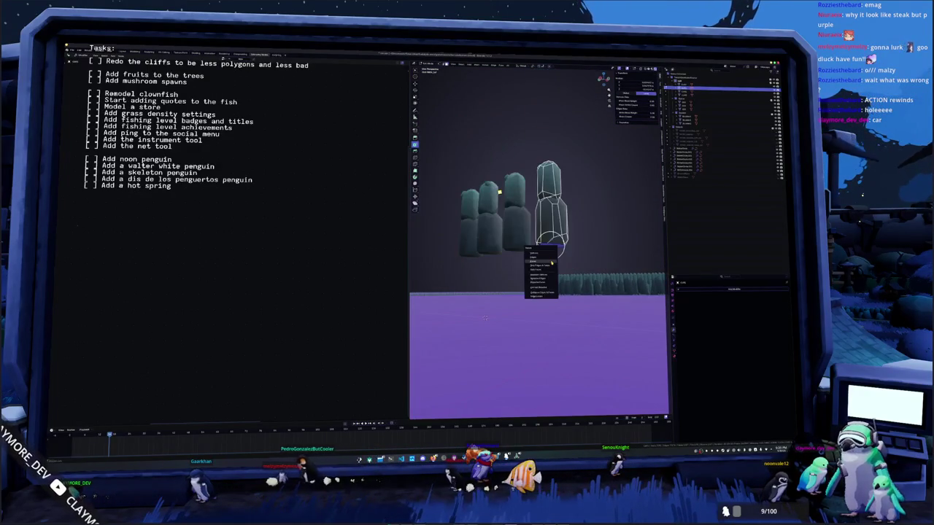
{"action": "left_click", "coordinate": [500, 191]}
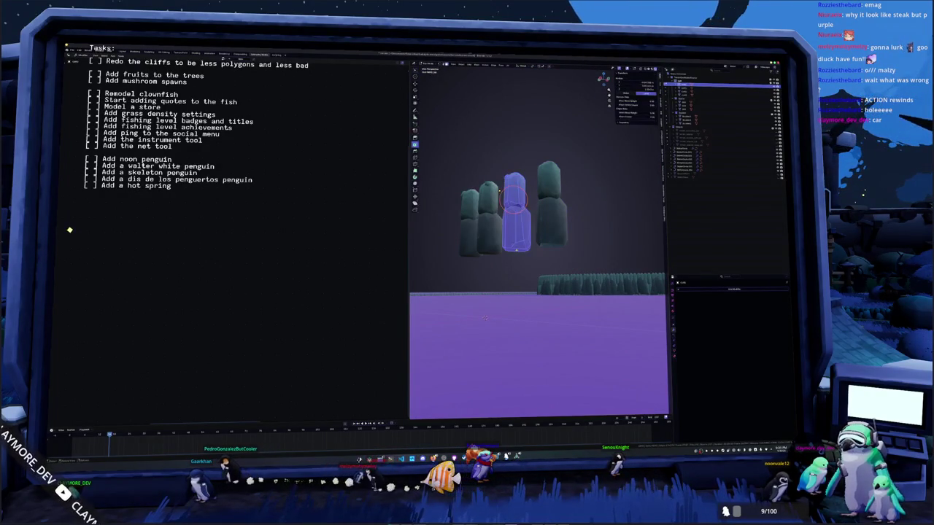
{"action": "left_click", "coordinate": [517, 252]}
{"action": "middle_click_drag", "start_coordinate": [517, 252], "coordinate": [520, 262]}
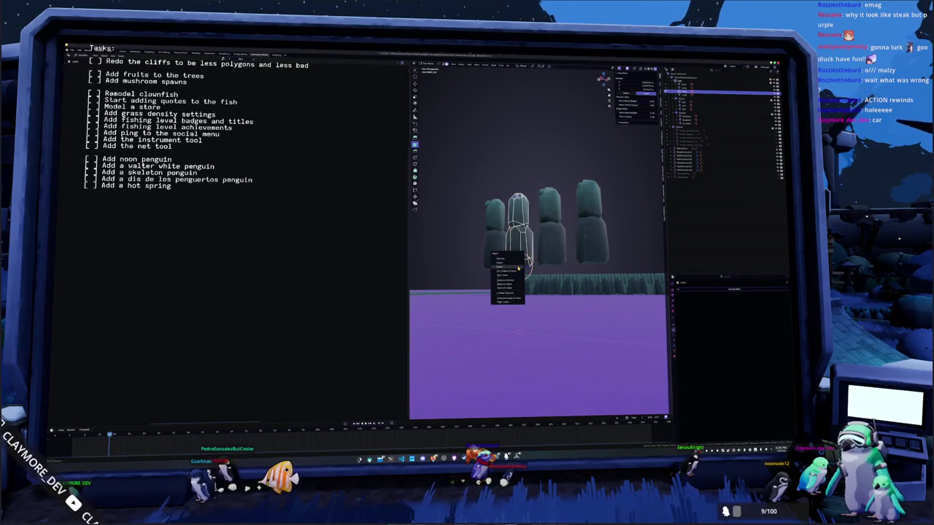
{"action": "middle_click_drag", "start_coordinate": [520, 261], "coordinate": [526, 254]}
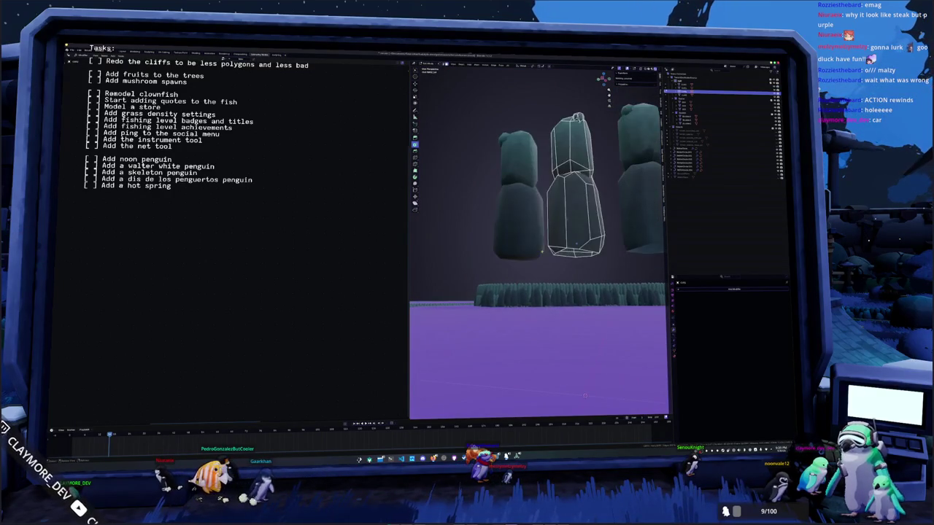
{"action": "left_click", "coordinate": [525, 255]}
{"action": "key", "text": "Tab"}
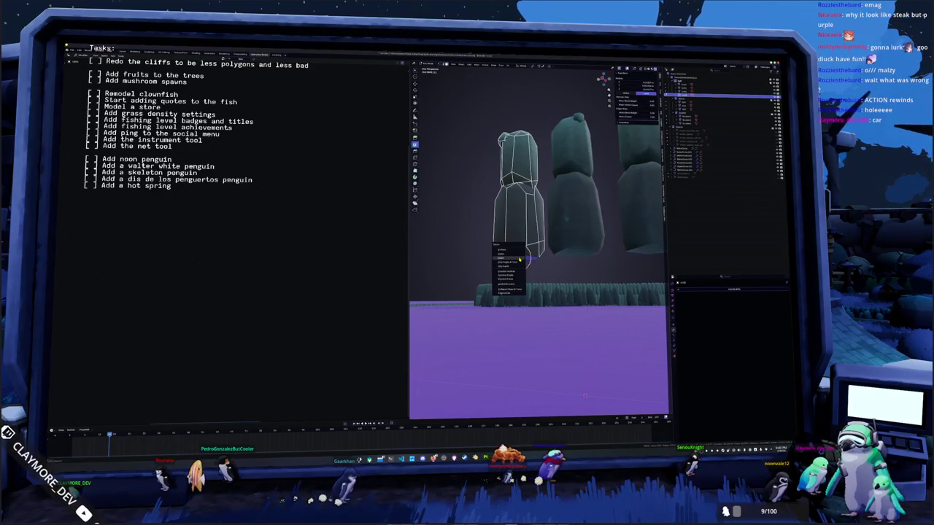
Step: Select and delete a bottom face of the left pillar
{"action": "left_click", "coordinate": [520, 259]}
{"action": "scroll", "coordinate": [519, 259], "scroll_direction": "down", "scroll_amount": 3}
{"action": "middle_click_drag", "start_coordinate": [520, 259], "coordinate": [523, 274]}
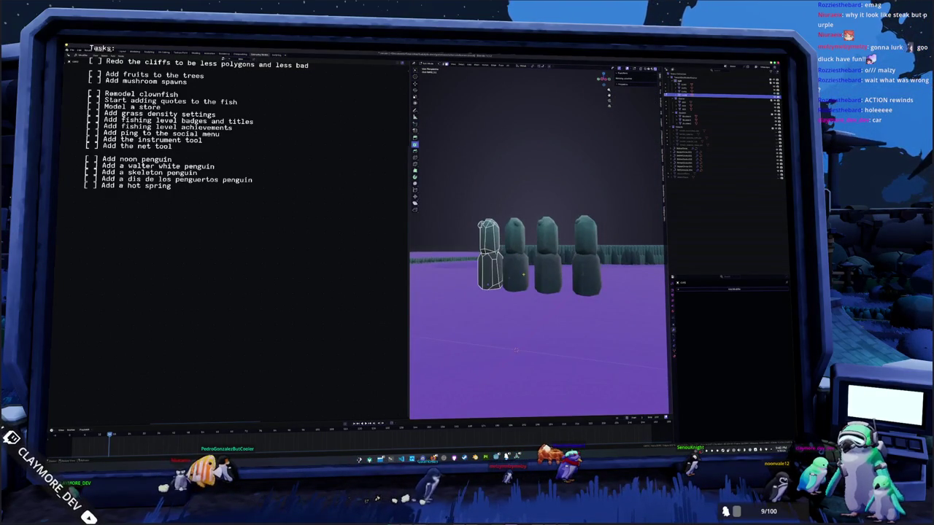
{"action": "scroll", "coordinate": [539, 255], "scroll_direction": "up", "scroll_amount": 3}
{"action": "middle_click_drag", "start_coordinate": [513, 286], "coordinate": [529, 282]}
{"action": "left_click", "coordinate": [540, 286]}
{"action": "scroll", "coordinate": [539, 286], "scroll_direction": "up", "scroll_amount": 3}
{"action": "scroll", "coordinate": [538, 286], "scroll_direction": "down", "scroll_amount": 3}
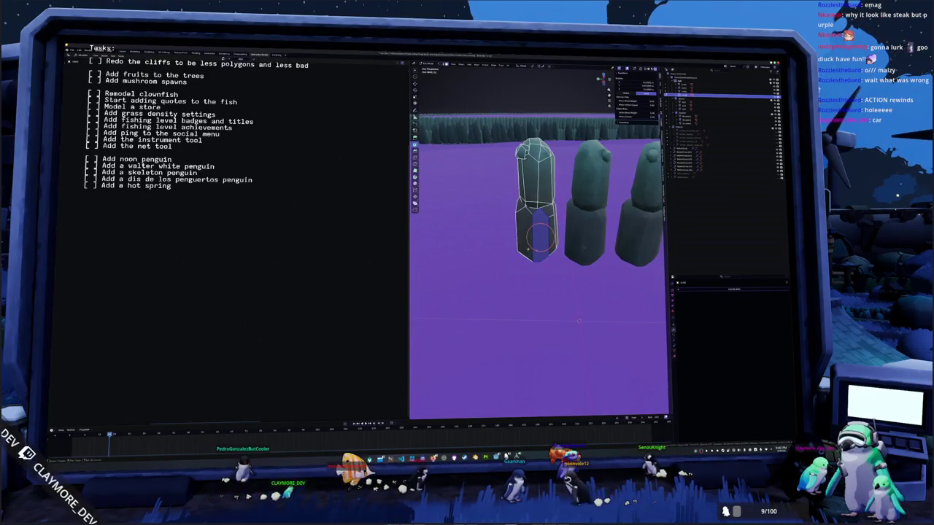
{"action": "key", "text": "x"}
{"action": "left_click", "coordinate": [528, 249]}
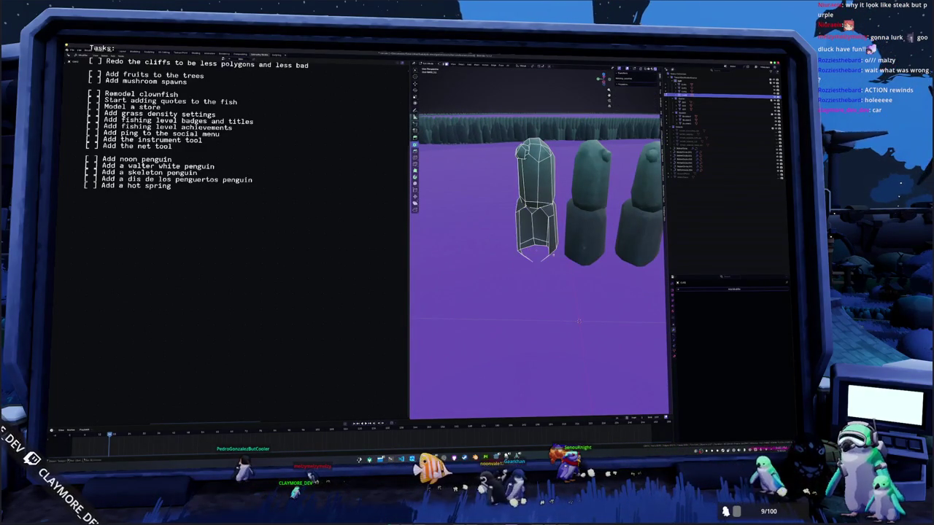
Step: Delete the left pillar's remaining lower faces and return to Object Mode
{"action": "middle_click_drag", "start_coordinate": [579, 322], "coordinate": [566, 359]}
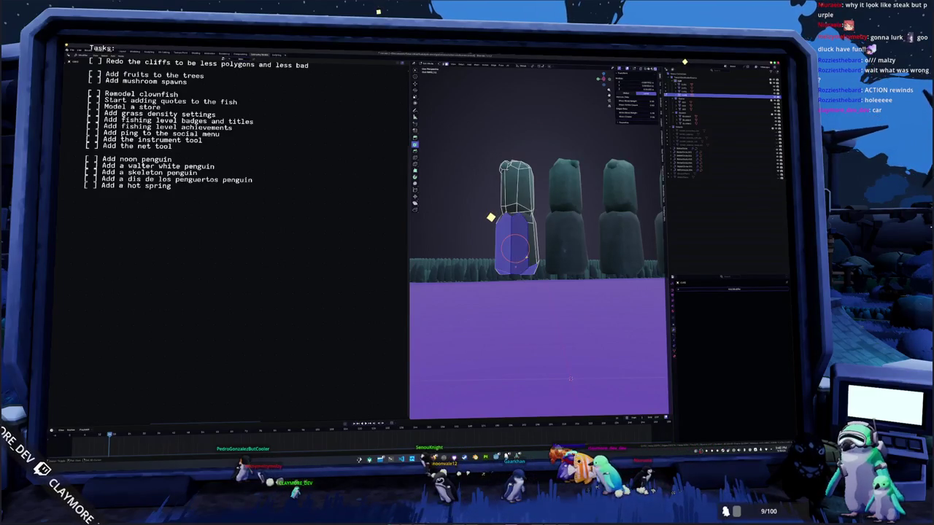
{"action": "key", "text": "x"}
{"action": "left_click", "coordinate": [516, 248]}
{"action": "mouse_move", "coordinate": [529, 254]}
{"action": "middle_mouse_down"}
{"action": "mouse_move", "coordinate": [568, 258]}
{"action": "mouse_move", "coordinate": [555, 235]}
{"action": "middle_mouse_up"}
{"action": "key", "text": "Tab"}
{"action": "key", "text": "Tab"}
Step: Delete a face on the middle rock, fill the opening with F, and exit Edit Mode
{"action": "left_click", "coordinate": [554, 235]}
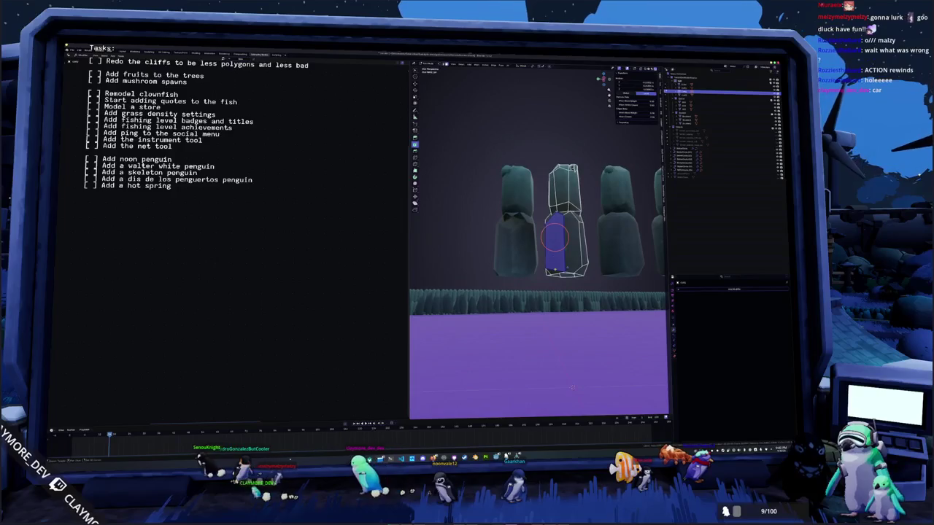
{"action": "middle_click_drag", "start_coordinate": [573, 388], "coordinate": [566, 357]}
{"action": "middle_click_drag", "start_coordinate": [566, 252], "coordinate": [605, 241]}
{"action": "key", "text": "x"}
{"action": "left_click", "coordinate": [584, 267]}
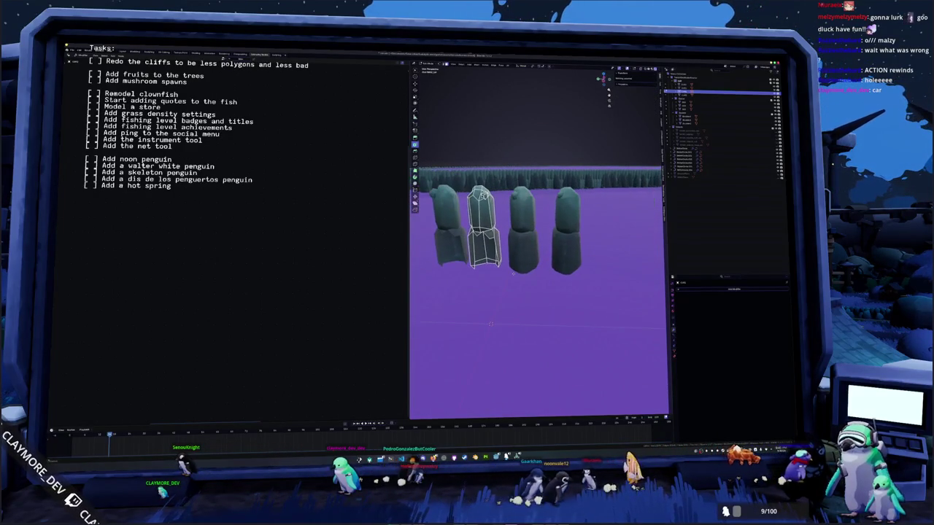
{"action": "key", "text": "f"}
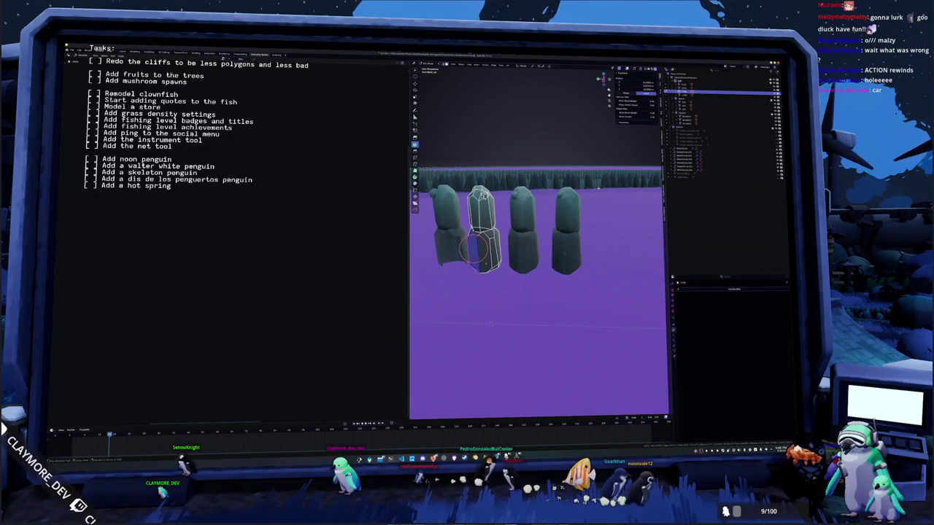
{"action": "key", "text": "Tab"}
Step: Undo the face fill and select the second rock for editing
{"action": "key", "text": "Tab"}
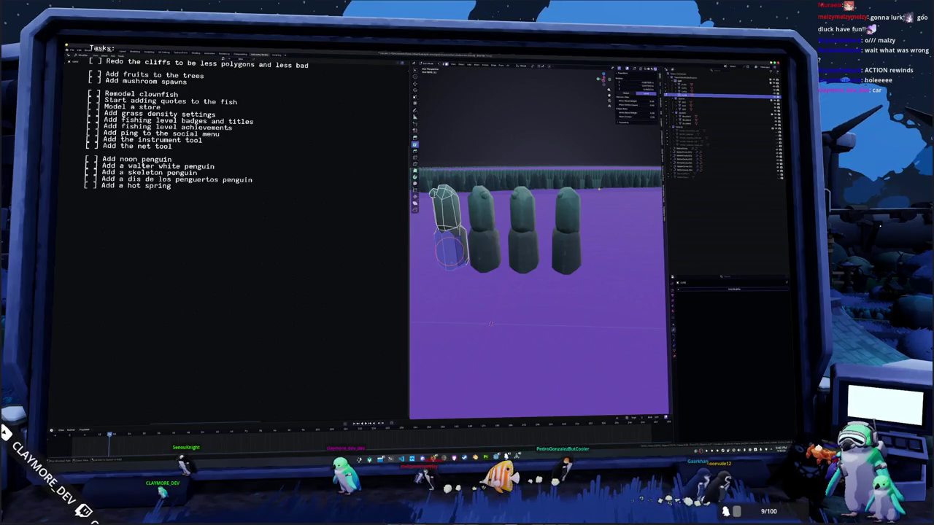
{"action": "key", "text": "ctrl+z"}
{"action": "key", "text": "ctrl+z"}
{"action": "mouse_move", "coordinate": [461, 262]}
{"action": "middle_mouse_down"}
{"action": "mouse_move", "coordinate": [473, 248]}
{"action": "mouse_move", "coordinate": [480, 262]}
{"action": "mouse_move", "coordinate": [495, 260]}
{"action": "mouse_move", "coordinate": [484, 270]}
{"action": "mouse_move", "coordinate": [482, 244]}
{"action": "middle_mouse_up"}
{"action": "right_click", "coordinate": [480, 262]}
{"action": "key", "text": "Tab"}
{"action": "left_click", "coordinate": [484, 270]}
Step: Circle-select and delete the second rock's lower faces
{"action": "key", "text": "Tab"}
{"action": "key", "text": "c"}
{"action": "left_click", "coordinate": [478, 252]}
{"action": "key", "text": "x"}
{"action": "left_click", "coordinate": [482, 279]}
{"action": "mouse_move", "coordinate": [482, 279]}
{"action": "middle_mouse_down"}
{"action": "mouse_move", "coordinate": [522, 247]}
{"action": "mouse_move", "coordinate": [570, 254]}
{"action": "middle_mouse_up"}
Step: Circle-select and delete the third rock's lower faces
{"action": "key", "text": "Tab"}
{"action": "left_click", "coordinate": [520, 259]}
{"action": "key", "text": "Tab"}
{"action": "key", "text": "c"}
{"action": "left_click", "coordinate": [521, 248]}
{"action": "key", "text": "x"}
{"action": "left_click", "coordinate": [511, 262]}
Step: Circle-select and delete the fourth rock's lower faces, then return to Object Mode
{"action": "key", "text": "Tab"}
{"action": "left_click", "coordinate": [570, 254]}
{"action": "key", "text": "Tab"}
{"action": "key", "text": "c"}
{"action": "left_click", "coordinate": [564, 250]}
{"action": "key", "text": "x"}
{"action": "left_click", "coordinate": [554, 268]}
{"action": "key", "text": "Tab"}
{"action": "mouse_move", "coordinate": [554, 269]}
{"action": "middle_mouse_down"}
{"action": "mouse_move", "coordinate": [568, 272]}
{"action": "mouse_move", "coordinate": [536, 264]}
{"action": "mouse_move", "coordinate": [520, 247]}
{"action": "mouse_move", "coordinate": [579, 242]}
{"action": "mouse_move", "coordinate": [494, 268]}
{"action": "mouse_move", "coordinate": [511, 272]}
{"action": "middle_mouse_up"}
Step: Inspect each pillar's mesh in Edit Mode, from the rightmost pillar back to the first
{"action": "key", "text": "Tab"}
{"action": "scroll", "coordinate": [533, 280], "scroll_direction": "up", "scroll_amount": 3}
{"action": "key", "text": "Tab"}
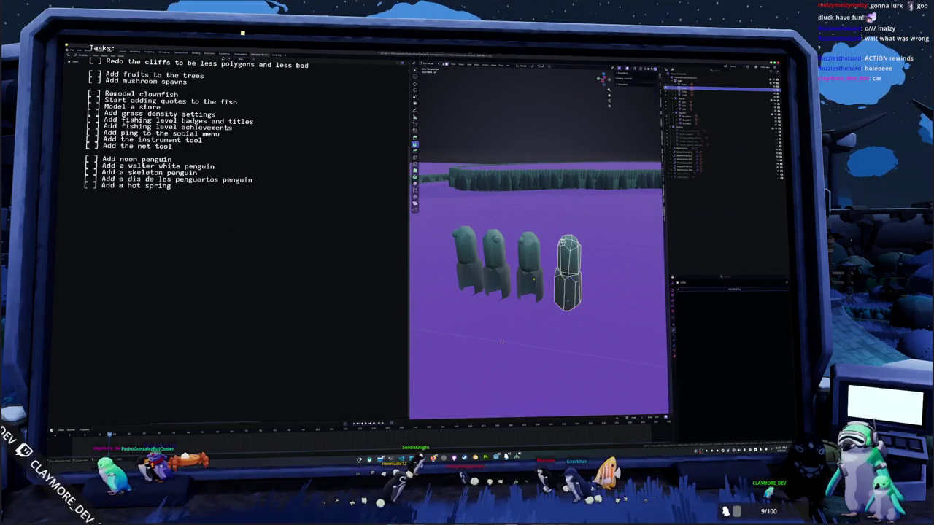
{"action": "key", "text": "Tab"}
{"action": "left_click", "coordinate": [531, 281]}
{"action": "key", "text": "Tab"}
{"action": "key", "text": "Tab"}
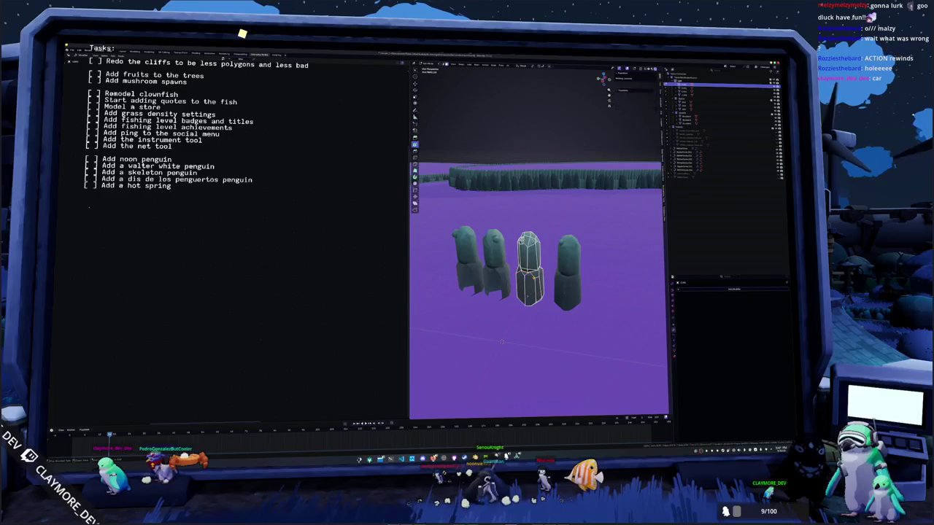
{"action": "left_click", "coordinate": [495, 281]}
{"action": "key", "text": "Tab"}
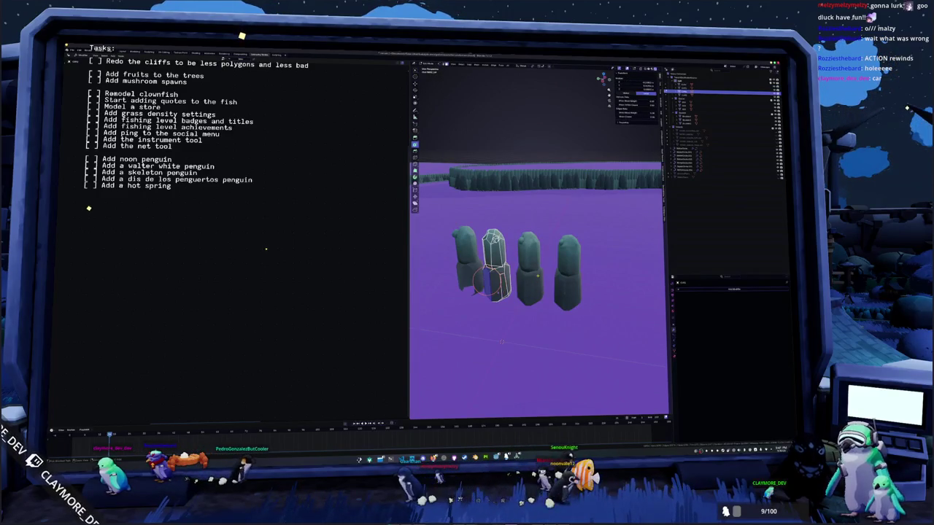
{"action": "key", "text": "Tab"}
{"action": "left_click", "coordinate": [467, 277]}
{"action": "key", "text": "Tab"}
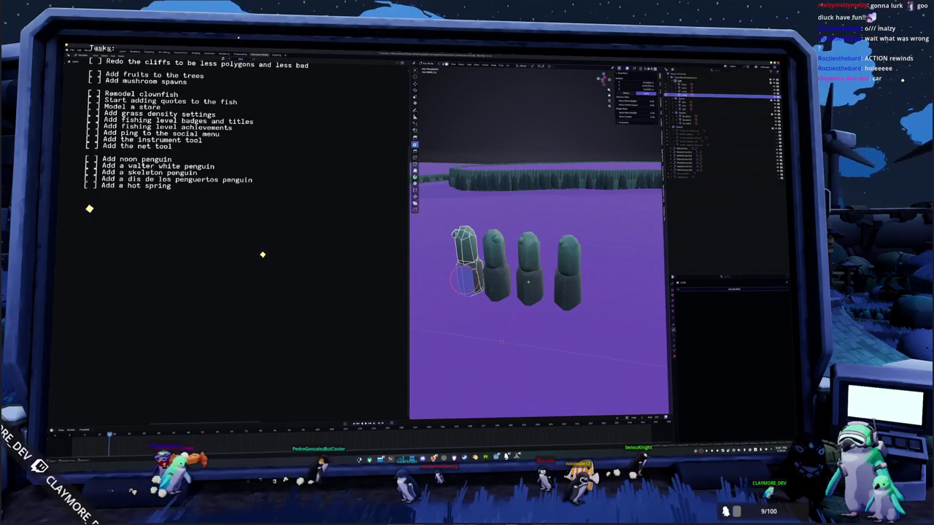
{"action": "key", "text": "Tab"}
Step: Orbit around the first pillar in Edit Mode to confirm its open base, then exit
{"action": "scroll", "coordinate": [527, 281], "scroll_direction": "up", "scroll_amount": 5}
{"action": "scroll", "coordinate": [520, 275], "scroll_direction": "down", "scroll_amount": 3}
{"action": "key", "text": "Tab"}
{"action": "middle_click_drag", "start_coordinate": [520, 275], "coordinate": [447, 270]}
{"action": "middle_click_drag", "start_coordinate": [516, 266], "coordinate": [504, 298]}
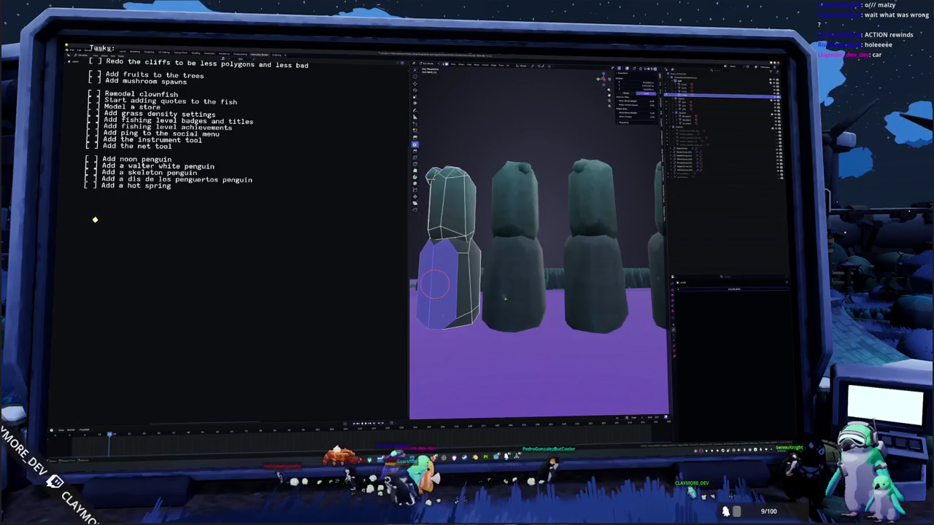
{"action": "scroll", "coordinate": [504, 297], "scroll_direction": "down", "scroll_amount": 3}
{"action": "mouse_move", "coordinate": [504, 297]}
{"action": "middle_mouse_down"}
{"action": "mouse_move", "coordinate": [505, 327]}
{"action": "mouse_move", "coordinate": [484, 295]}
{"action": "middle_mouse_up"}
{"action": "key", "text": "Tab"}
{"action": "scroll", "coordinate": [484, 296], "scroll_direction": "down", "scroll_amount": 5}
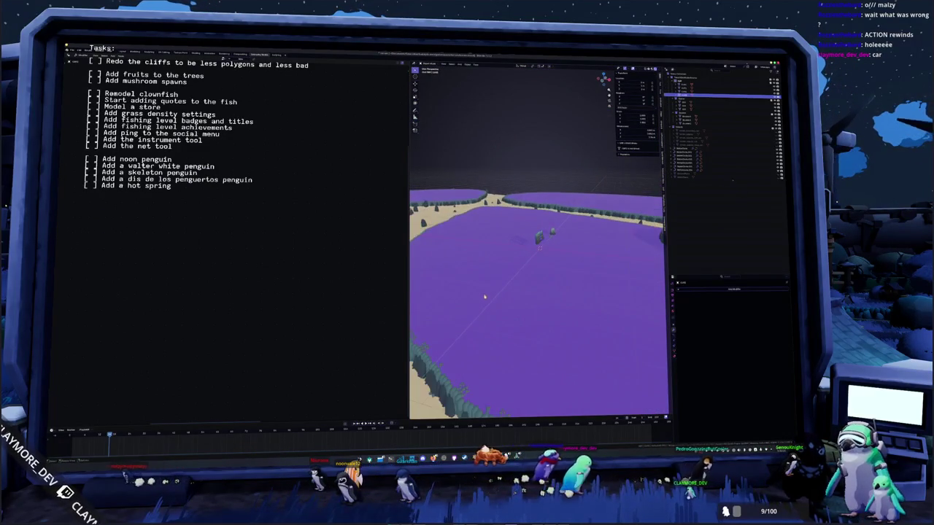
Step: Frame the selected rock pillar and raise it straight up along Z
{"action": "mouse_move", "coordinate": [534, 316]}
{"action": "middle_mouse_down"}
{"action": "mouse_move", "coordinate": [494, 289]}
{"action": "mouse_move", "coordinate": [553, 267]}
{"action": "middle_mouse_up"}
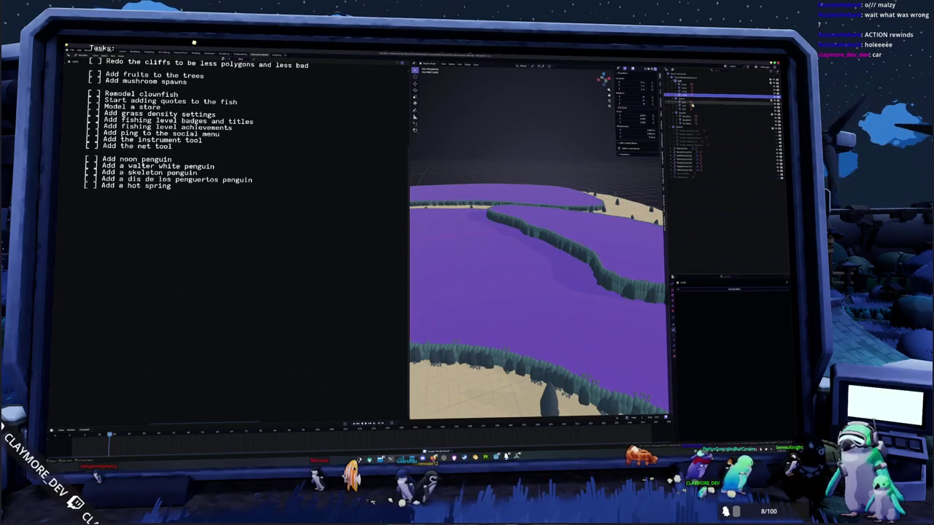
{"action": "key", "text": "KP_Decimal"}
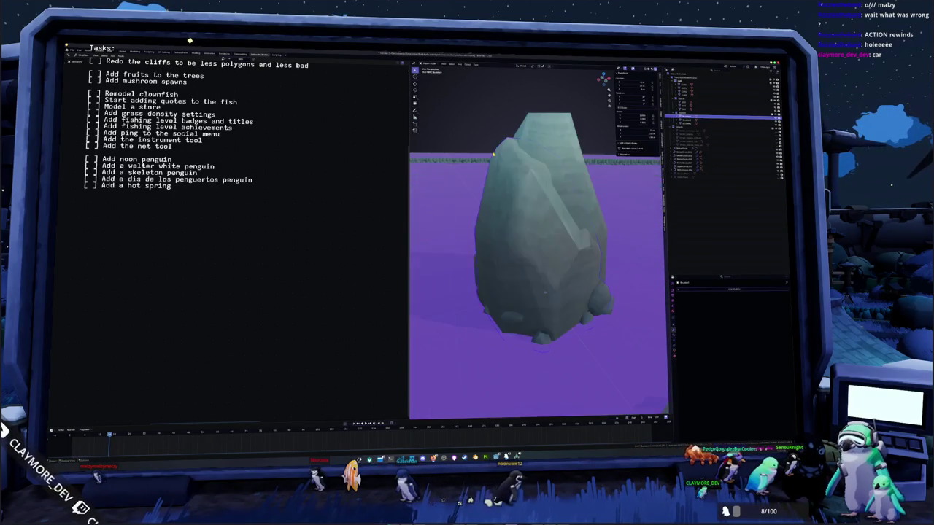
{"action": "key", "text": "ctrl+Tab"}
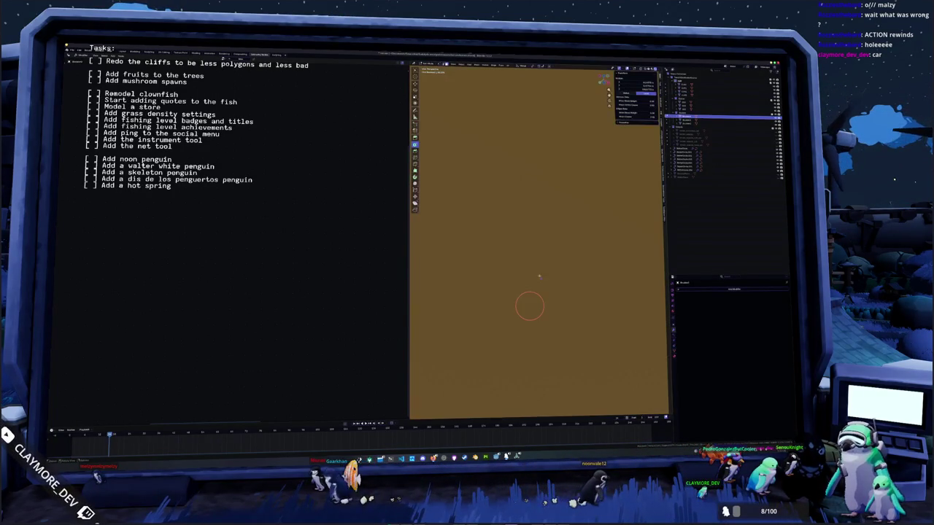
{"action": "key", "text": "ctrl+Tab"}
{"action": "mouse_move", "coordinate": [538, 269]}
{"action": "middle_mouse_down"}
{"action": "mouse_move", "coordinate": [524, 300]}
{"action": "mouse_move", "coordinate": [629, 198]}
{"action": "middle_mouse_up"}
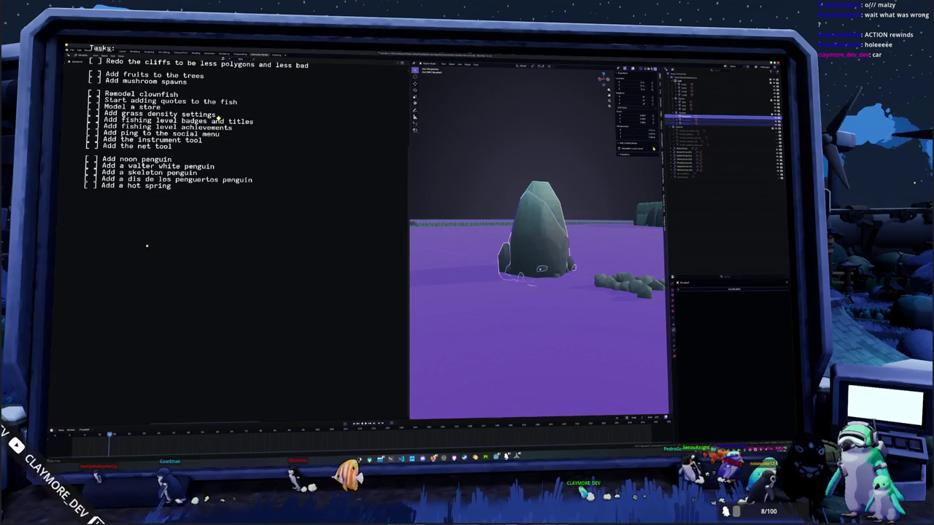
{"action": "key", "text": "g"}
{"action": "key", "text": "z"}
{"action": "key", "text": "Return"}
{"action": "middle_click_drag", "start_coordinate": [539, 219], "coordinate": [540, 307]}
Step: Duplicate the pillar twice along the X axis to make a row of three
{"action": "key", "text": "shift+d"}
{"action": "key", "text": "x"}
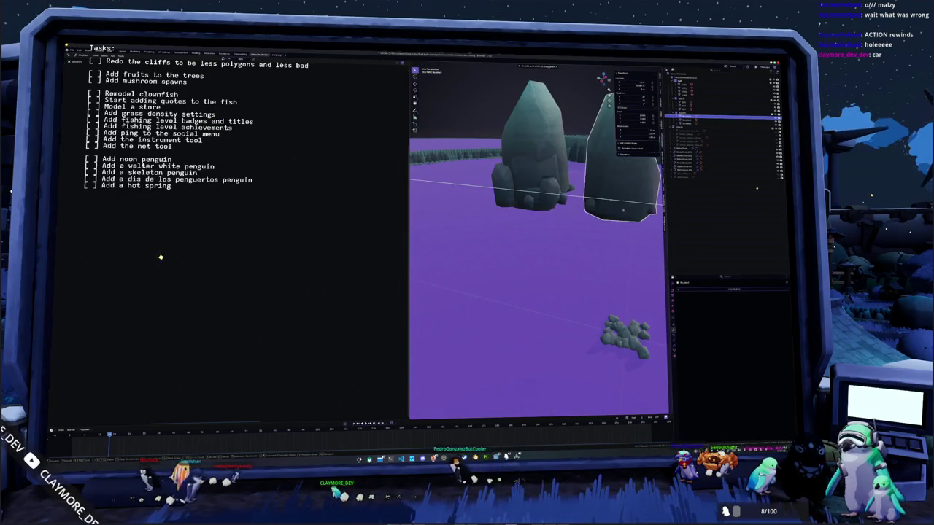
{"action": "key", "text": "Return"}
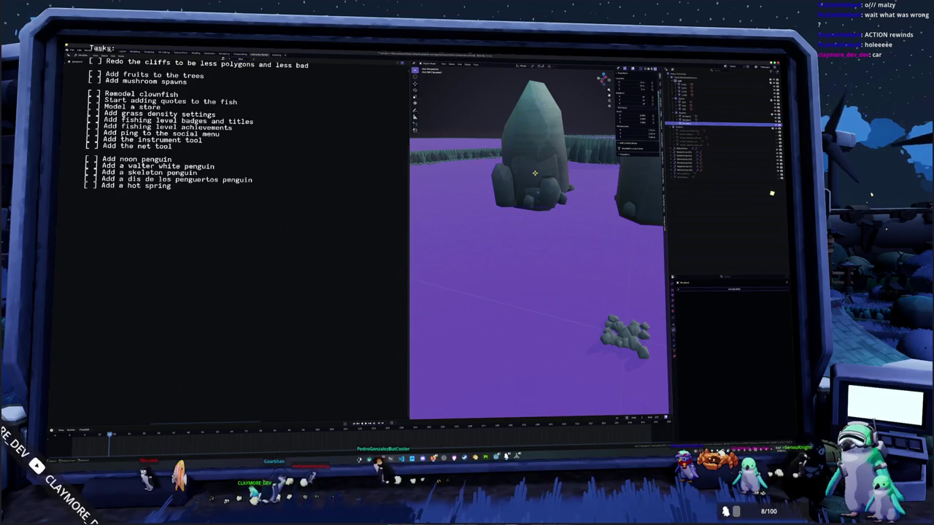
{"action": "scroll", "coordinate": [539, 240], "scroll_direction": "down", "scroll_amount": 3}
{"action": "key", "text": "shift+d"}
{"action": "key", "text": "x"}
{"action": "key", "text": "Return"}
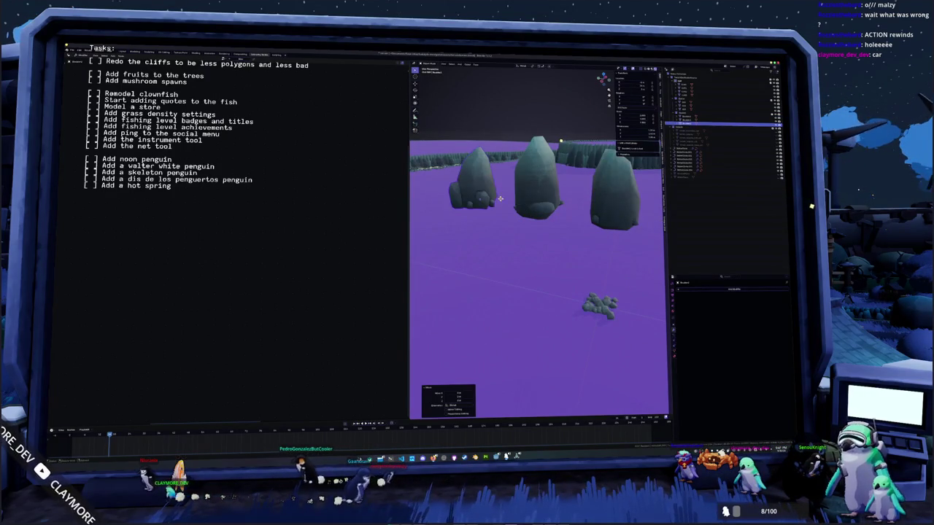
{"action": "middle_click_drag", "start_coordinate": [494, 193], "coordinate": [494, 164]}
{"action": "mouse_move", "coordinate": [537, 219]}
{"action": "middle_mouse_down"}
{"action": "mouse_move", "coordinate": [522, 219]}
{"action": "mouse_move", "coordinate": [537, 233]}
{"action": "middle_mouse_up"}
{"action": "key", "text": "Tab"}
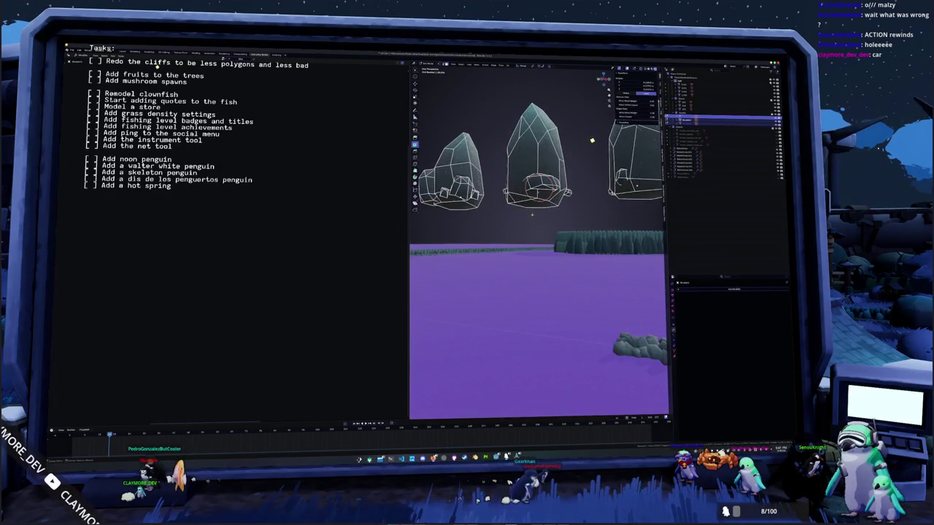
{"action": "middle_click_drag", "start_coordinate": [592, 140], "coordinate": [740, 199]}
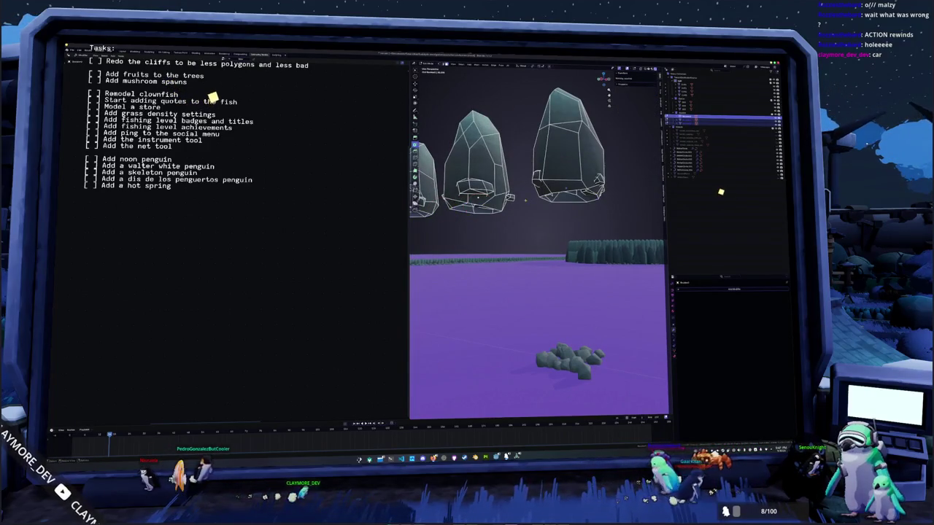
{"action": "middle_click_drag", "start_coordinate": [567, 199], "coordinate": [552, 191]}
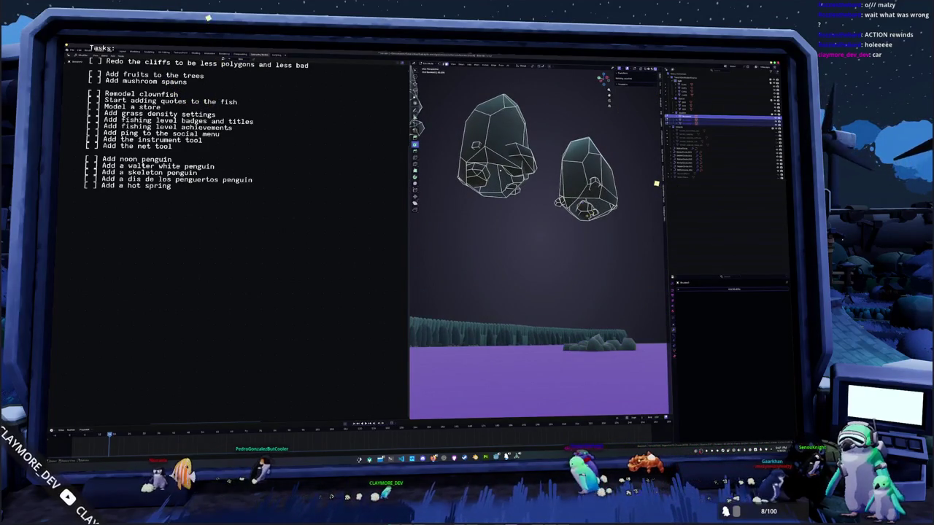
{"action": "mouse_move", "coordinate": [603, 88]}
{"action": "middle_mouse_down"}
{"action": "mouse_move", "coordinate": [595, 130]}
{"action": "mouse_move", "coordinate": [469, 44]}
{"action": "mouse_move", "coordinate": [482, 44]}
{"action": "middle_mouse_up"}
{"action": "key", "text": "Tab"}
{"action": "scroll", "coordinate": [539, 241], "scroll_direction": "down", "scroll_amount": 3}
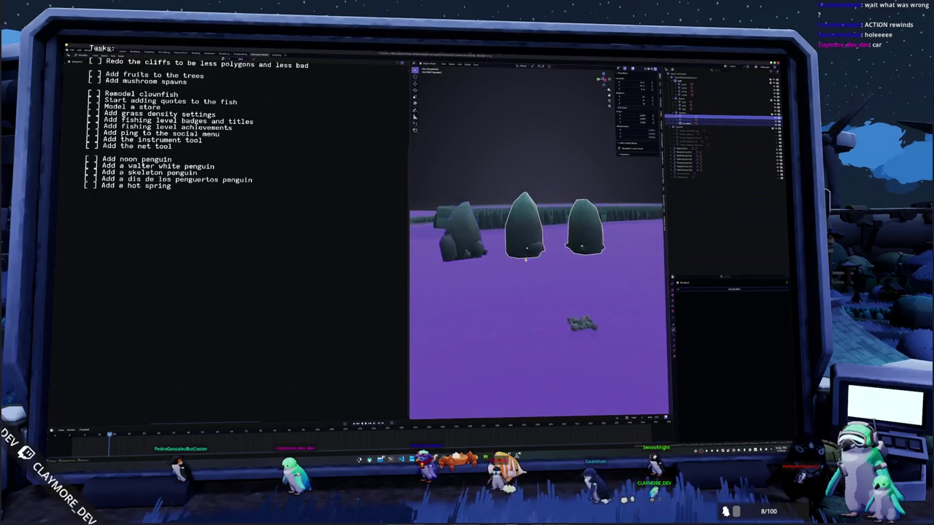
Step: Add a modifier to the right rock pillar, then remove it again
{"action": "key", "text": "Tab"}
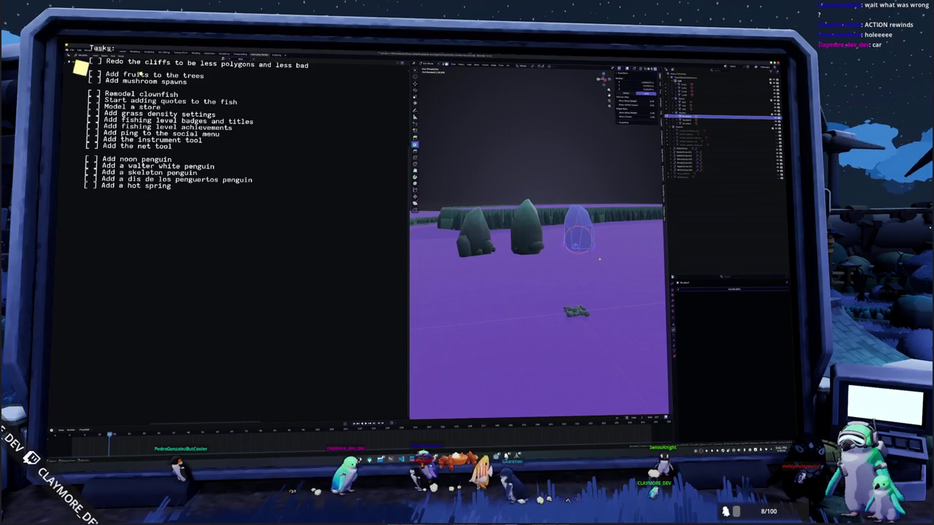
{"action": "key", "text": "Tab"}
{"action": "left_click", "coordinate": [699, 291]}
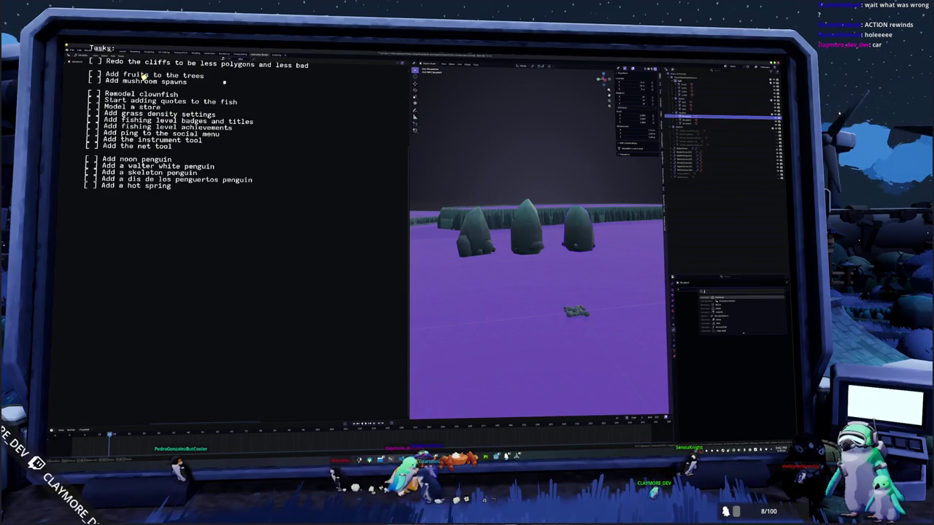
{"action": "left_click", "coordinate": [708, 308]}
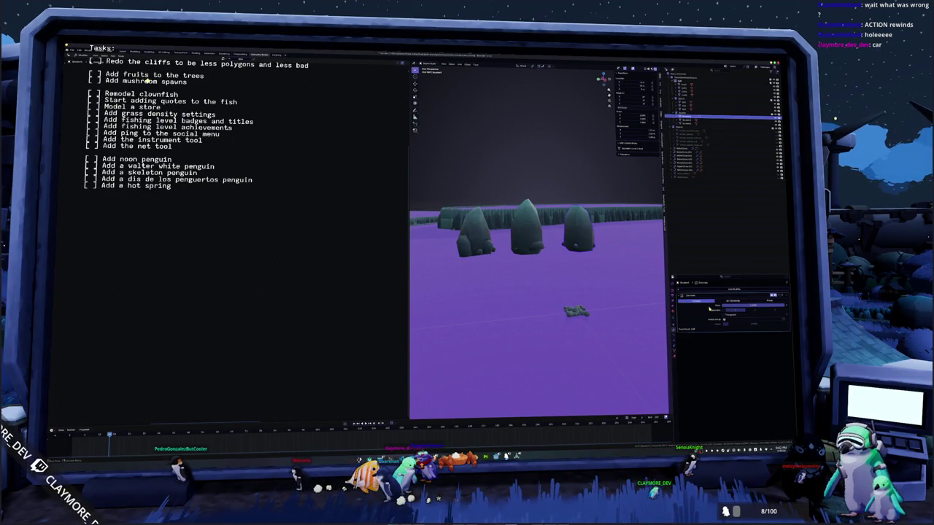
{"action": "left_click", "coordinate": [765, 302]}
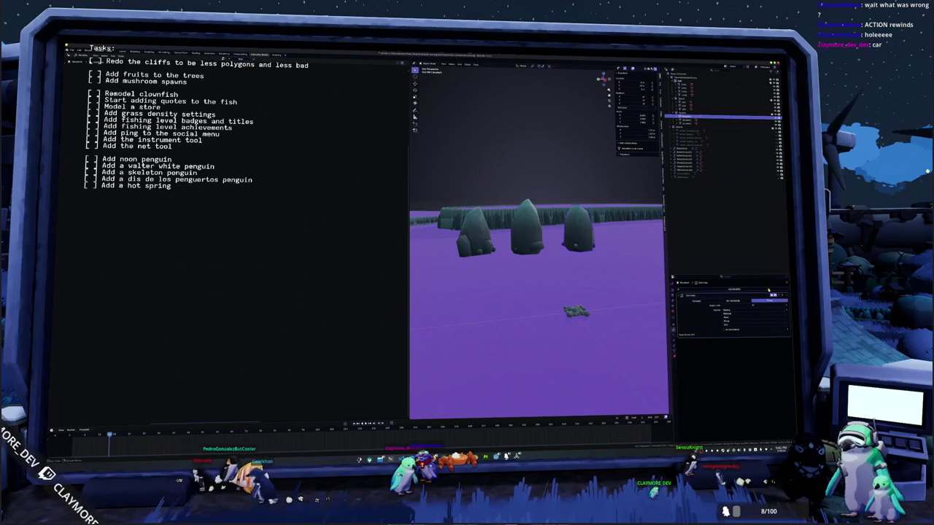
{"action": "left_click", "coordinate": [763, 298]}
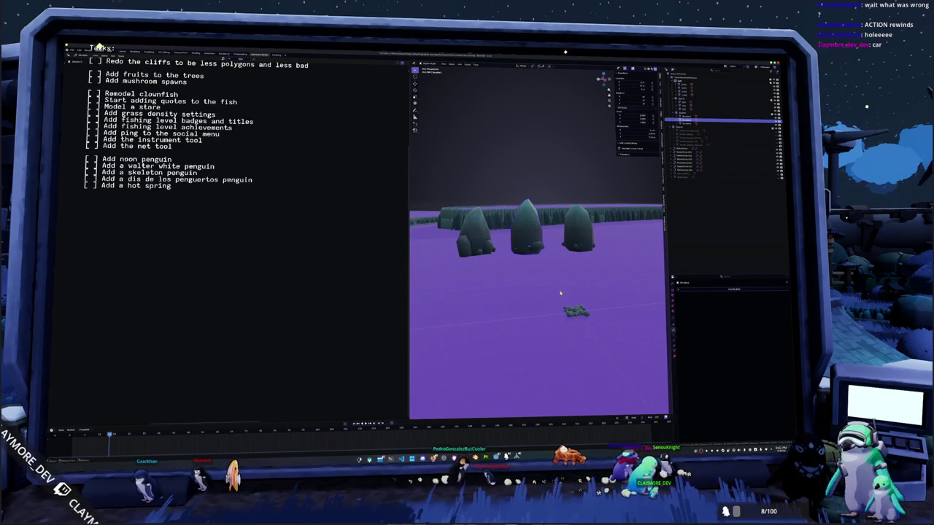
{"action": "scroll", "coordinate": [553, 278], "scroll_direction": "up", "scroll_amount": 1}
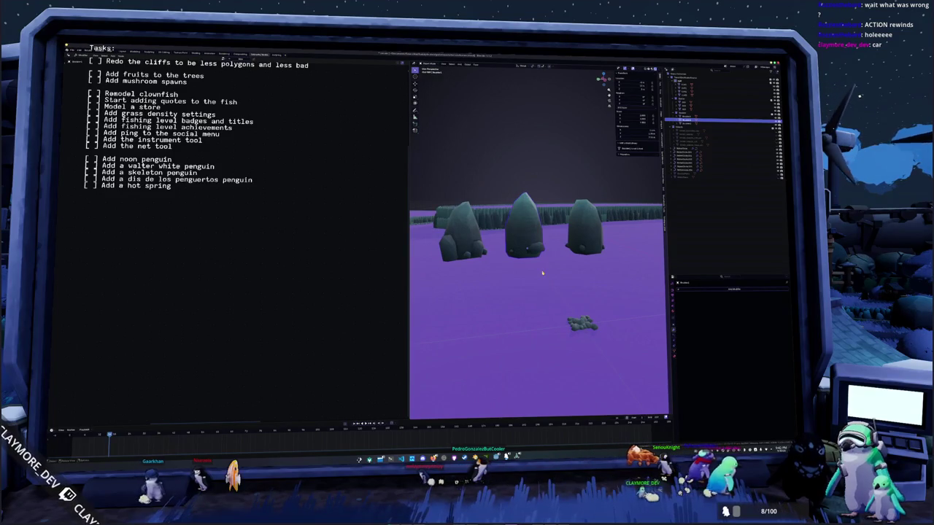
Step: Select the middle rock pillar and add a modifier through the Properties right-click menu
{"action": "left_click", "coordinate": [523, 230]}
{"action": "key", "text": "Tab"}
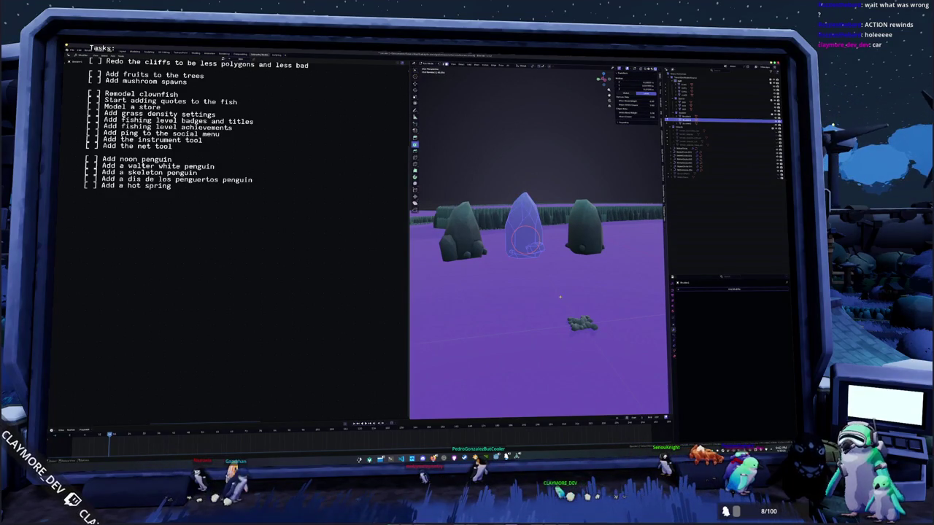
{"action": "key", "text": "Tab"}
{"action": "right_click", "coordinate": [726, 290]}
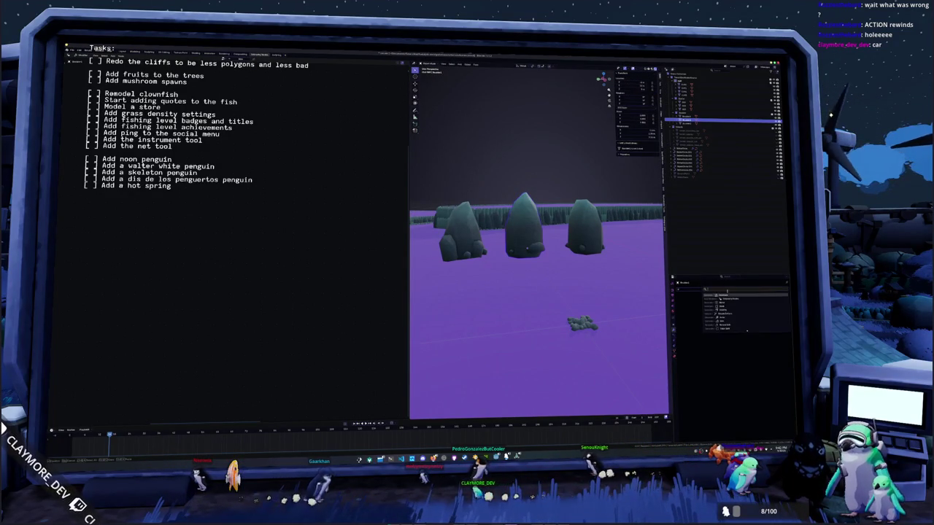
{"action": "left_click", "coordinate": [729, 296]}
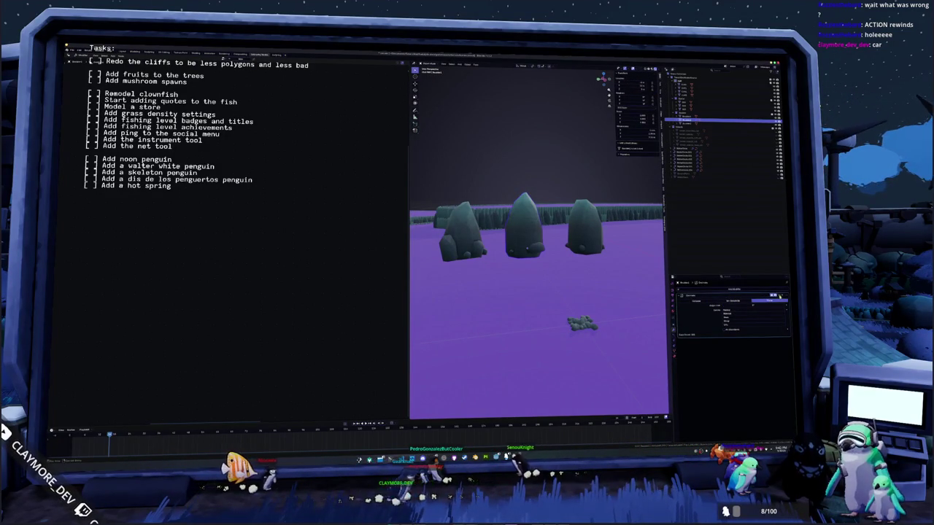
{"action": "middle_click_drag", "start_coordinate": [489, 255], "coordinate": [533, 260]}
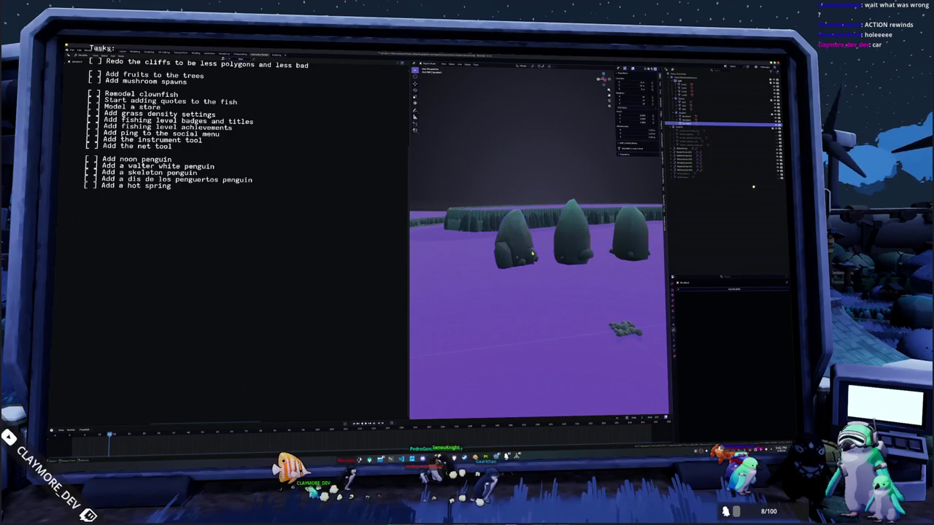
Step: Add a modifier to the pillar from the Add Modifier list
{"action": "left_click", "coordinate": [718, 290]}
{"action": "left_click", "coordinate": [725, 298]}
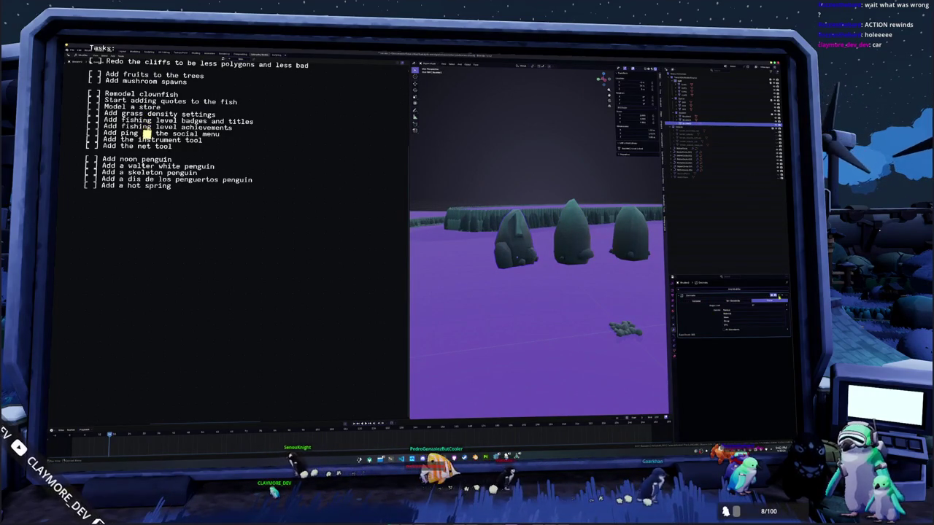
{"action": "mouse_move", "coordinate": [540, 278]}
{"action": "middle_mouse_down"}
{"action": "mouse_move", "coordinate": [563, 267]}
{"action": "mouse_move", "coordinate": [523, 268]}
{"action": "middle_mouse_up"}
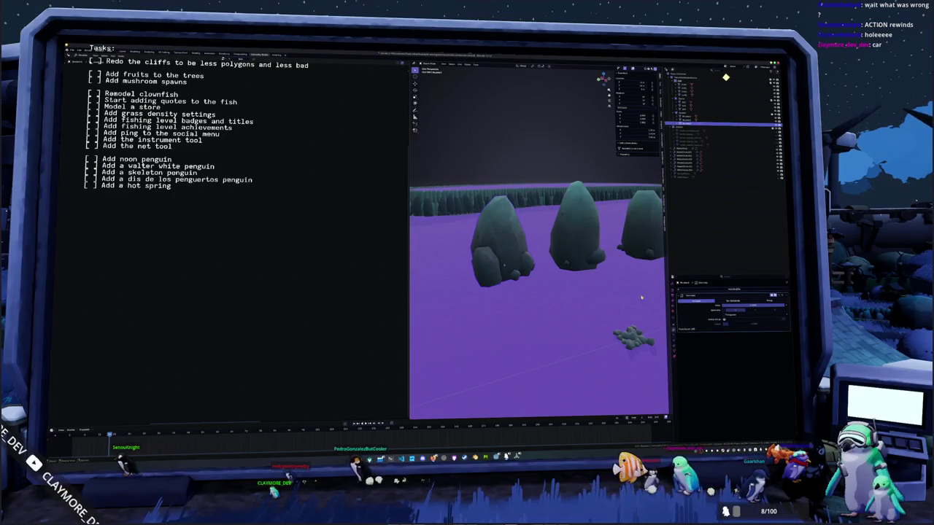
{"action": "mouse_move", "coordinate": [583, 294]}
{"action": "middle_mouse_down"}
{"action": "mouse_move", "coordinate": [517, 290]}
{"action": "mouse_move", "coordinate": [575, 293]}
{"action": "middle_mouse_up"}
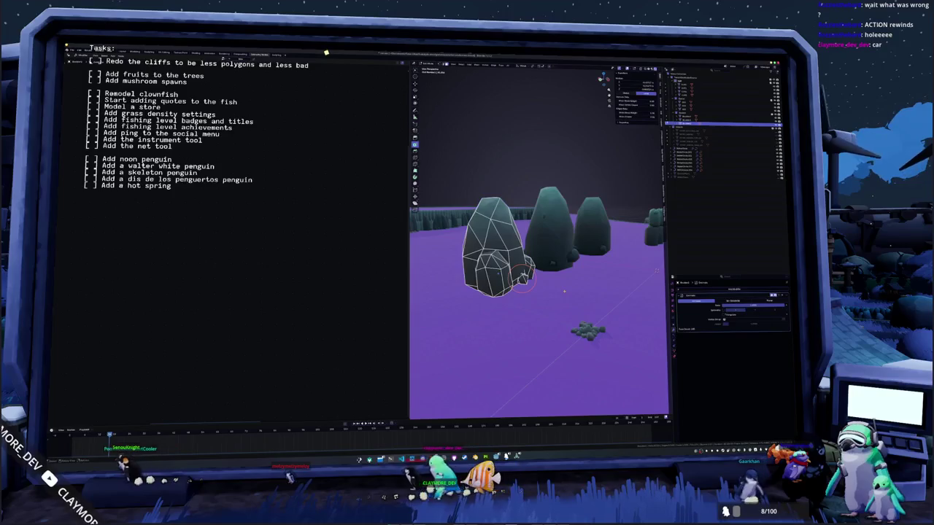
Step: Select another rock, toggle its Edit Mode, and undo the last two changes
{"action": "left_click", "coordinate": [584, 292]}
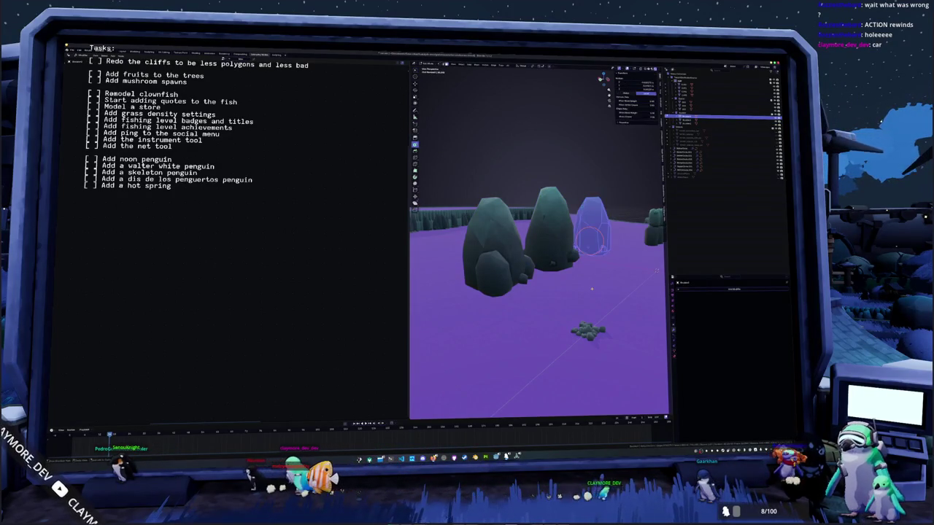
{"action": "key", "text": "Tab"}
{"action": "key", "text": "ctrl+z"}
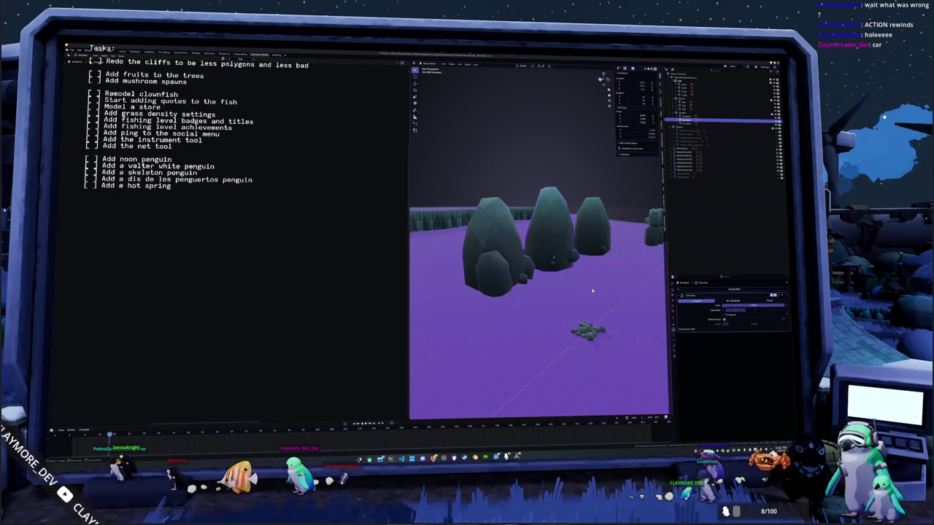
{"action": "key", "text": "ctrl+z"}
{"action": "key", "text": "ctrl+z"}
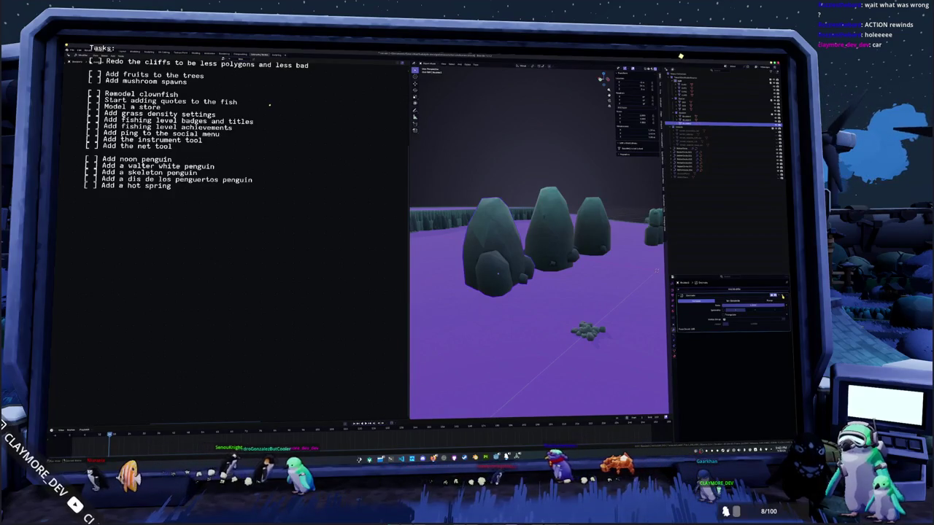
{"action": "middle_click_drag", "start_coordinate": [657, 270], "coordinate": [642, 222]}
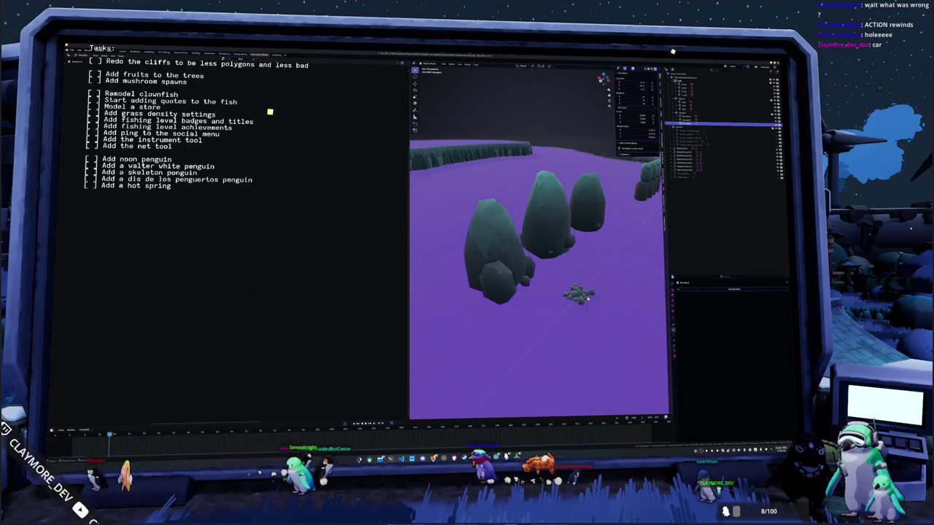
Step: Duplicate the pebble cluster several times, shifting each copy along the Z axis
{"action": "middle_click_drag", "start_coordinate": [598, 299], "coordinate": [525, 292]}
{"action": "key", "text": "shift+d"}
{"action": "key", "text": "z"}
{"action": "left_click", "coordinate": [525, 284]}
{"action": "key", "text": "shift+d"}
{"action": "key", "text": "z"}
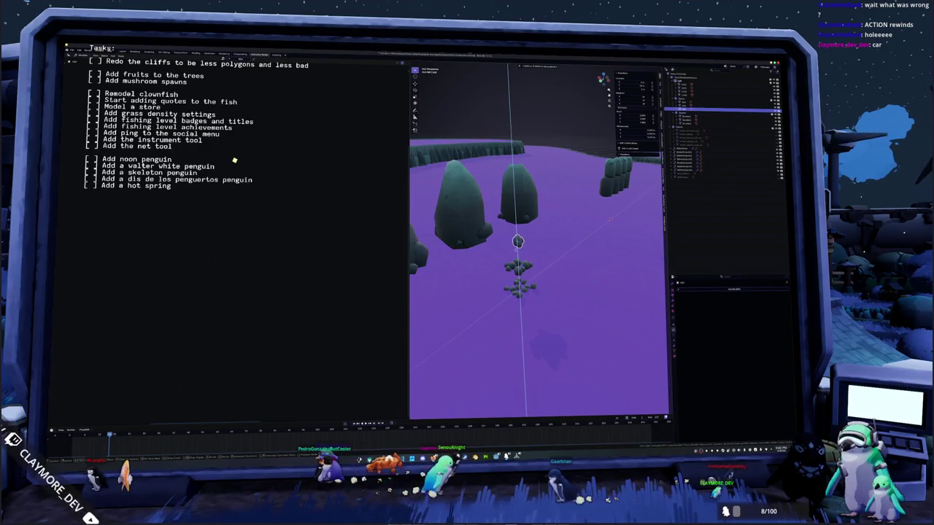
{"action": "left_click", "coordinate": [518, 251]}
{"action": "key", "text": "shift+d"}
{"action": "key", "text": "z"}
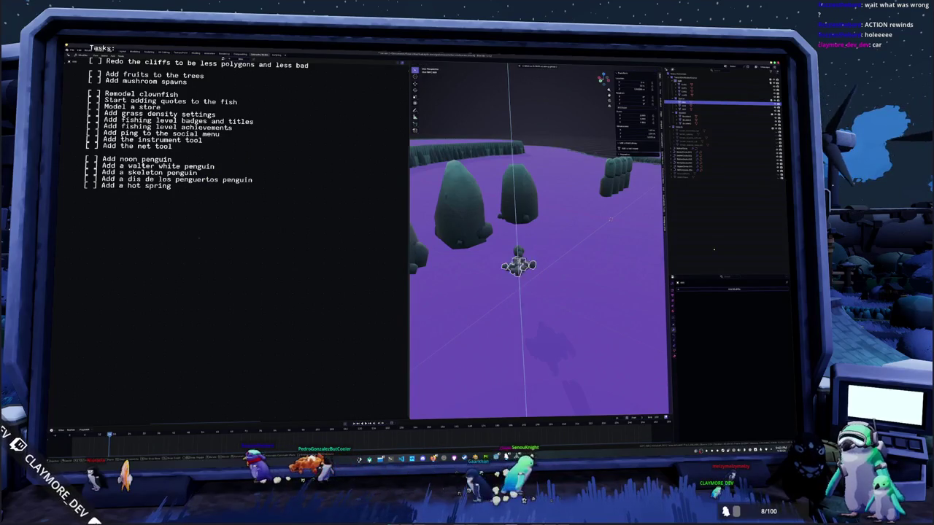
{"action": "left_click", "coordinate": [518, 248]}
{"action": "scroll", "coordinate": [522, 256], "scroll_direction": "up", "scroll_amount": 3}
{"action": "middle_click_drag", "start_coordinate": [526, 259], "coordinate": [531, 270]}
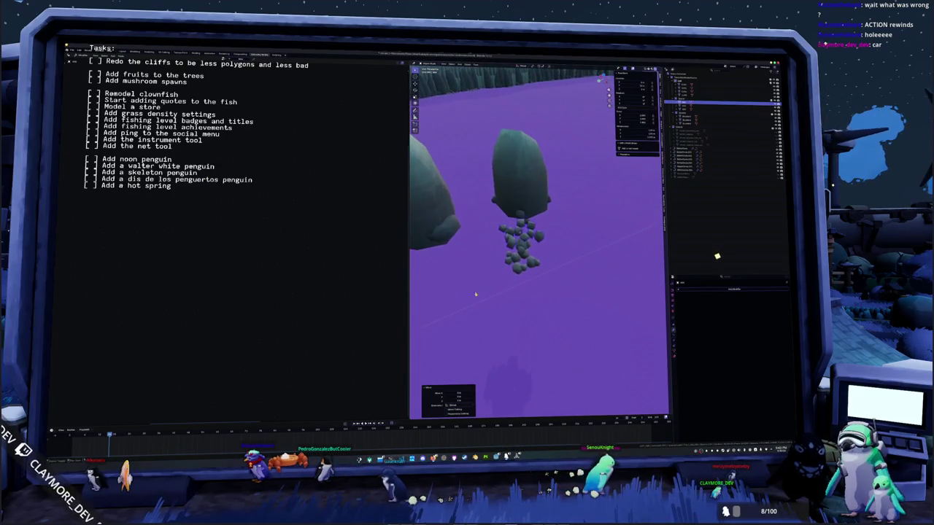
Step: In Edit Mode, select a pebble face, frame it, and select its linked geometry
{"action": "key", "text": "Tab"}
{"action": "left_click", "coordinate": [538, 235]}
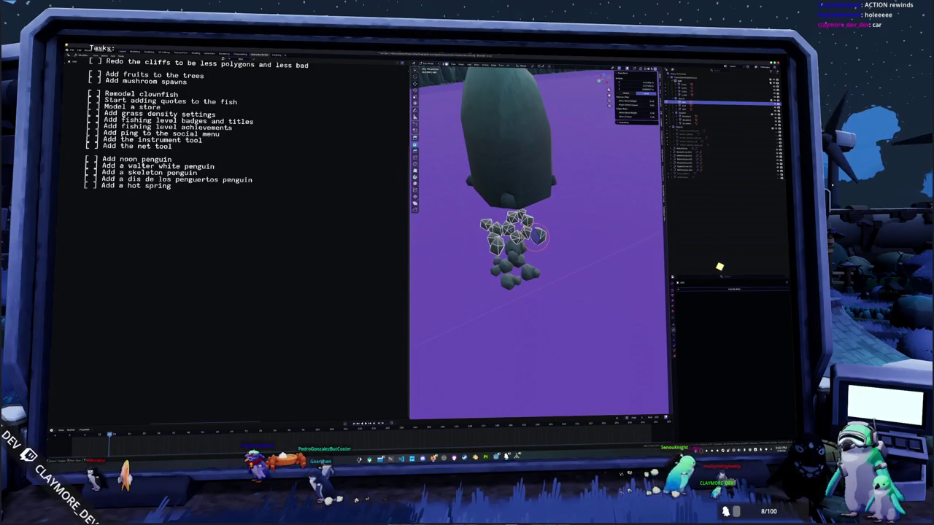
{"action": "middle_click_drag", "start_coordinate": [537, 235], "coordinate": [501, 274]}
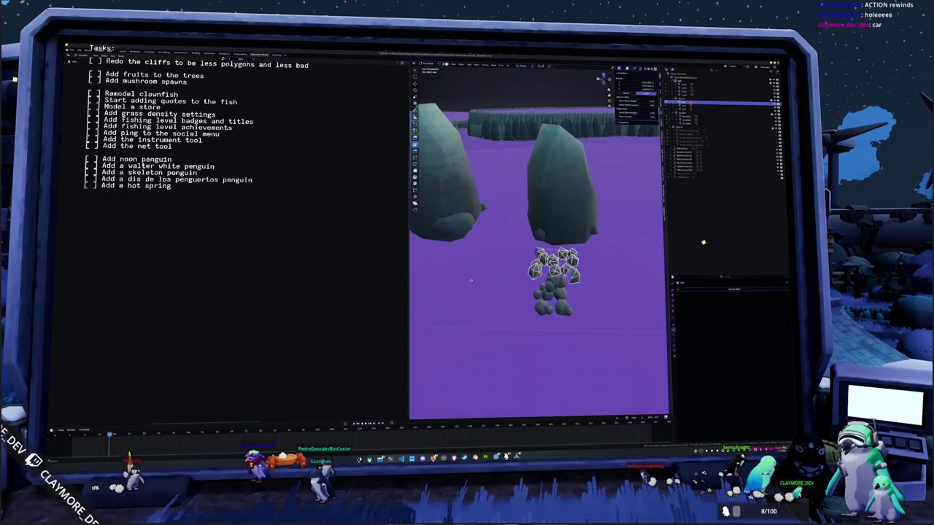
{"action": "key", "text": "KP_Decimal"}
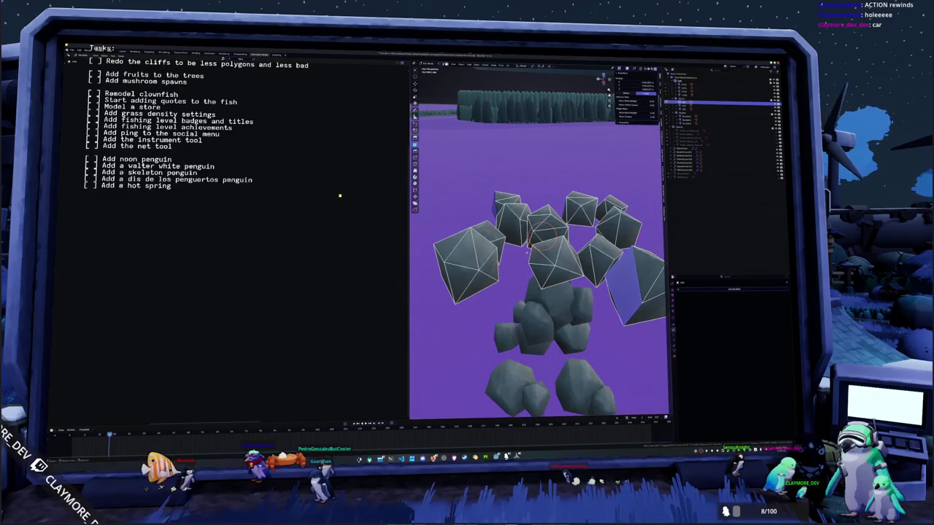
{"action": "scroll", "coordinate": [509, 272], "scroll_direction": "down", "scroll_amount": 5}
{"action": "middle_click_drag", "start_coordinate": [509, 272], "coordinate": [507, 252]}
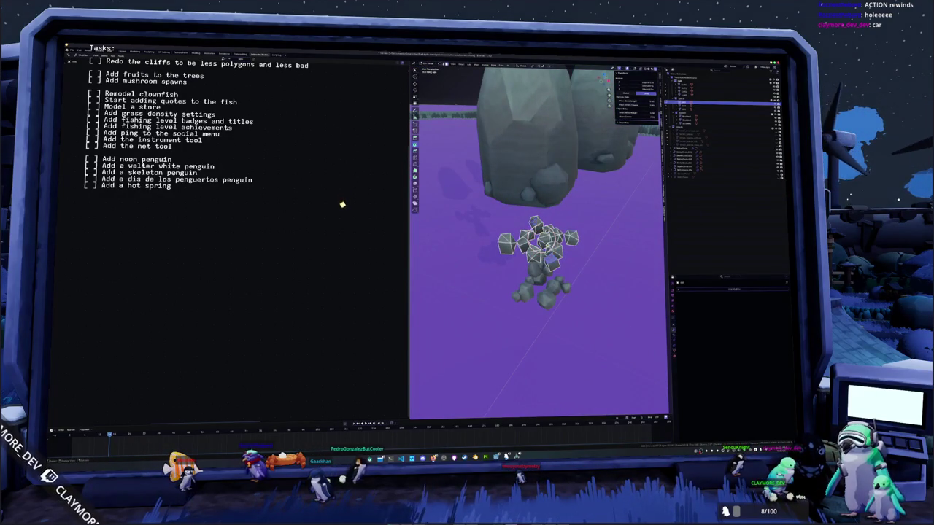
{"action": "key", "text": "ctrl+l"}
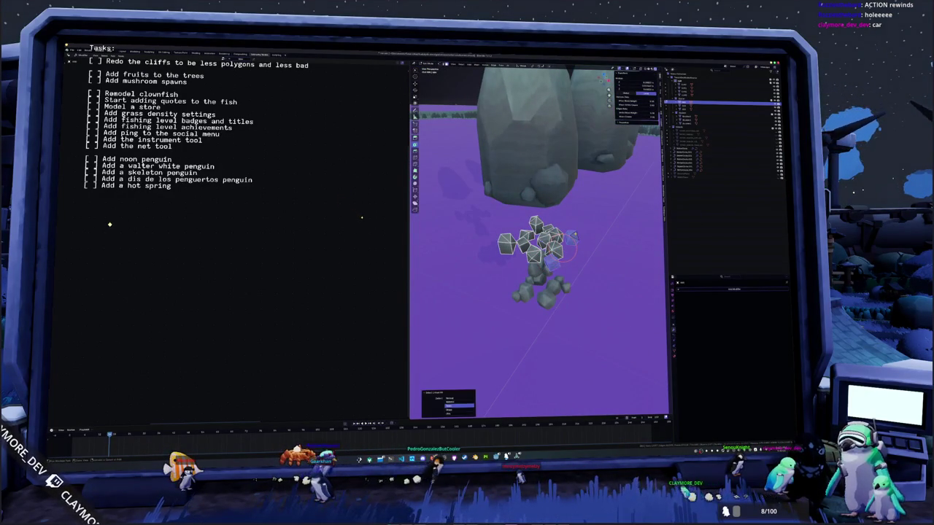
{"action": "right_click", "coordinate": [576, 235]}
{"action": "key", "text": "Escape"}
Step: Select the linked lower pebble pieces again and delete them
{"action": "mouse_move", "coordinate": [575, 235]}
{"action": "middle_mouse_down"}
{"action": "mouse_move", "coordinate": [582, 155]}
{"action": "mouse_move", "coordinate": [556, 263]}
{"action": "mouse_move", "coordinate": [532, 278]}
{"action": "mouse_move", "coordinate": [538, 271]}
{"action": "middle_mouse_up"}
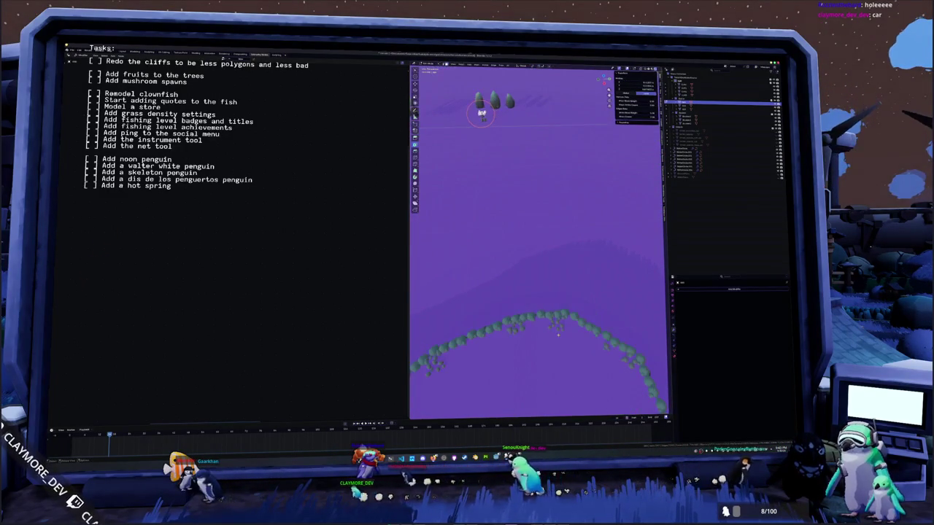
{"action": "middle_click_drag", "start_coordinate": [540, 298], "coordinate": [531, 262]}
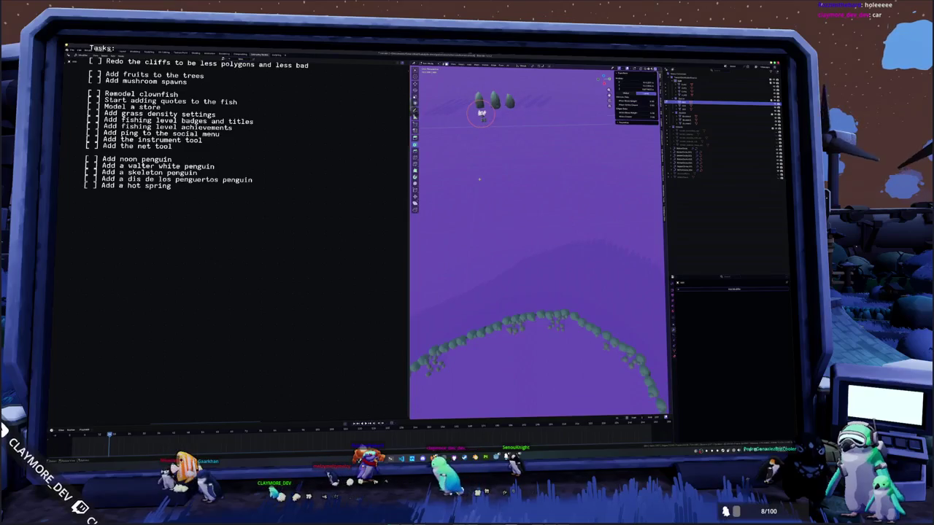
{"action": "middle_click_drag", "start_coordinate": [501, 228], "coordinate": [534, 287]}
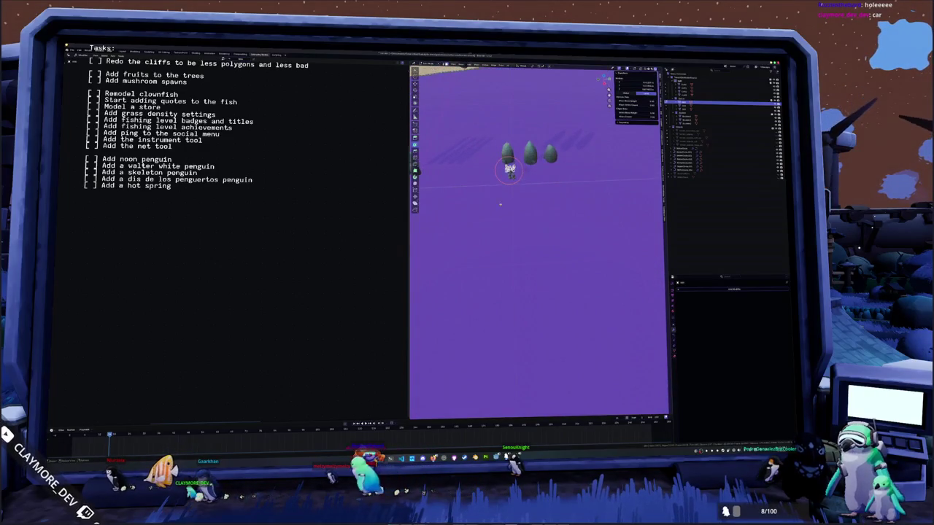
{"action": "middle_click_drag", "start_coordinate": [532, 214], "coordinate": [535, 235]}
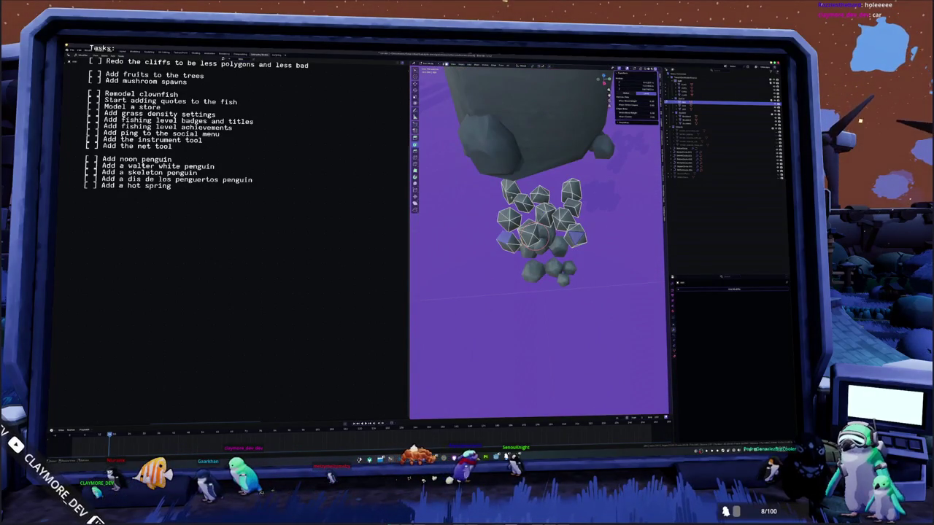
{"action": "key", "text": "ctrl+l"}
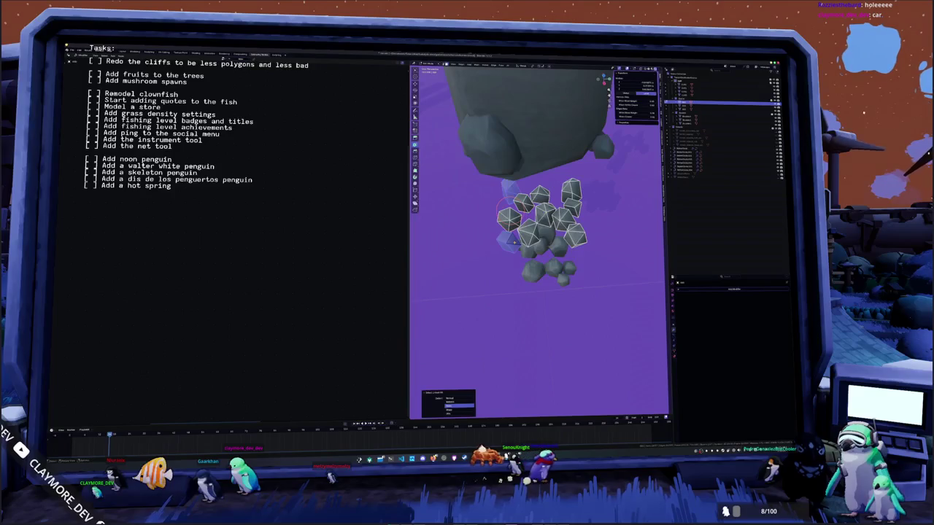
{"action": "mouse_move", "coordinate": [535, 235]}
{"action": "middle_mouse_down"}
{"action": "mouse_move", "coordinate": [512, 215]}
{"action": "mouse_move", "coordinate": [539, 264]}
{"action": "middle_mouse_up"}
{"action": "right_click", "coordinate": [538, 264]}
{"action": "left_click", "coordinate": [539, 262]}
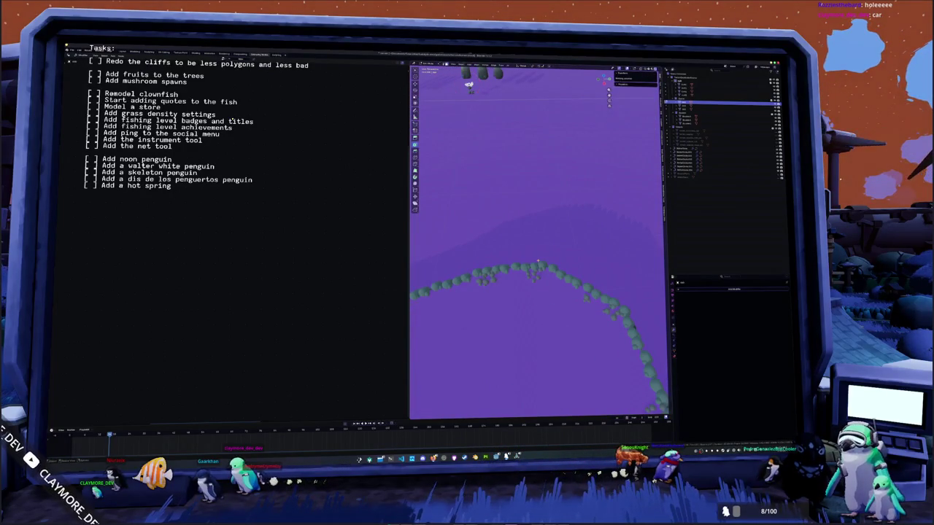
{"action": "left_click", "coordinate": [597, 261]}
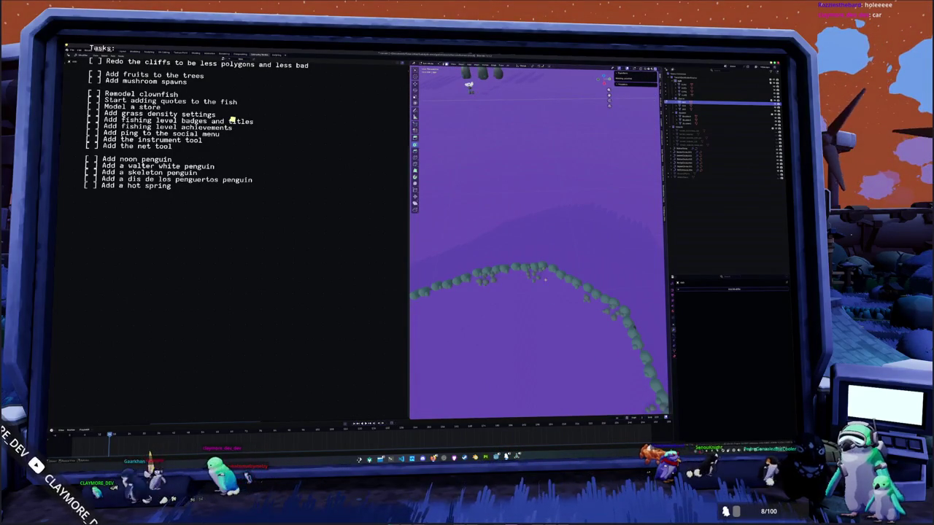
Step: Frame the rock cluster, circle-select the lower rocks and delete them
{"action": "scroll", "coordinate": [509, 253], "scroll_direction": "down", "scroll_amount": 5}
{"action": "mouse_move", "coordinate": [510, 254]}
{"action": "middle_mouse_down"}
{"action": "mouse_move", "coordinate": [529, 211]}
{"action": "mouse_move", "coordinate": [540, 241]}
{"action": "middle_mouse_up"}
{"action": "key", "text": "KP_Decimal"}
{"action": "key", "text": "Tab"}
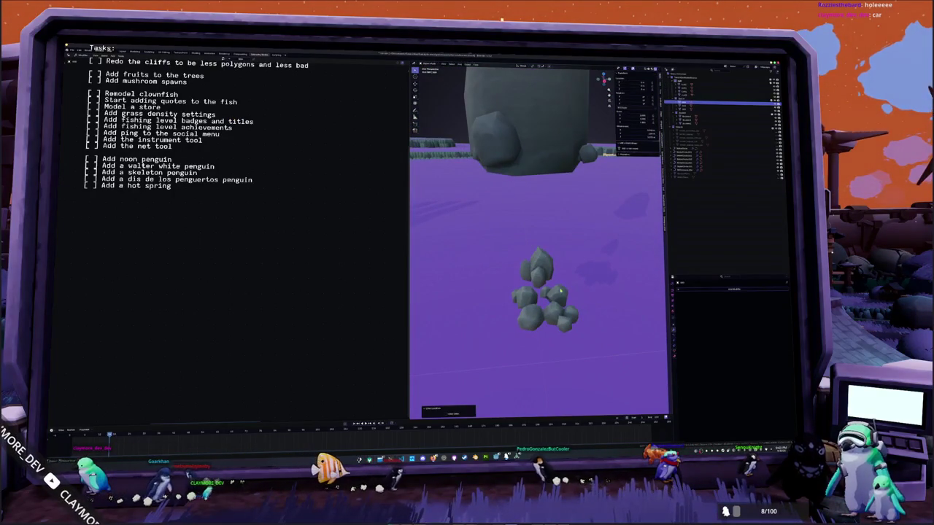
{"action": "key", "text": "c"}
{"action": "key", "text": "Tab"}
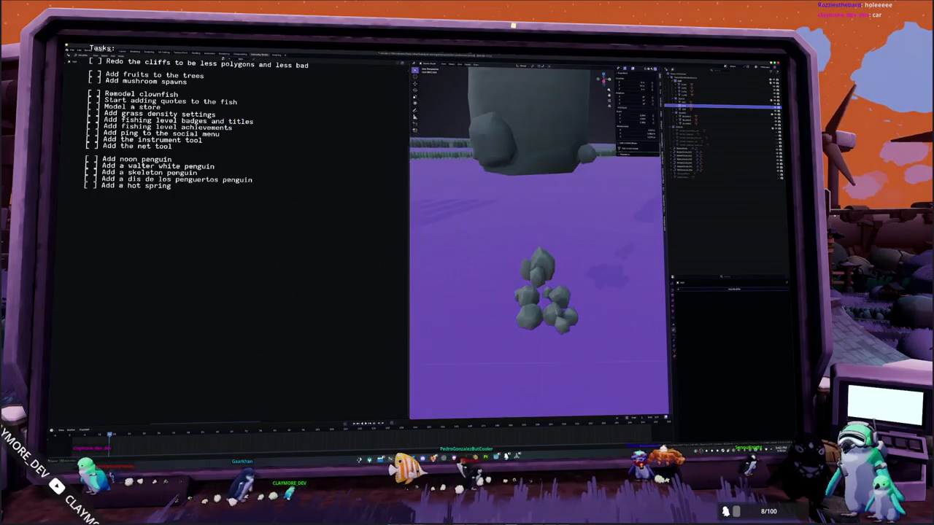
{"action": "middle_click_drag", "start_coordinate": [558, 313], "coordinate": [552, 295]}
{"action": "key", "text": "Delete"}
Step: Isolate the small rock, delete its circle-selected faces, then exit local view
{"action": "key", "text": "Tab"}
{"action": "key", "text": "c"}
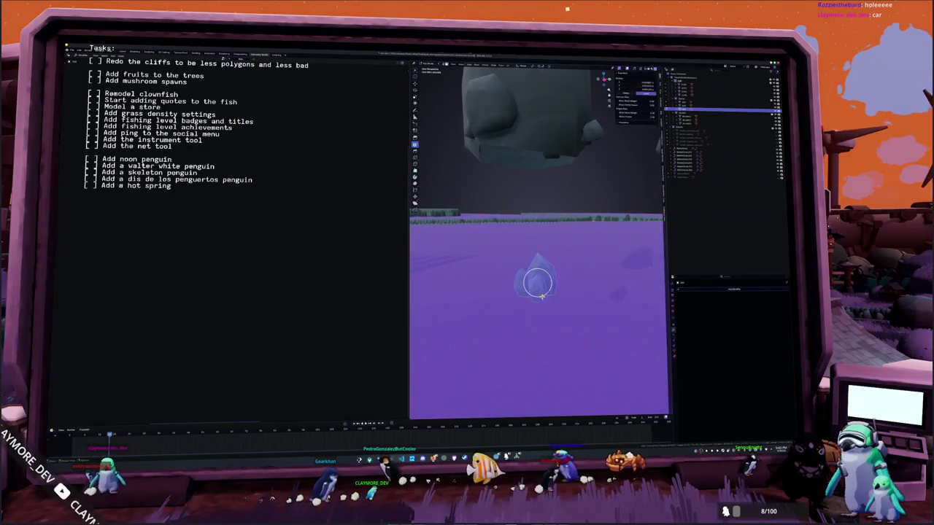
{"action": "key", "text": "KP_Divide"}
{"action": "middle_click_drag", "start_coordinate": [539, 285], "coordinate": [532, 296]}
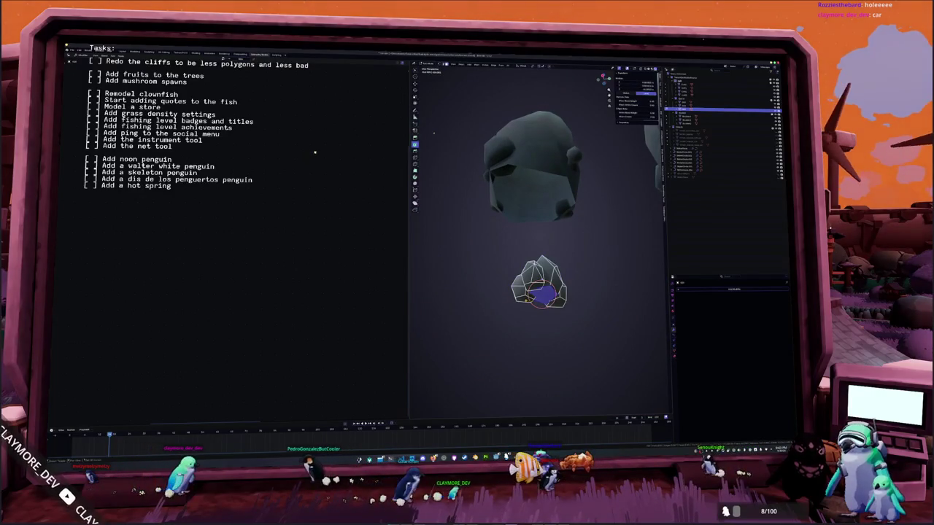
{"action": "right_click", "coordinate": [560, 308]}
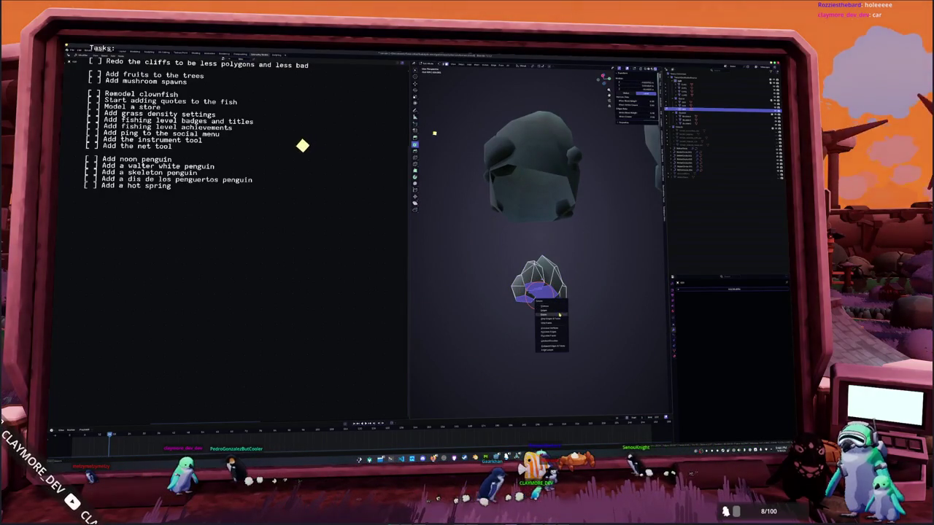
{"action": "left_click", "coordinate": [560, 313]}
{"action": "key", "text": "Tab"}
{"action": "key", "text": "KP_Divide"}
{"action": "scroll", "coordinate": [526, 291], "scroll_direction": "down", "scroll_amount": 3}
{"action": "middle_click_drag", "start_coordinate": [527, 291], "coordinate": [522, 280]}
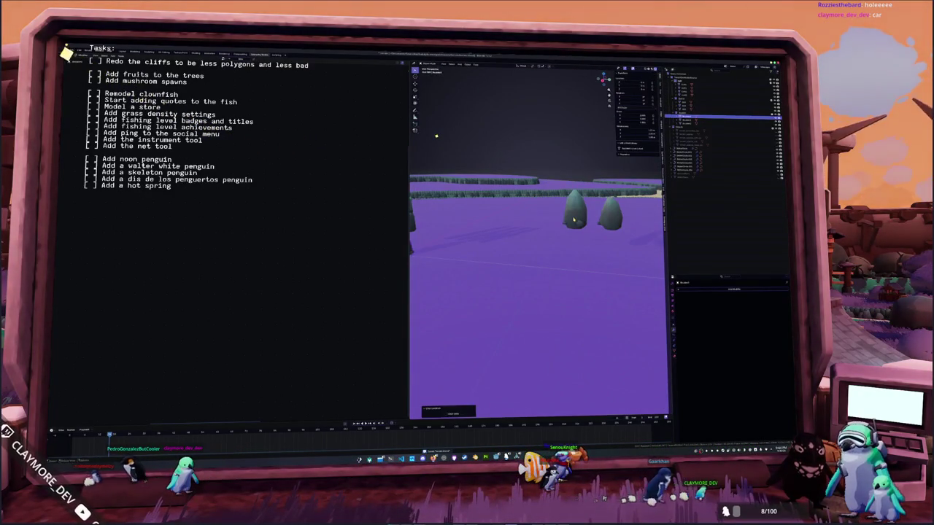
Step: Delete the three extra standing rocks, leaving a single pillar
{"action": "middle_click_drag", "start_coordinate": [609, 224], "coordinate": [552, 238]}
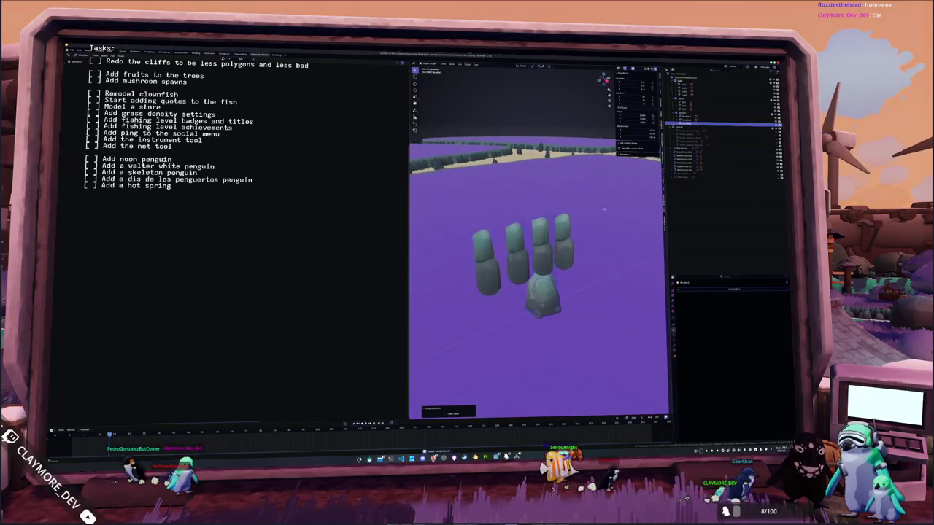
{"action": "left_click", "coordinate": [552, 238]}
{"action": "key", "text": "Delete"}
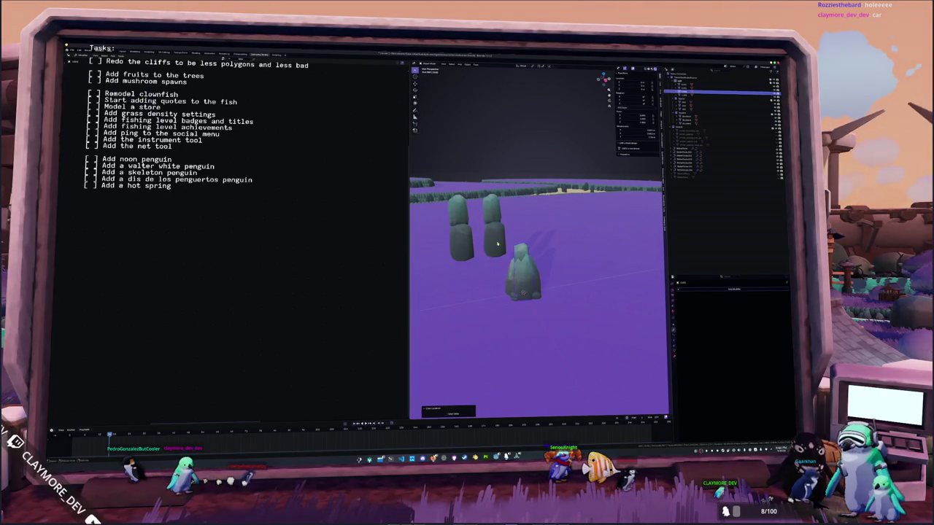
{"action": "key", "text": "Delete"}
{"action": "left_click", "coordinate": [459, 223]}
{"action": "key", "text": "Delete"}
Step: Select the island object in the Outliner and frame the whole island
{"action": "scroll", "coordinate": [555, 243], "scroll_direction": "down", "scroll_amount": 2}
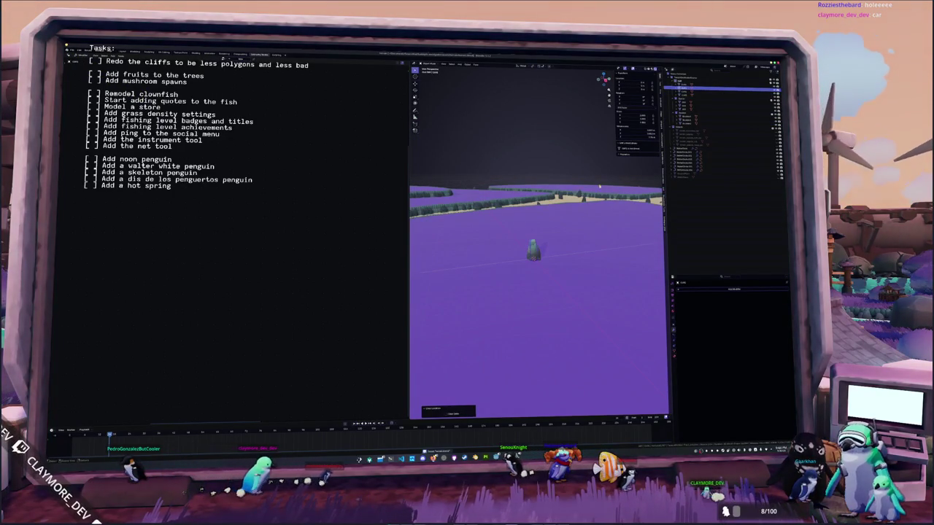
{"action": "left_click", "coordinate": [710, 85]}
{"action": "left_click", "coordinate": [727, 79]}
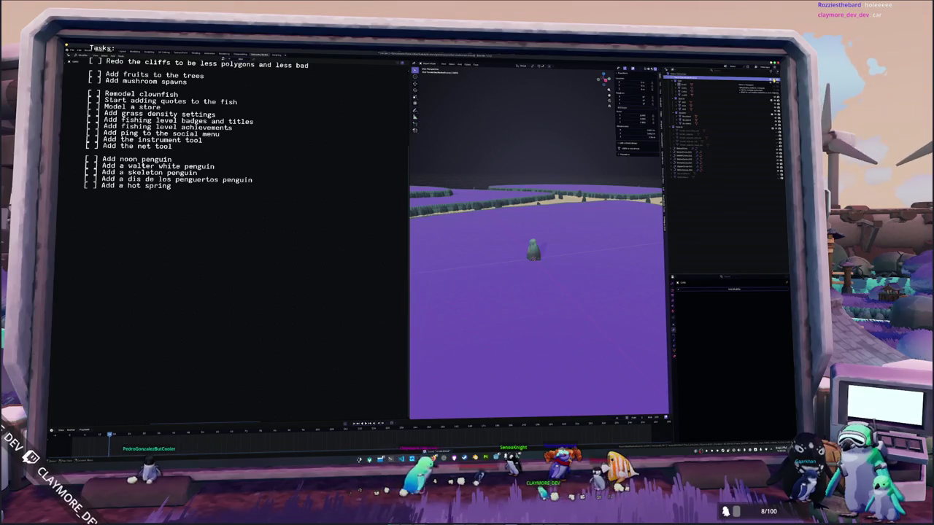
{"action": "key", "text": "KP_Decimal"}
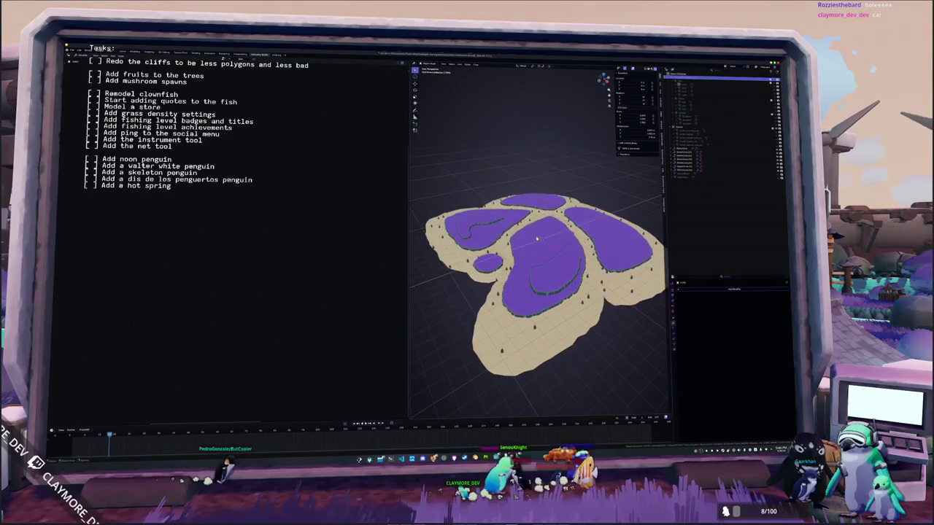
Step: From top view, select the inner grass outline curve in Edit Mode
{"action": "left_click", "coordinate": [559, 274]}
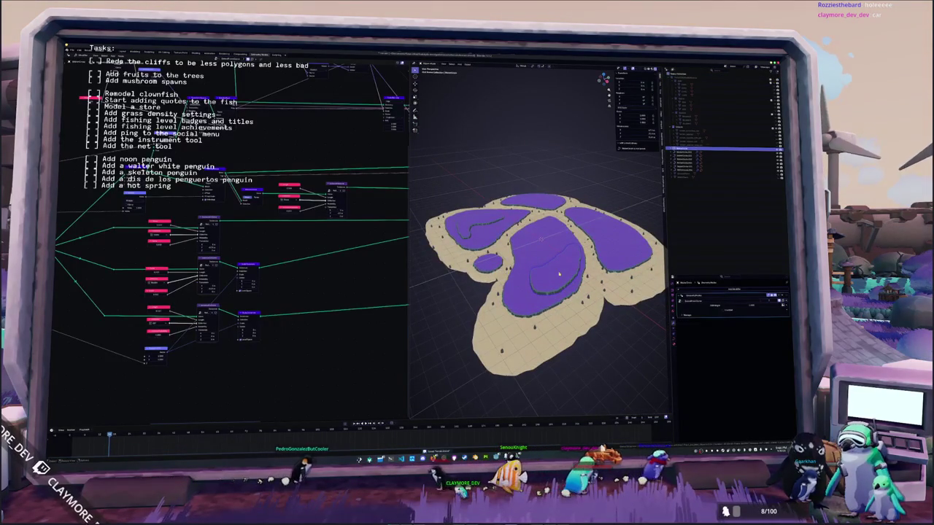
{"action": "key", "text": "KP_1"}
{"action": "key", "text": "KP_7"}
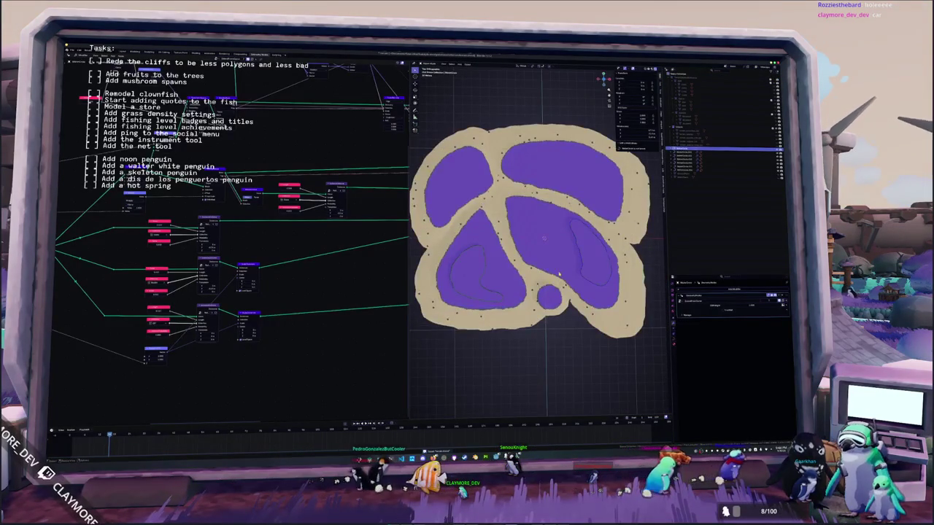
{"action": "scroll", "coordinate": [563, 265], "scroll_direction": "up", "scroll_amount": 2}
{"action": "scroll", "coordinate": [562, 265], "scroll_direction": "up", "scroll_amount": 3}
{"action": "left_click", "coordinate": [551, 306]}
{"action": "key", "text": "Tab"}
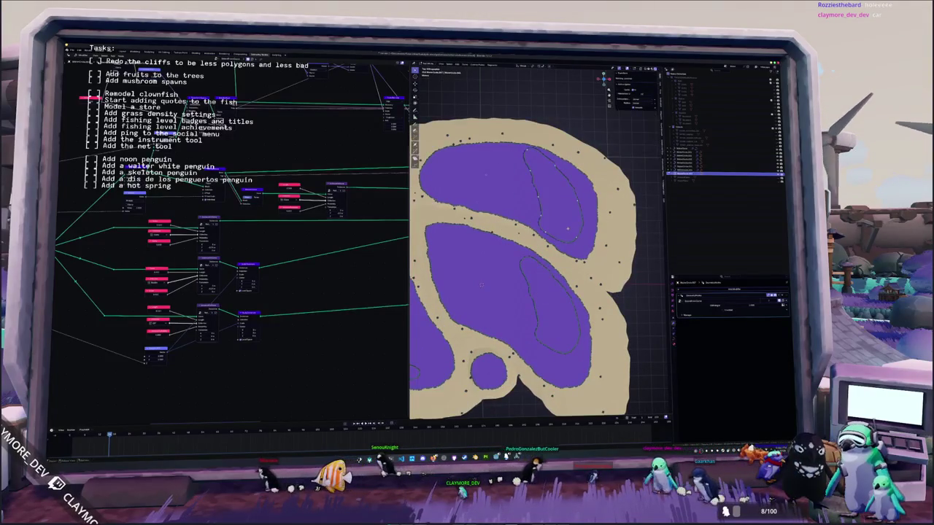
{"action": "scroll", "coordinate": [456, 307], "scroll_direction": "up", "scroll_amount": 2}
{"action": "key", "text": "a"}
Step: Reposition the upper inner curve's outline points one by one for a smoother grass edge
{"action": "key", "text": "g"}
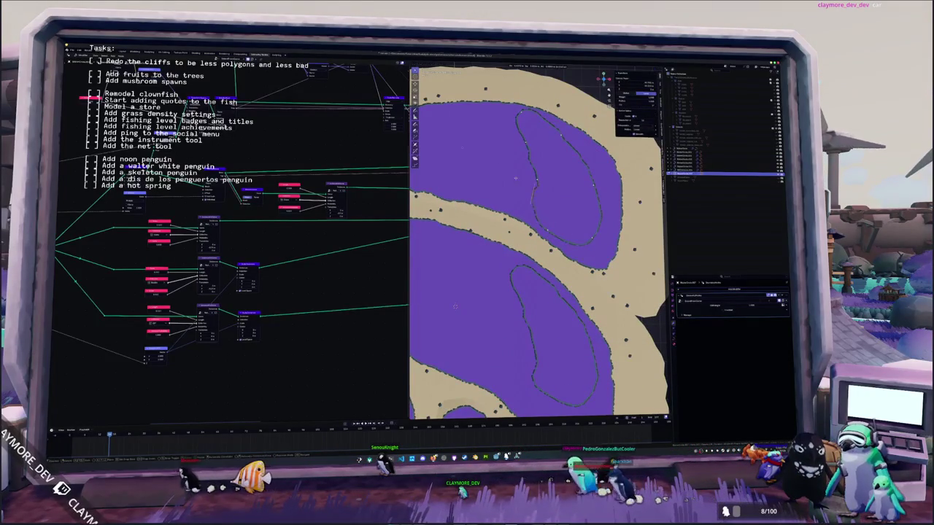
{"action": "left_click", "coordinate": [501, 165]}
{"action": "key", "text": "g"}
{"action": "left_click", "coordinate": [531, 157]}
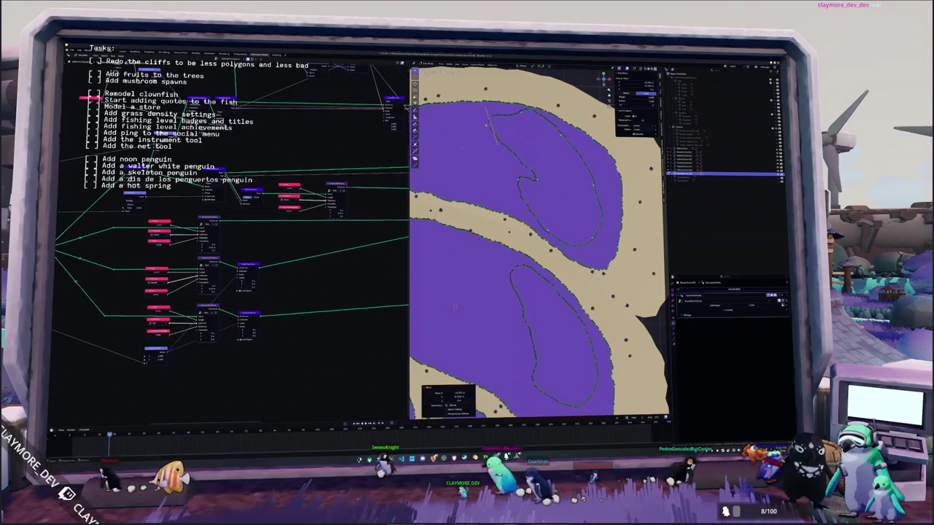
{"action": "key", "text": "g"}
{"action": "left_click", "coordinate": [525, 152]}
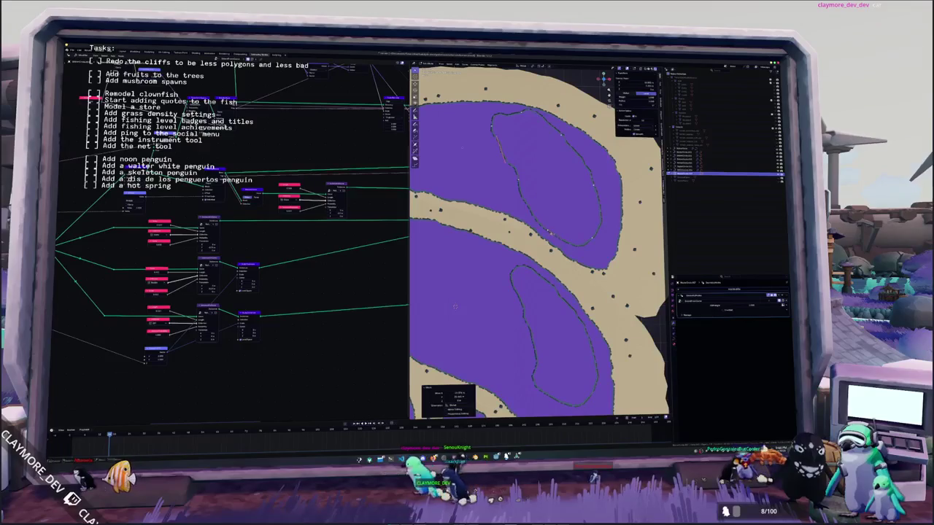
{"action": "key", "text": "g"}
{"action": "key", "text": "g"}
{"action": "left_click", "coordinate": [609, 165]}
{"action": "key", "text": "g"}
{"action": "left_click", "coordinate": [613, 161]}
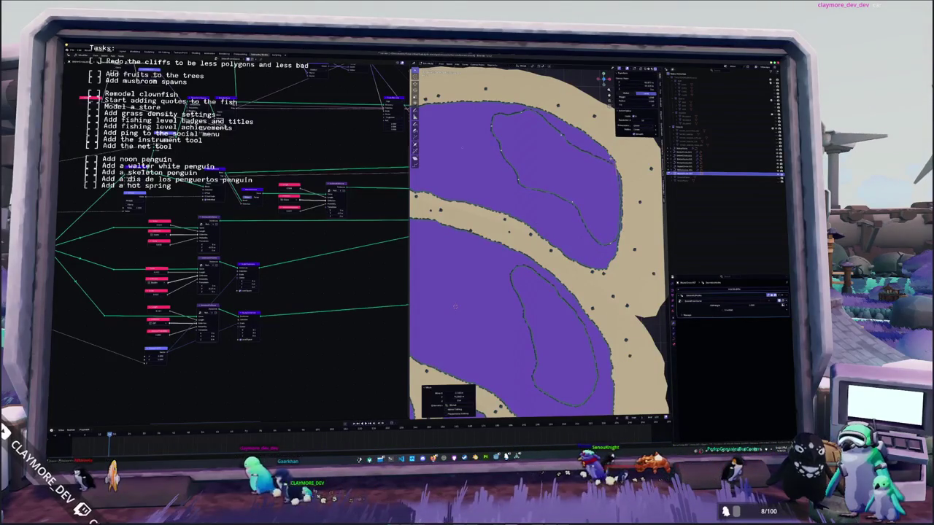
{"action": "key", "text": "g"}
{"action": "left_click", "coordinate": [623, 159]}
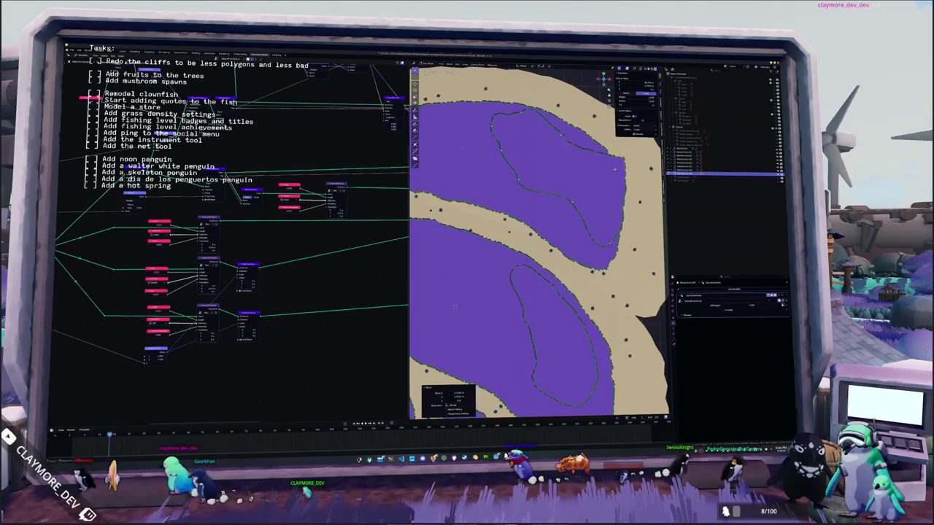
{"action": "middle_click_drag", "start_coordinate": [603, 235], "coordinate": [598, 182]}
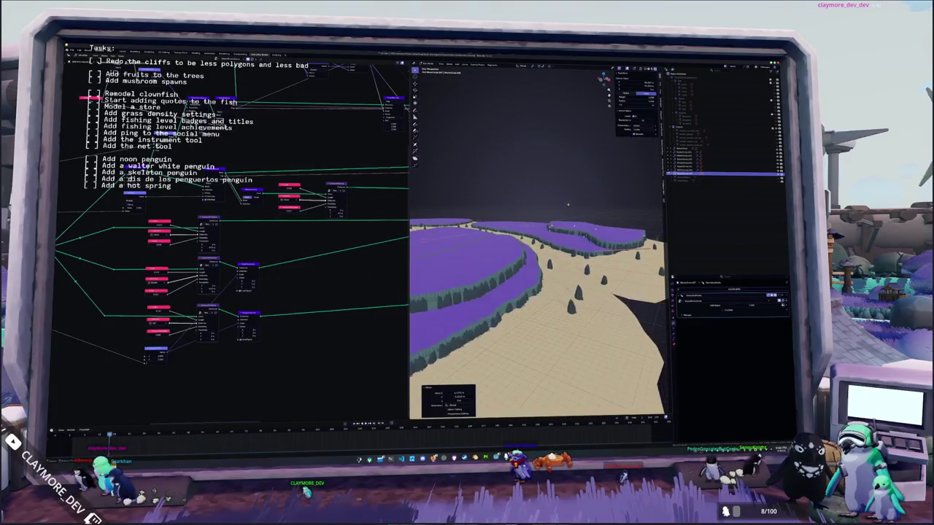
Step: Confirm the raised grass-edge move and leave outline editing to see the regenerated terrain
{"action": "scroll", "coordinate": [540, 241], "scroll_direction": "up", "scroll_amount": 3}
{"action": "scroll", "coordinate": [540, 241], "scroll_direction": "up", "scroll_amount": 3}
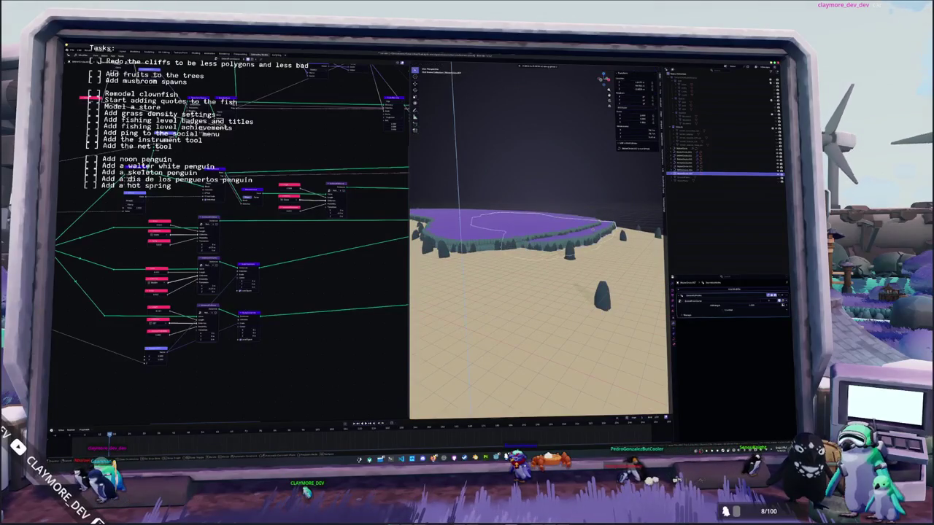
{"action": "left_click", "coordinate": [596, 214]}
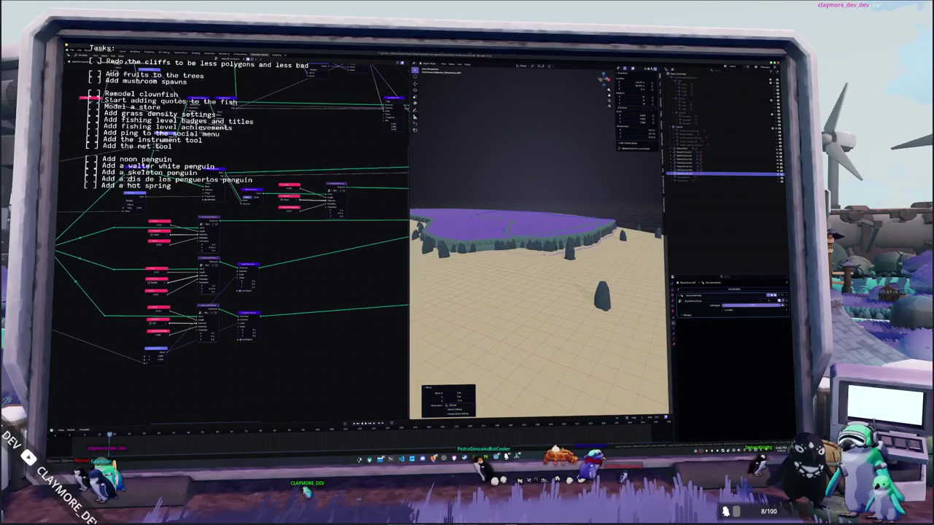
{"action": "key", "text": "ctrl+z"}
Step: Fly in over the purple grass to inspect the rock-pillar cliffs, then return to top view
{"action": "key", "text": "shift+grave"}
{"action": "key", "text": "w"}
{"action": "key", "text": "w"}
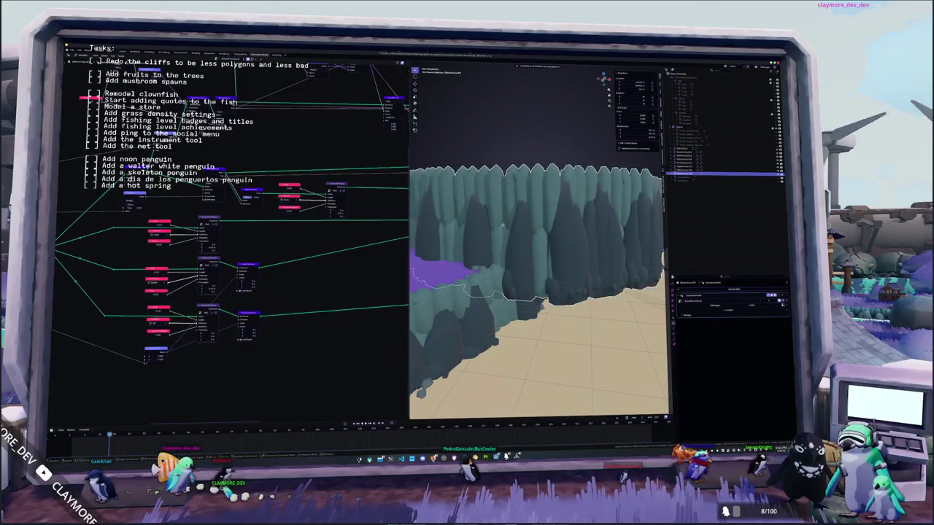
{"action": "left_click", "coordinate": [509, 257]}
{"action": "scroll", "coordinate": [616, 295], "scroll_direction": "down", "scroll_amount": 3}
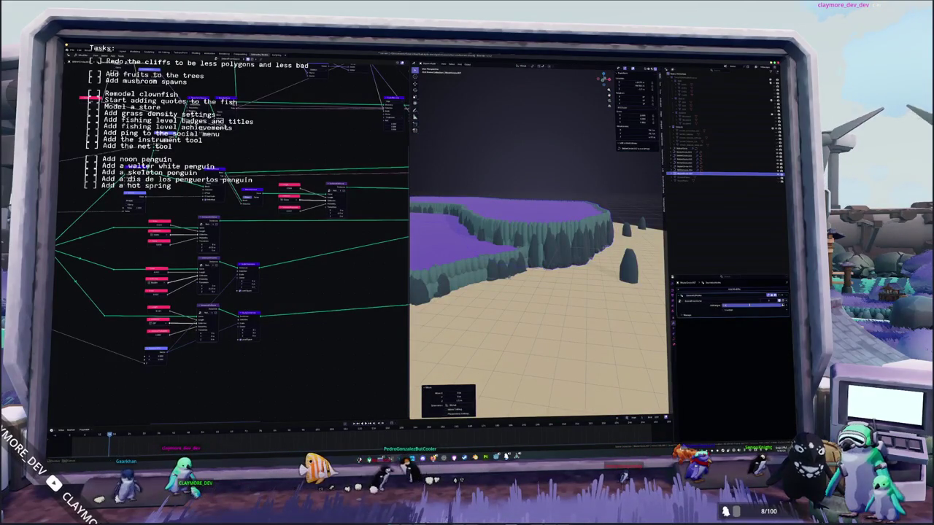
{"action": "scroll", "coordinate": [538, 292], "scroll_direction": "down", "scroll_amount": 1}
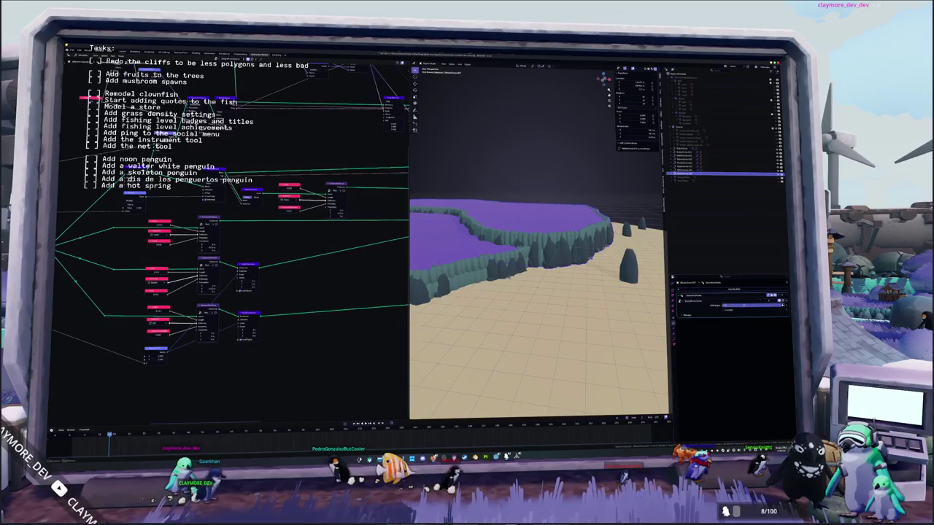
{"action": "middle_click_drag", "start_coordinate": [563, 262], "coordinate": [563, 261]}
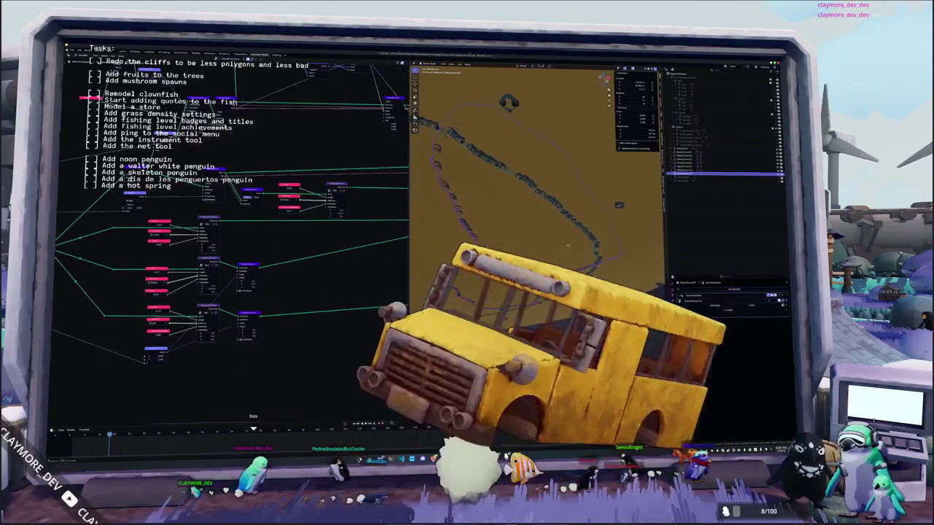
{"action": "middle_click_drag", "start_coordinate": [569, 263], "coordinate": [578, 270]}
Step: Select the grass outline and move, rotate and shift the top grass shape left over the sand
{"action": "scroll", "coordinate": [577, 270], "scroll_direction": "up", "scroll_amount": 3}
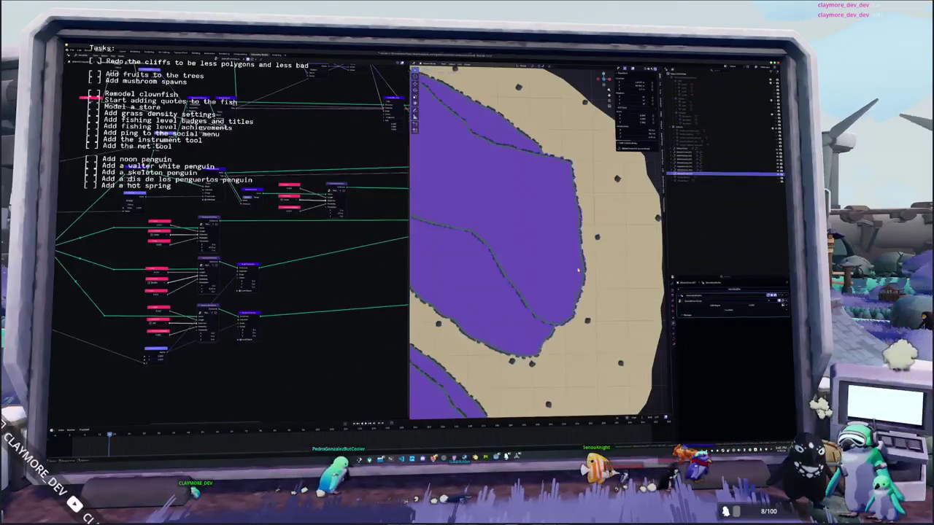
{"action": "scroll", "coordinate": [578, 270], "scroll_direction": "down", "scroll_amount": 2}
{"action": "scroll", "coordinate": [578, 270], "scroll_direction": "down", "scroll_amount": 1}
{"action": "scroll", "coordinate": [577, 270], "scroll_direction": "down", "scroll_amount": 2}
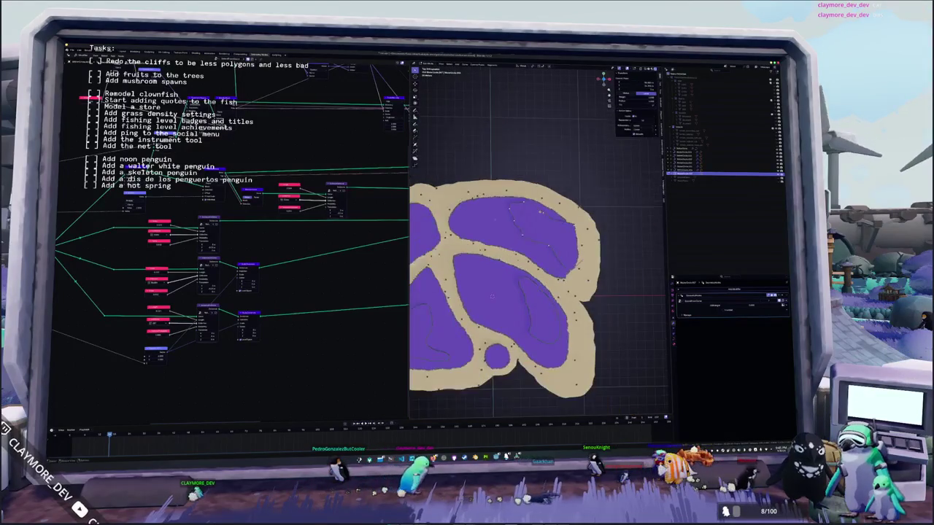
{"action": "left_click", "coordinate": [515, 213]}
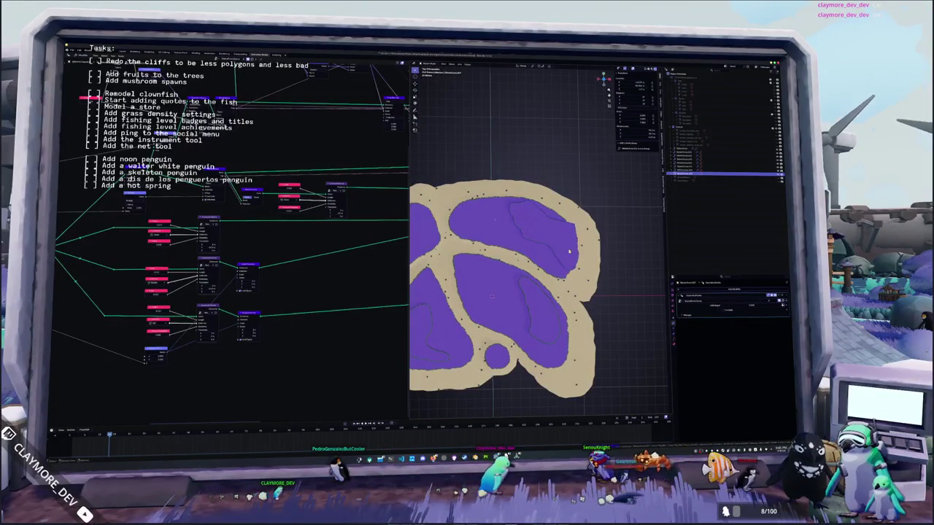
{"action": "left_click_drag", "start_coordinate": [571, 253], "coordinate": [540, 219]}
{"action": "middle_click_drag", "start_coordinate": [540, 219], "coordinate": [611, 237], "text": "shift"}
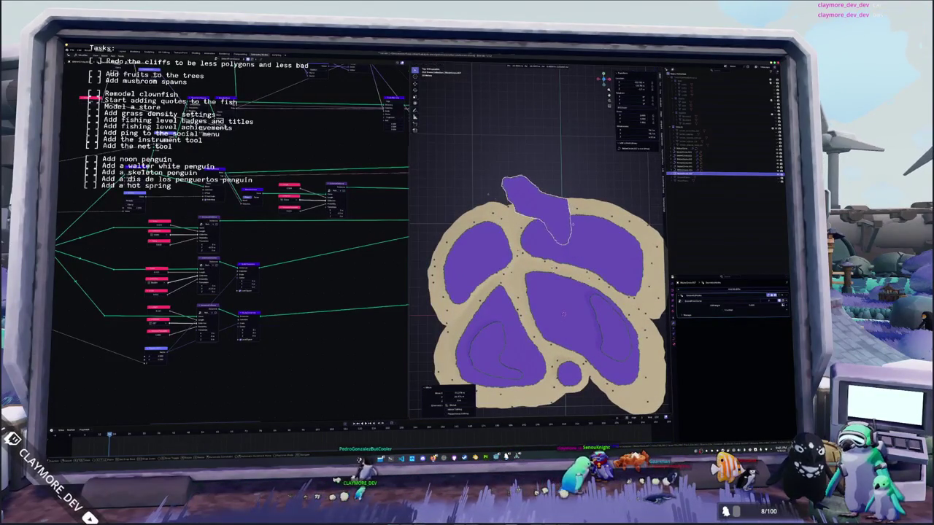
{"action": "scroll", "coordinate": [564, 315], "scroll_direction": "up", "scroll_amount": 4}
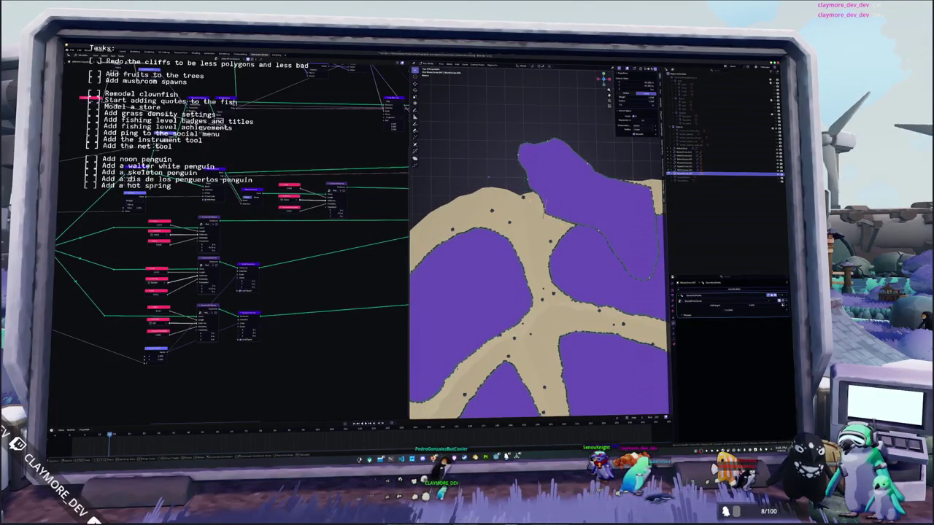
{"action": "left_click", "coordinate": [555, 196]}
{"action": "key", "text": "r"}
{"action": "left_click", "coordinate": [531, 228]}
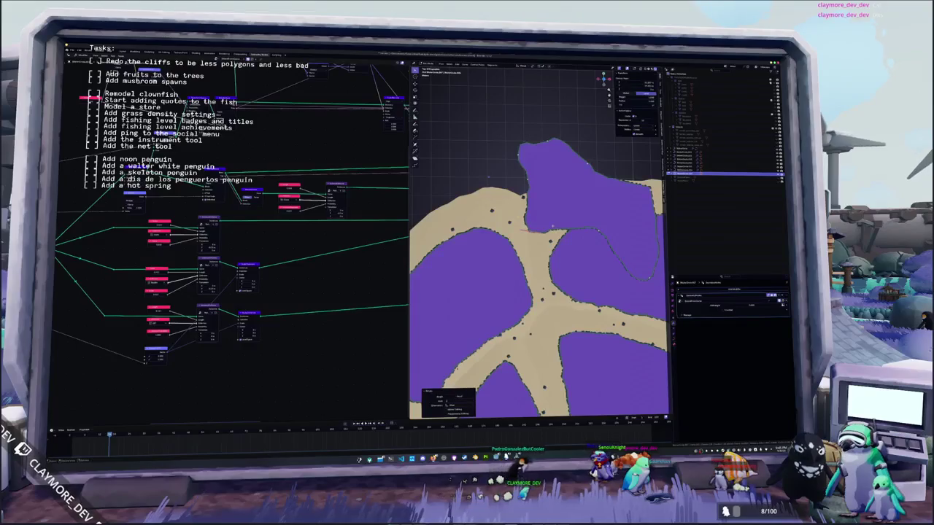
{"action": "key", "text": "g"}
{"action": "left_click", "coordinate": [475, 244]}
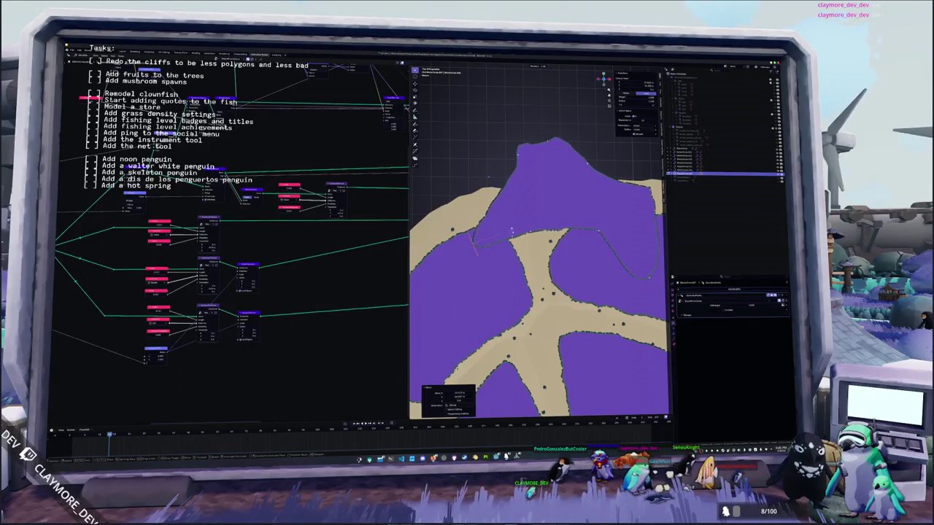
Step: Push the upper-left part further left, then scale, move and rotate the top edge
{"action": "key", "text": "g"}
{"action": "left_click", "coordinate": [451, 223]}
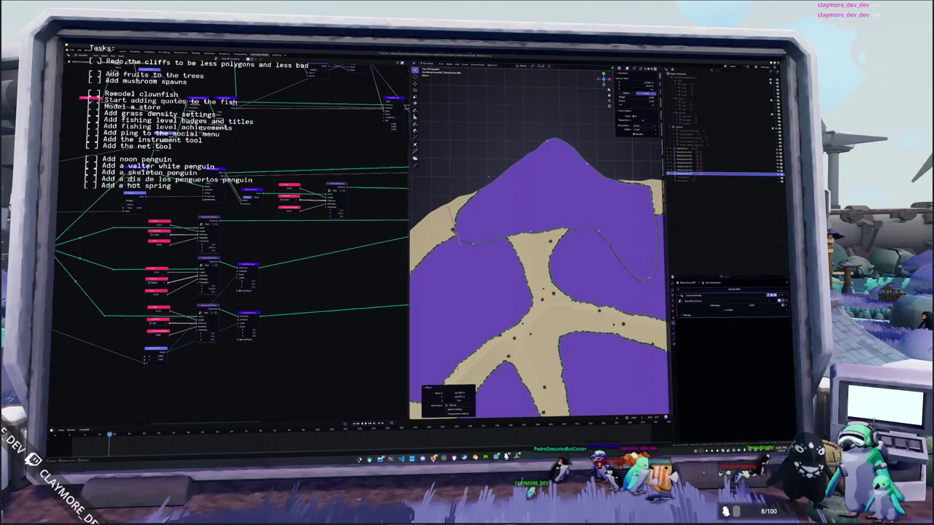
{"action": "key", "text": "g"}
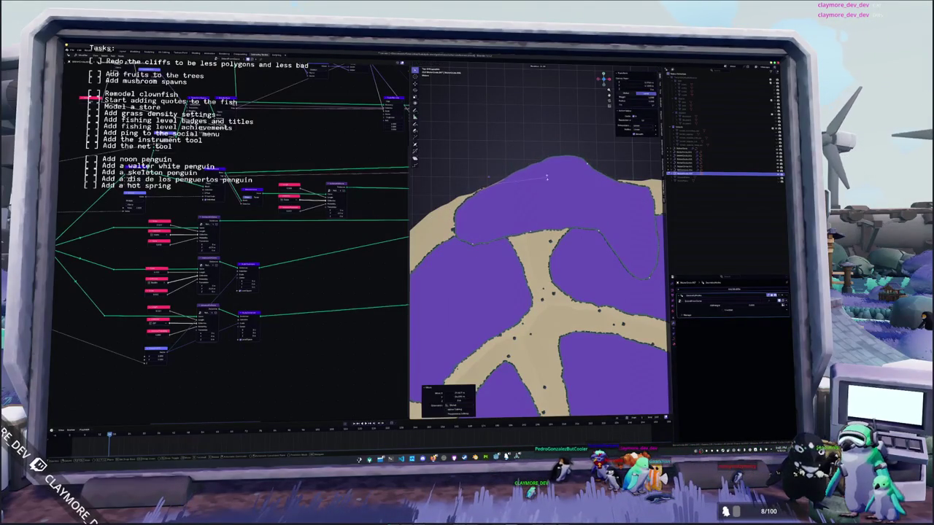
{"action": "key", "text": "s"}
{"action": "left_click", "coordinate": [603, 206]}
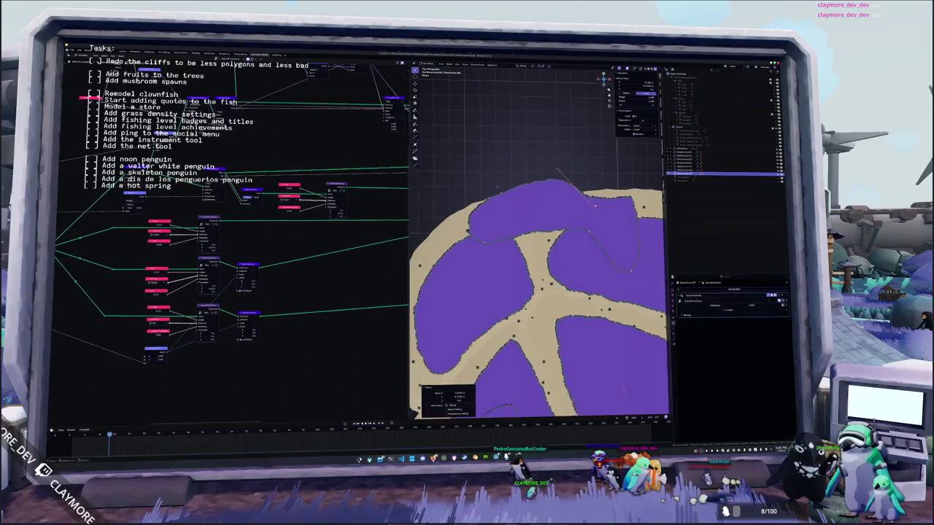
{"action": "key", "text": "g"}
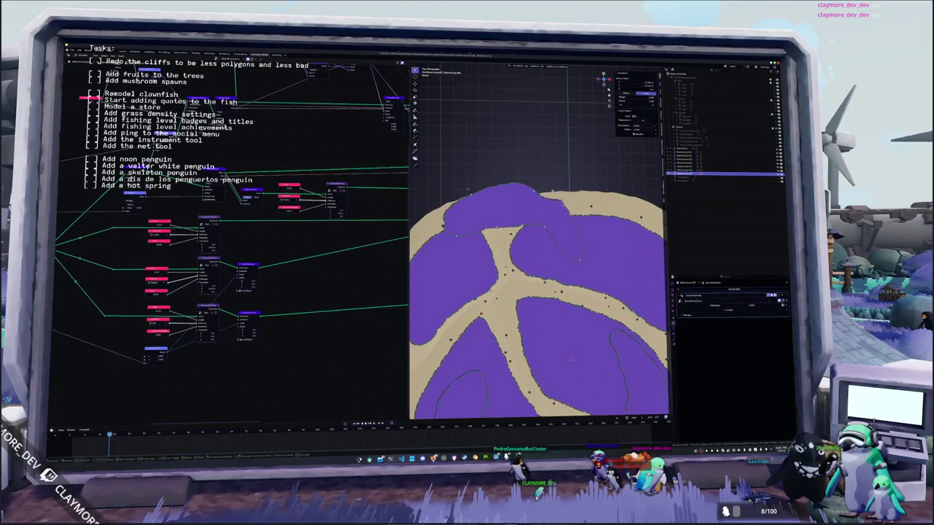
{"action": "left_click", "coordinate": [572, 358]}
{"action": "key", "text": "g"}
{"action": "left_click", "coordinate": [573, 359]}
{"action": "key", "text": "r"}
{"action": "left_click", "coordinate": [573, 359]}
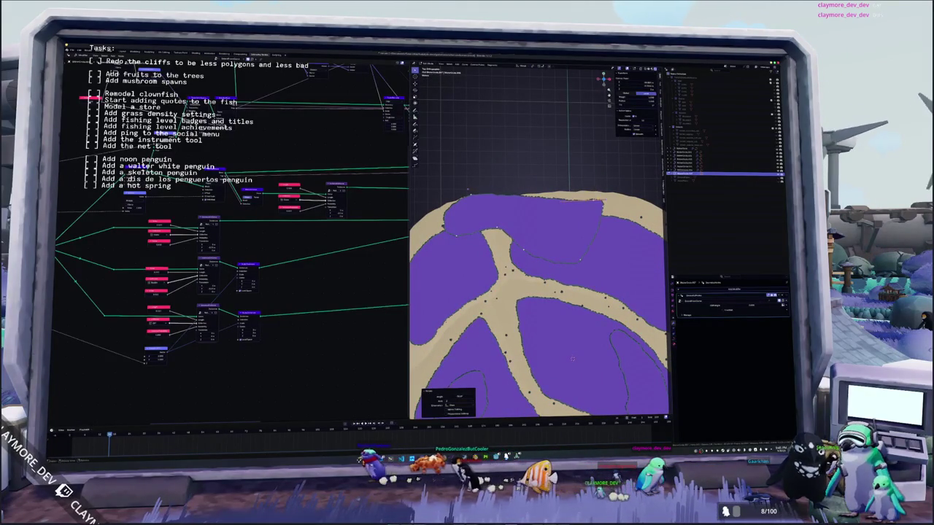
Step: Select points along the top edge and nudge them repeatedly to round the top-left grass edge
{"action": "left_click_drag", "start_coordinate": [476, 190], "coordinate": [475, 191]}
{"action": "key", "text": "g"}
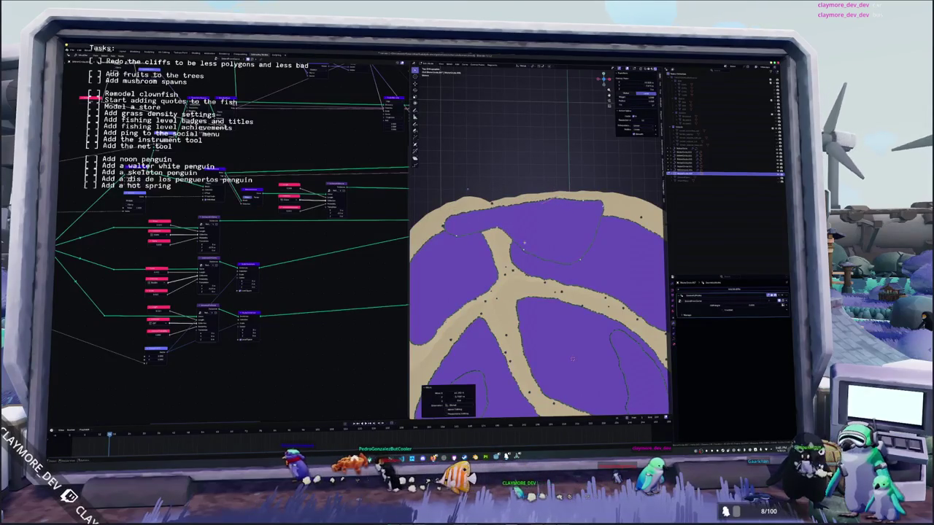
{"action": "left_click", "coordinate": [525, 248]}
{"action": "key", "text": "g"}
{"action": "left_click", "coordinate": [545, 256]}
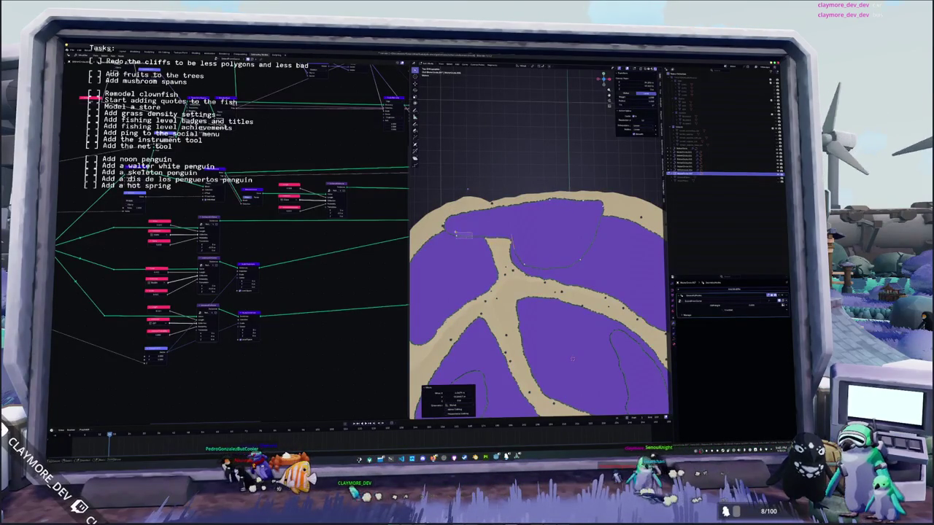
{"action": "key", "text": "g"}
{"action": "left_click", "coordinate": [565, 242]}
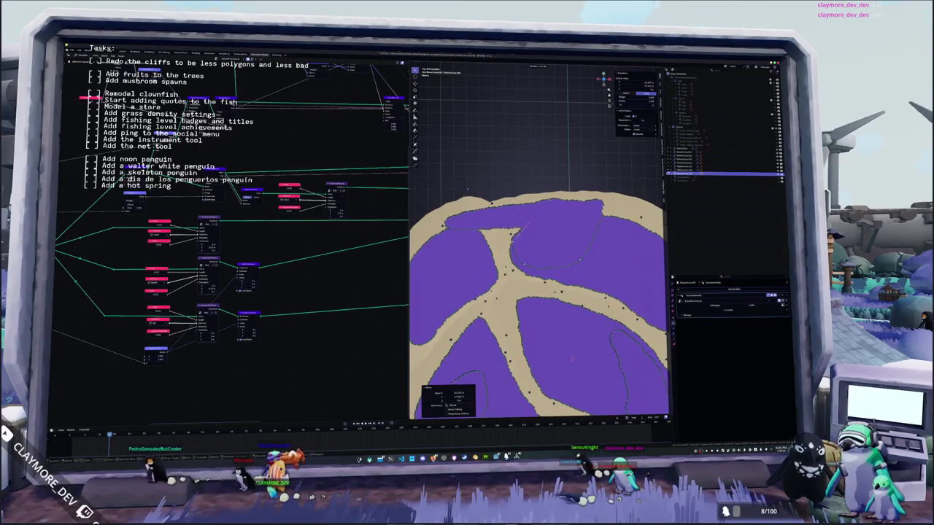
{"action": "key", "text": "g"}
{"action": "key", "text": "g"}
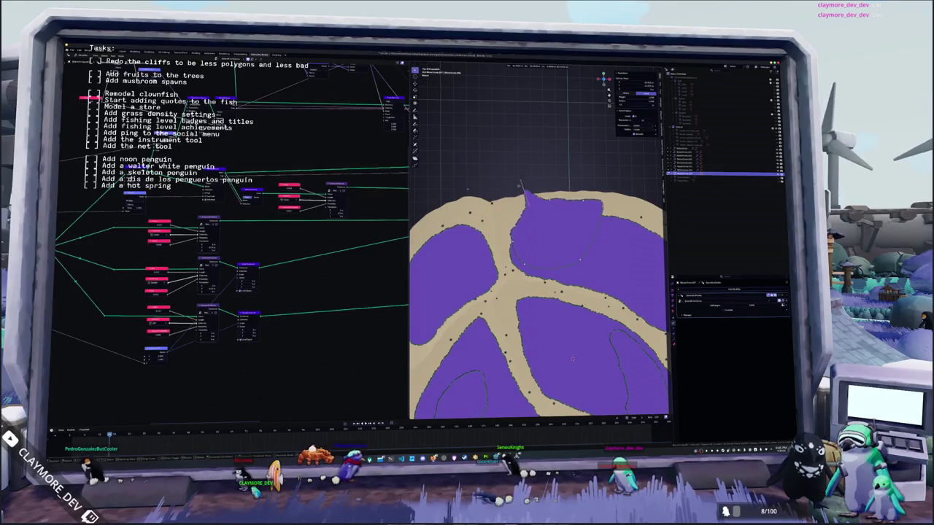
{"action": "left_click", "coordinate": [541, 232]}
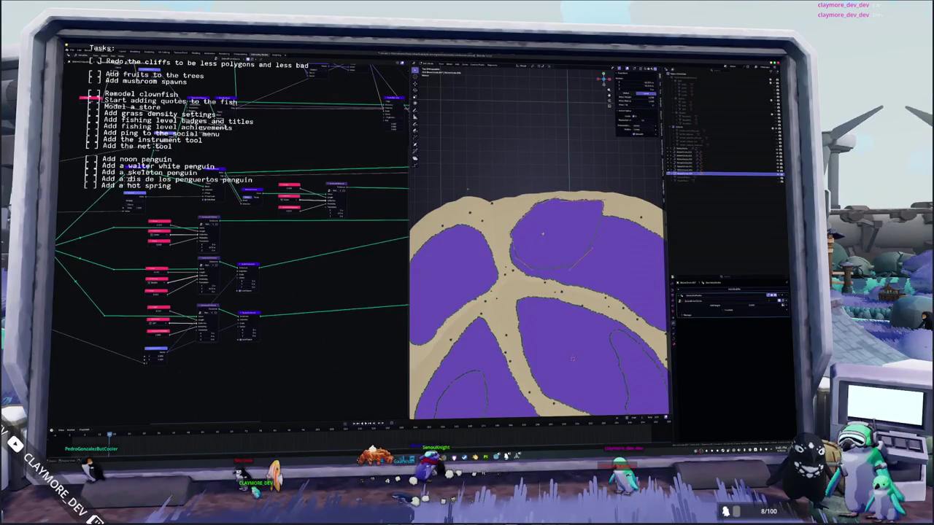
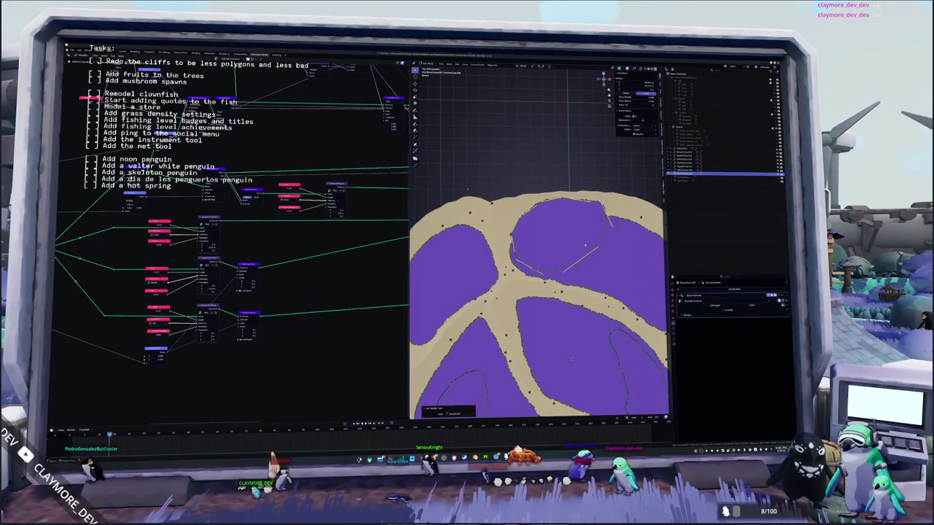
Step: Orbit the terrain in perspective to inspect the plateau cliffs and sand path, then return to top view
{"action": "mouse_move", "coordinate": [585, 245]}
{"action": "middle_mouse_down"}
{"action": "mouse_move", "coordinate": [531, 197]}
{"action": "mouse_move", "coordinate": [536, 157]}
{"action": "middle_mouse_up"}
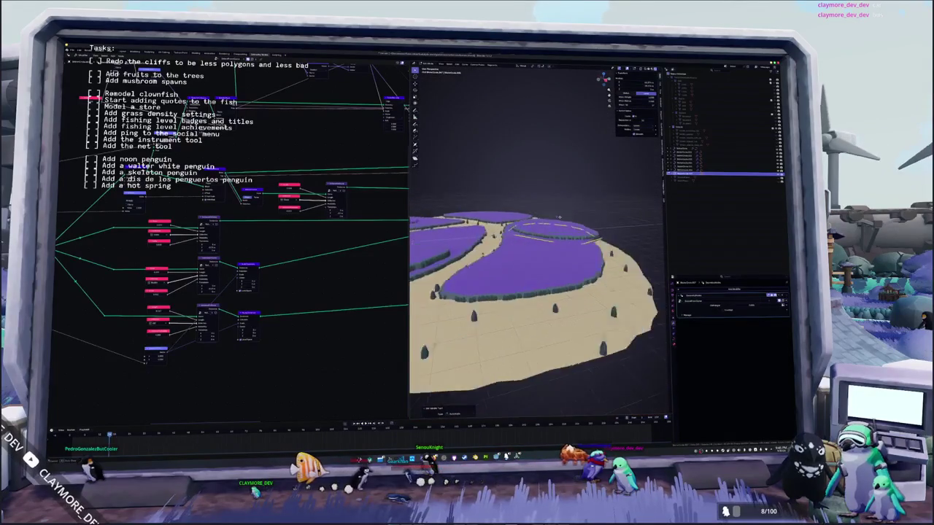
{"action": "mouse_move", "coordinate": [562, 255]}
{"action": "middle_mouse_down"}
{"action": "mouse_move", "coordinate": [563, 246]}
{"action": "mouse_move", "coordinate": [569, 336]}
{"action": "middle_mouse_up"}
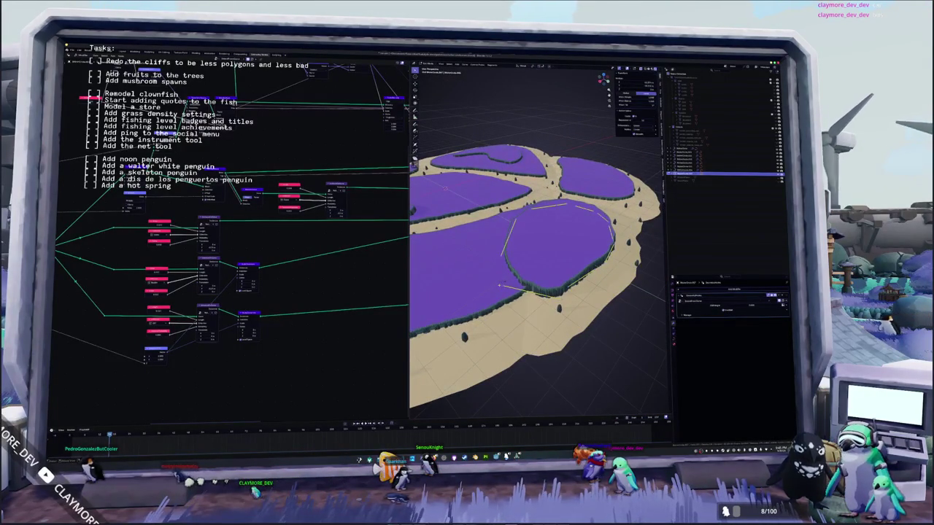
{"action": "scroll", "coordinate": [491, 249], "scroll_direction": "up", "scroll_amount": 3}
{"action": "middle_click_drag", "start_coordinate": [491, 249], "coordinate": [539, 246]}
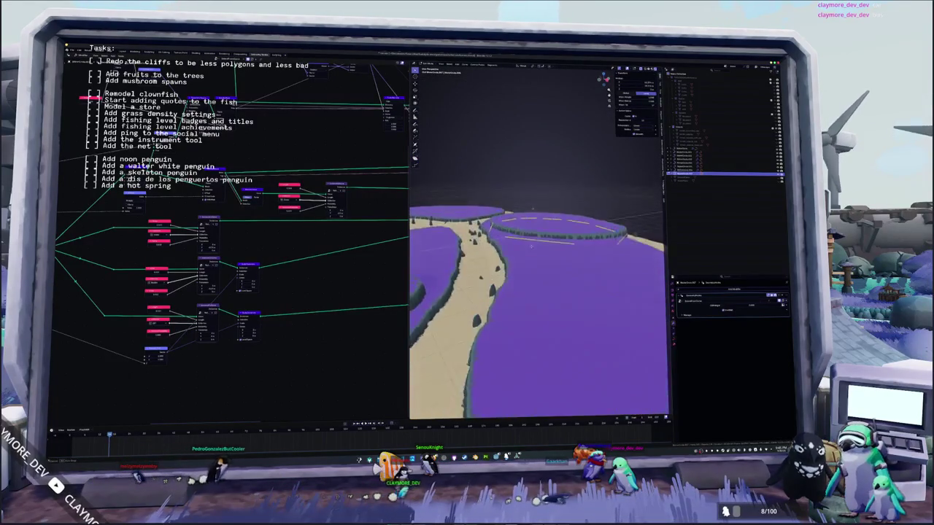
{"action": "mouse_move", "coordinate": [528, 186]}
{"action": "middle_mouse_down"}
{"action": "mouse_move", "coordinate": [560, 245]}
{"action": "mouse_move", "coordinate": [592, 246]}
{"action": "middle_mouse_up"}
{"action": "mouse_move", "coordinate": [464, 281]}
{"action": "middle_mouse_down"}
{"action": "mouse_move", "coordinate": [535, 269]}
{"action": "mouse_move", "coordinate": [511, 272]}
{"action": "mouse_move", "coordinate": [556, 284]}
{"action": "mouse_move", "coordinate": [476, 286]}
{"action": "mouse_move", "coordinate": [526, 249]}
{"action": "middle_mouse_up"}
{"action": "scroll", "coordinate": [498, 273], "scroll_direction": "up", "scroll_amount": 3}
{"action": "key", "text": "KP_7"}
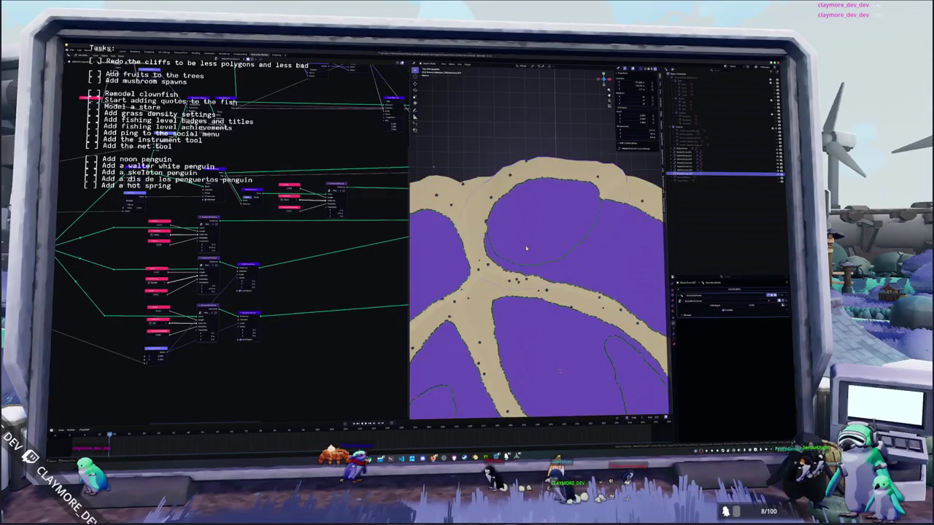
Step: Scale the edge loop outlining the upper purple plateau to a new size
{"action": "scroll", "coordinate": [526, 249], "scroll_direction": "down", "scroll_amount": 1}
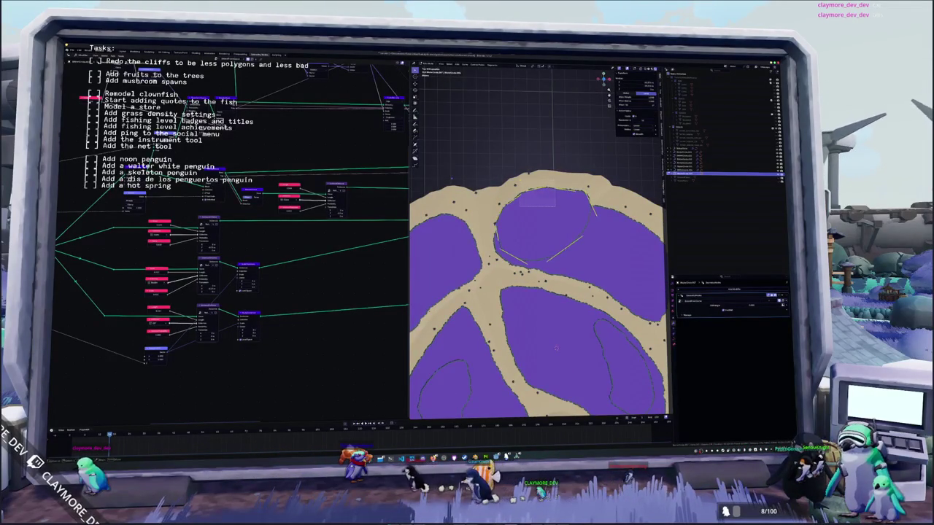
{"action": "scroll", "coordinate": [556, 348], "scroll_direction": "up", "scroll_amount": 2}
{"action": "scroll", "coordinate": [556, 348], "scroll_direction": "up", "scroll_amount": 1}
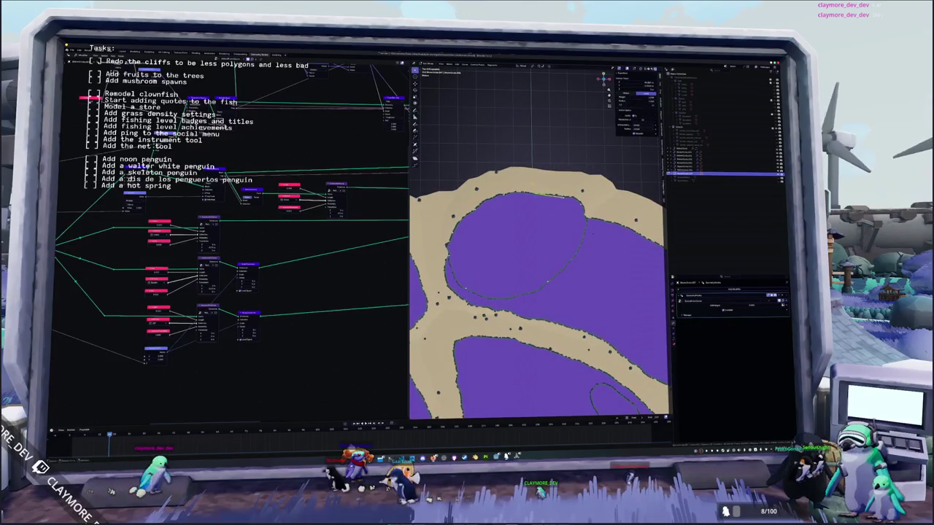
{"action": "left_click", "coordinate": [581, 193]}
{"action": "key", "text": "s"}
{"action": "left_click", "coordinate": [567, 240]}
{"action": "left_click", "coordinate": [590, 238]}
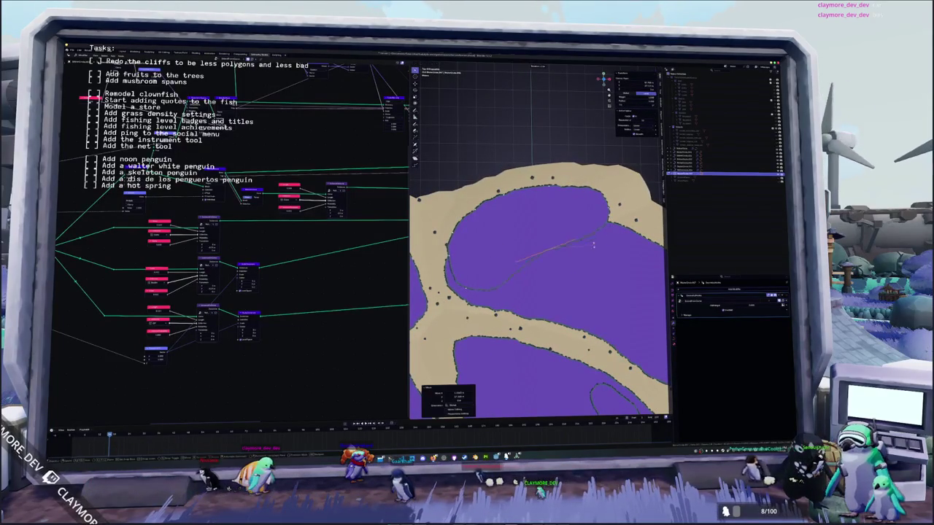
Step: Rework the left and sand-side sections of the outline, undoing and redoing adjustments
{"action": "key", "text": "ctrl+z"}
{"action": "left_click", "coordinate": [460, 250]}
{"action": "key", "text": "ctrl+z"}
{"action": "left_click", "coordinate": [444, 248]}
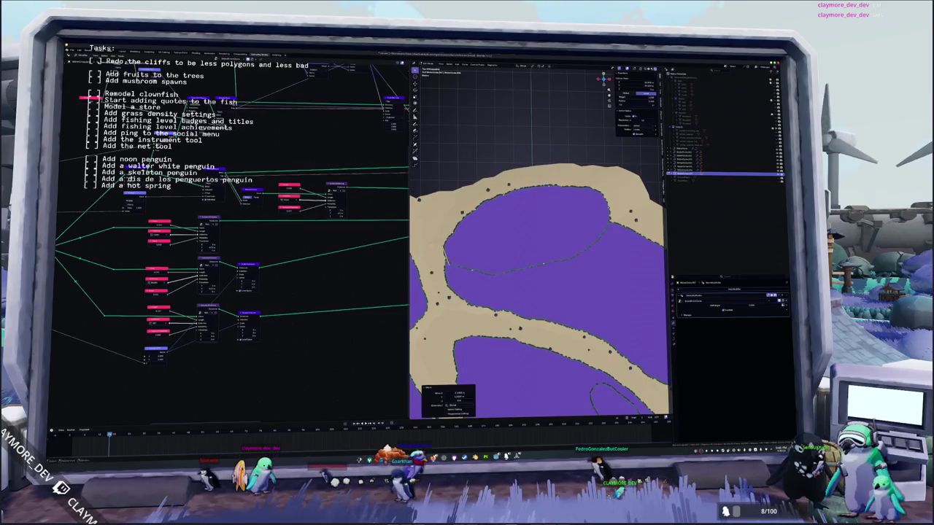
{"action": "key", "text": "Return"}
{"action": "key", "text": "ctrl+z"}
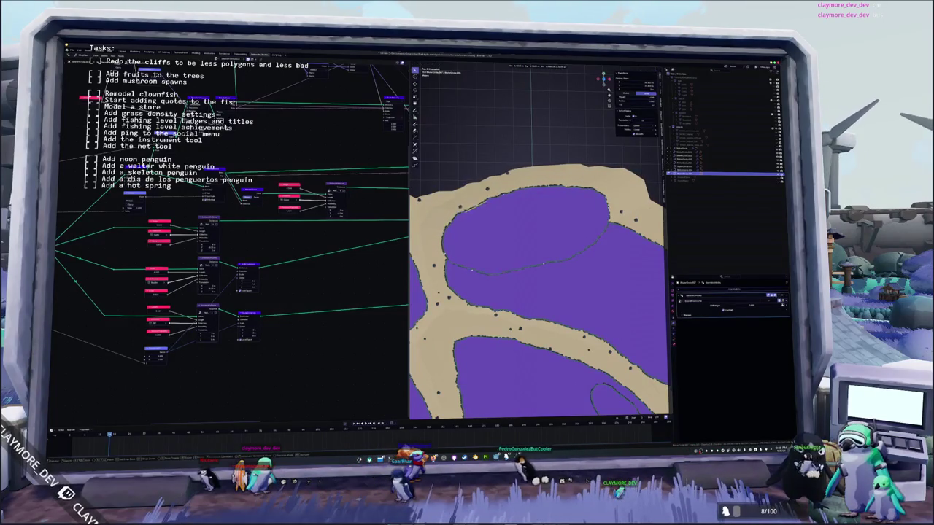
{"action": "key", "text": "Return"}
{"action": "key", "text": "ctrl+z"}
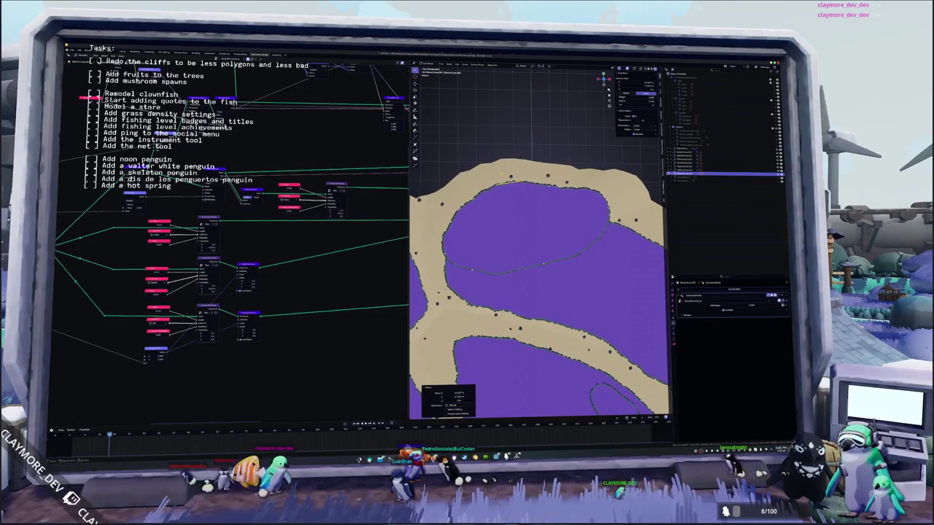
{"action": "key", "text": "Return"}
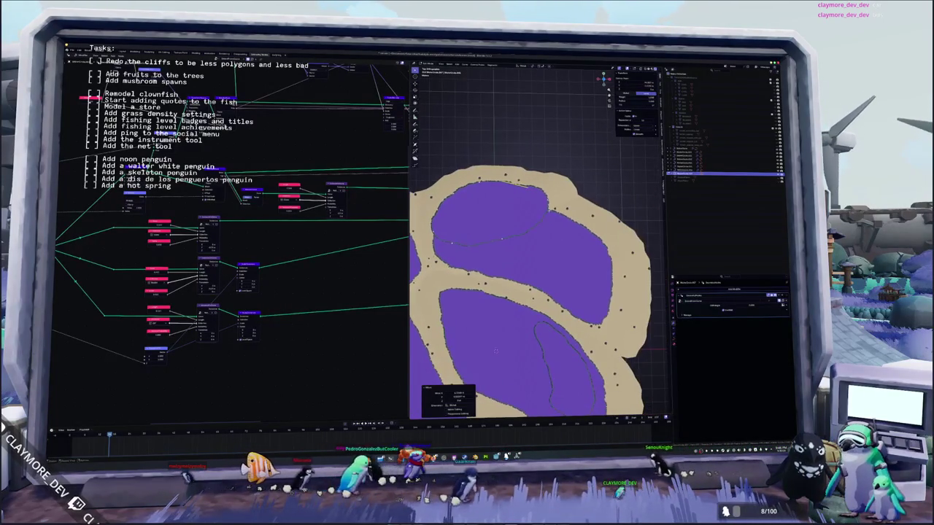
Step: Shift the outline along the X axis and reposition one of its edges
{"action": "key", "text": "g"}
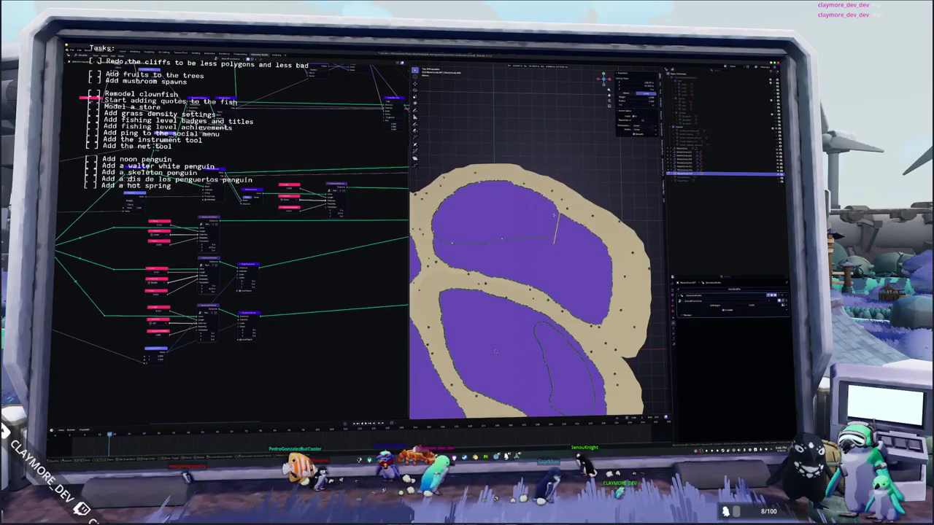
{"action": "key", "text": "Return"}
{"action": "key", "text": "g"}
{"action": "key", "text": "x"}
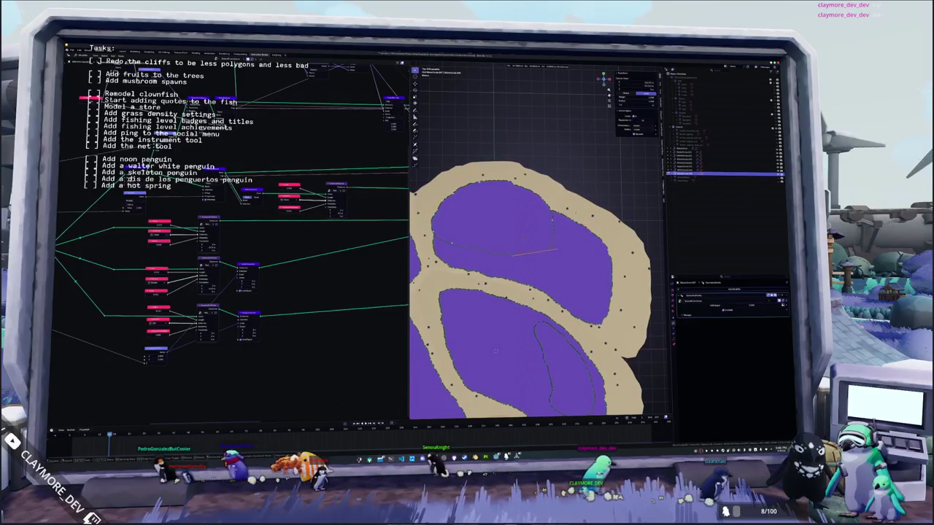
{"action": "scroll", "coordinate": [519, 232], "scroll_direction": "up", "scroll_amount": 2}
{"action": "middle_click_drag", "start_coordinate": [519, 233], "coordinate": [492, 218], "text": "shift"}
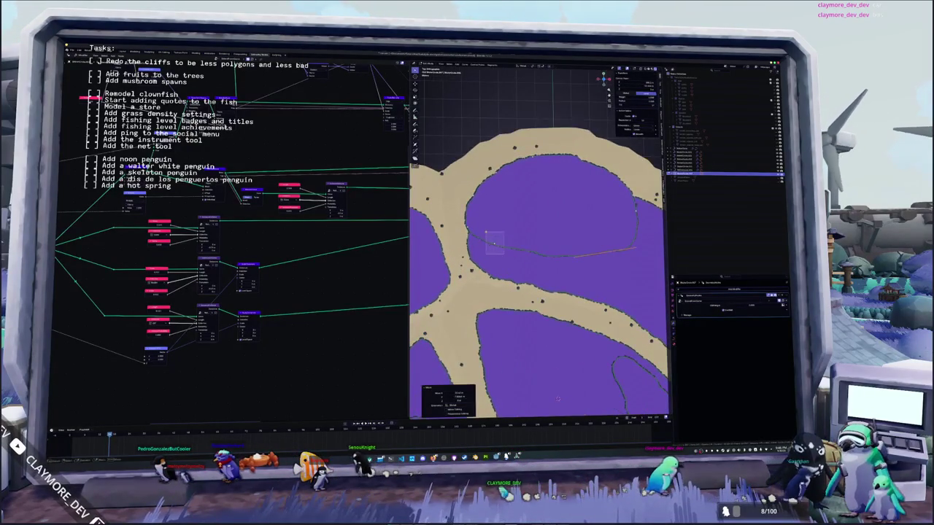
{"action": "left_click", "coordinate": [490, 219]}
{"action": "key", "text": "g"}
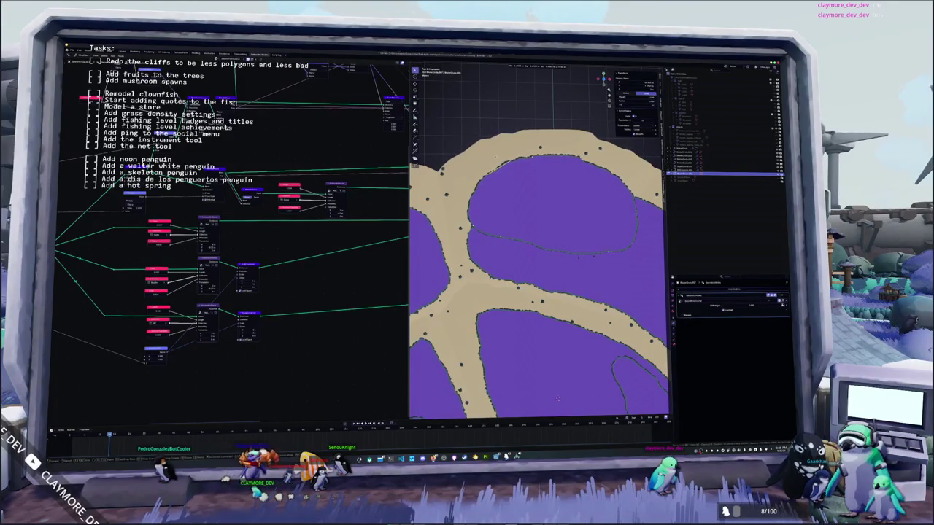
{"action": "left_click", "coordinate": [549, 167]}
Step: Extrude the enclosed outline upward into a higher tier, then return to top view
{"action": "middle_click_drag", "start_coordinate": [549, 172], "coordinate": [551, 210]}
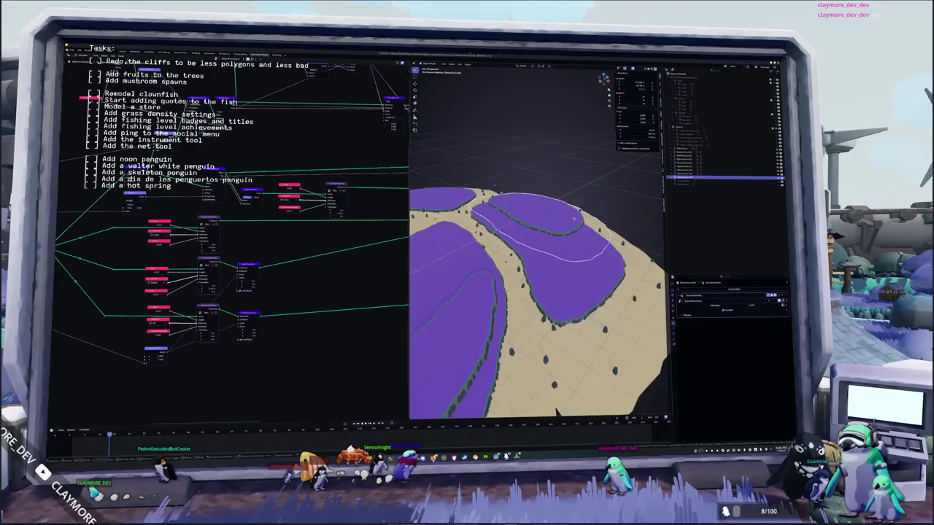
{"action": "key", "text": "e"}
{"action": "left_click", "coordinate": [574, 211]}
{"action": "left_click", "coordinate": [726, 307]}
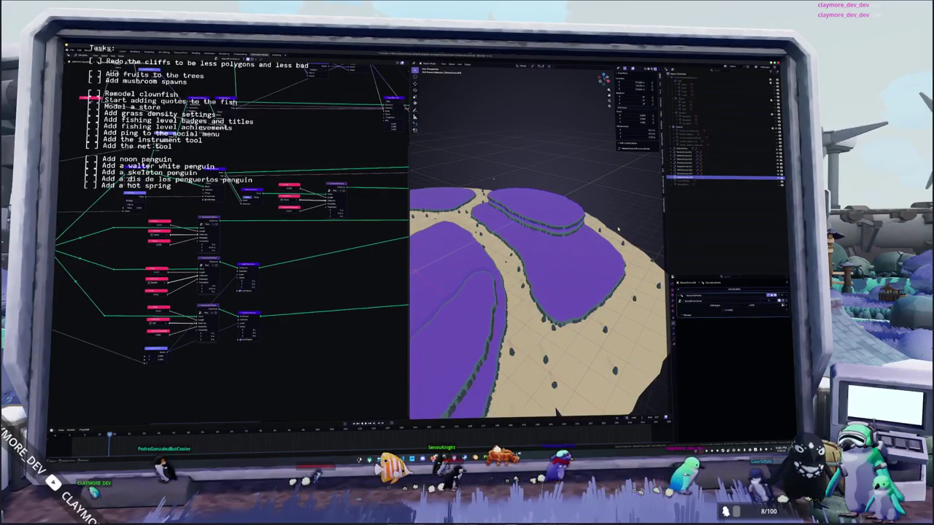
{"action": "key", "text": "KP_7"}
{"action": "scroll", "coordinate": [556, 247], "scroll_direction": "up", "scroll_amount": 3}
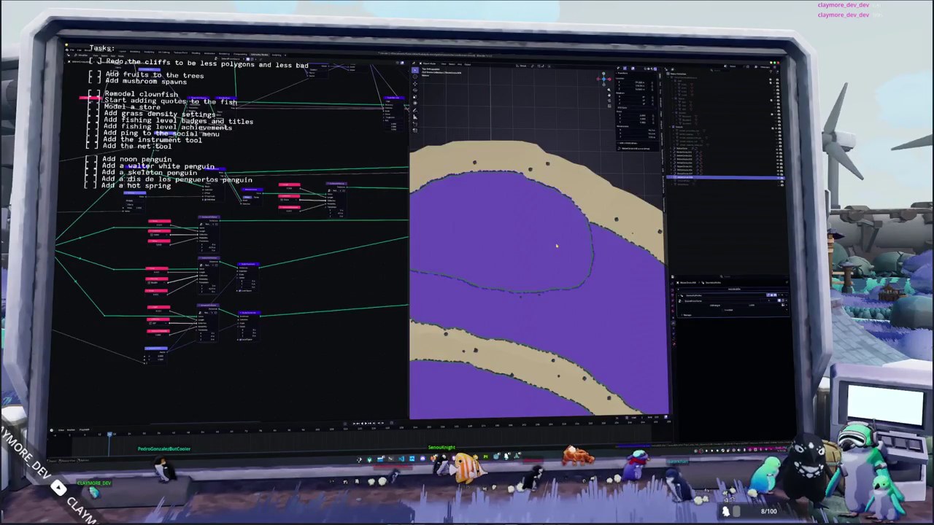
Step: Lower the raised tier's top slightly along Z, then return to top view
{"action": "middle_click_drag", "start_coordinate": [556, 246], "coordinate": [553, 205]}
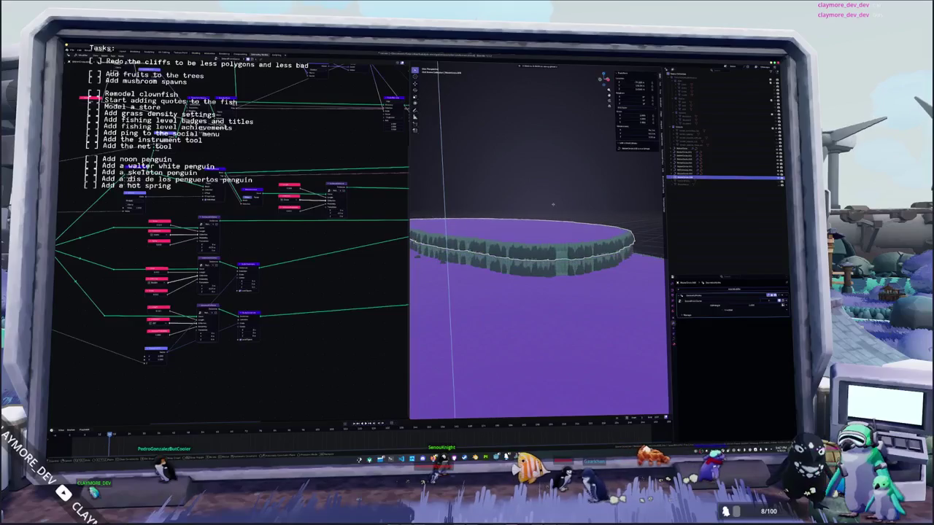
{"action": "key", "text": "g"}
{"action": "key", "text": "z"}
{"action": "left_click", "coordinate": [552, 206]}
{"action": "middle_click_drag", "start_coordinate": [552, 206], "coordinate": [554, 217]}
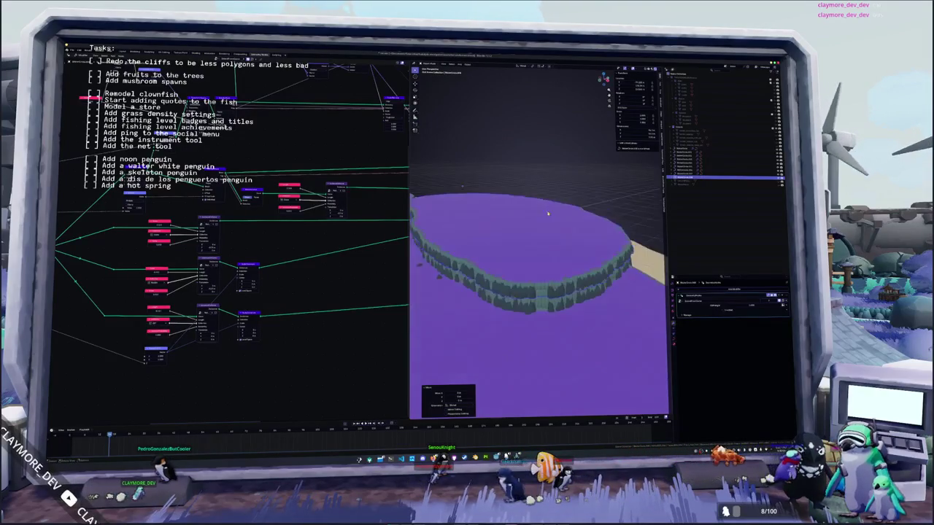
{"action": "key", "text": "KP_7"}
{"action": "scroll", "coordinate": [528, 248], "scroll_direction": "down", "scroll_amount": 2}
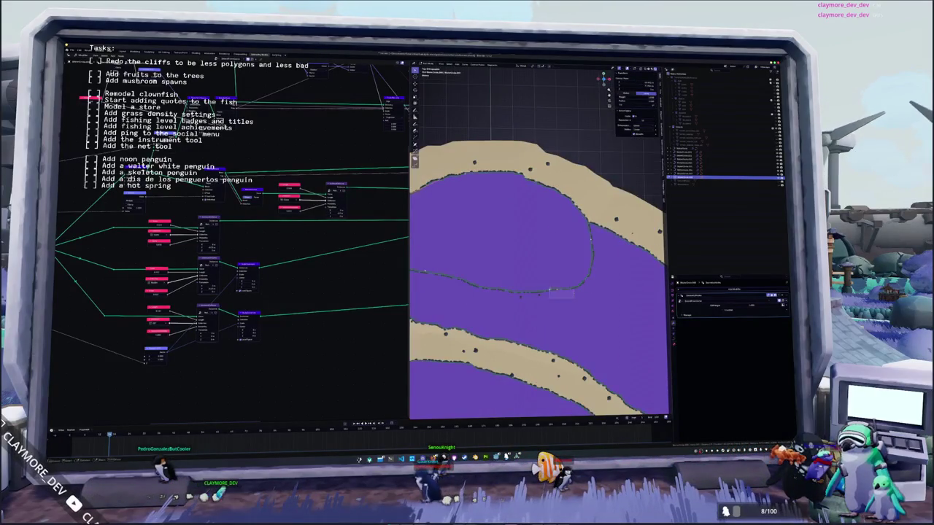
Step: Rotate edge sections of the cut line to follow the plateau border
{"action": "key", "text": "r"}
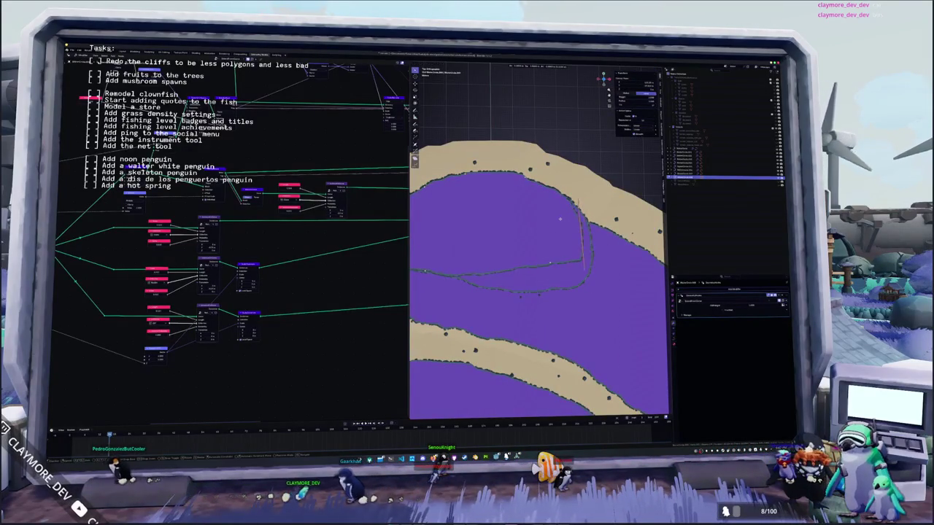
{"action": "key", "text": "Escape"}
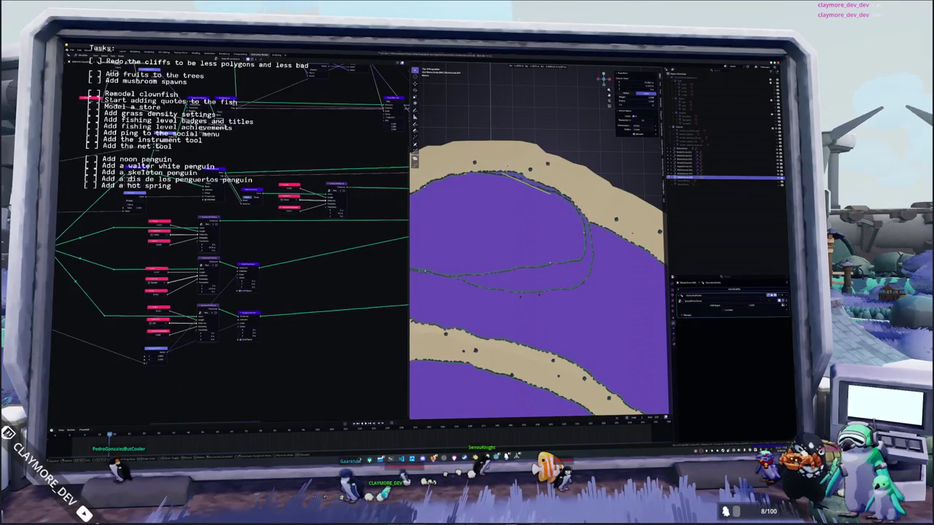
{"action": "key", "text": "Return"}
{"action": "key", "text": "r"}
{"action": "key", "text": "Return"}
{"action": "key", "text": "r"}
{"action": "middle_click_drag", "start_coordinate": [540, 277], "coordinate": [540, 241]}
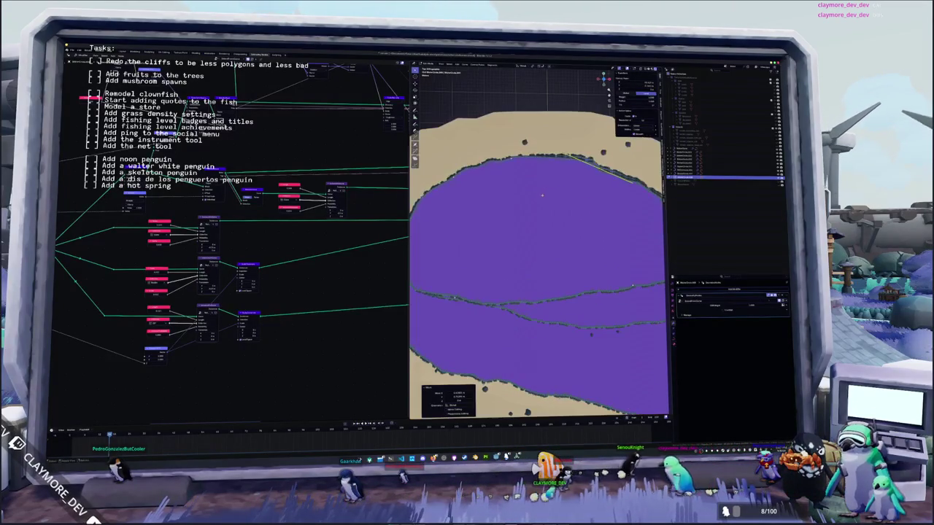
{"action": "key", "text": "Return"}
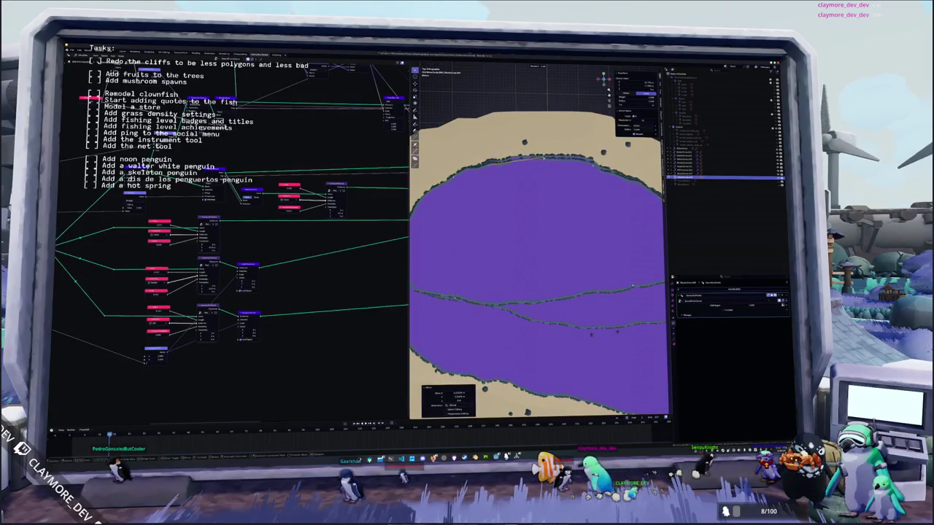
{"action": "key", "text": "r"}
{"action": "key", "text": "Return"}
Step: Move edges of the cut line along the sand boundary
{"action": "key", "text": "g"}
{"action": "key", "text": "Return"}
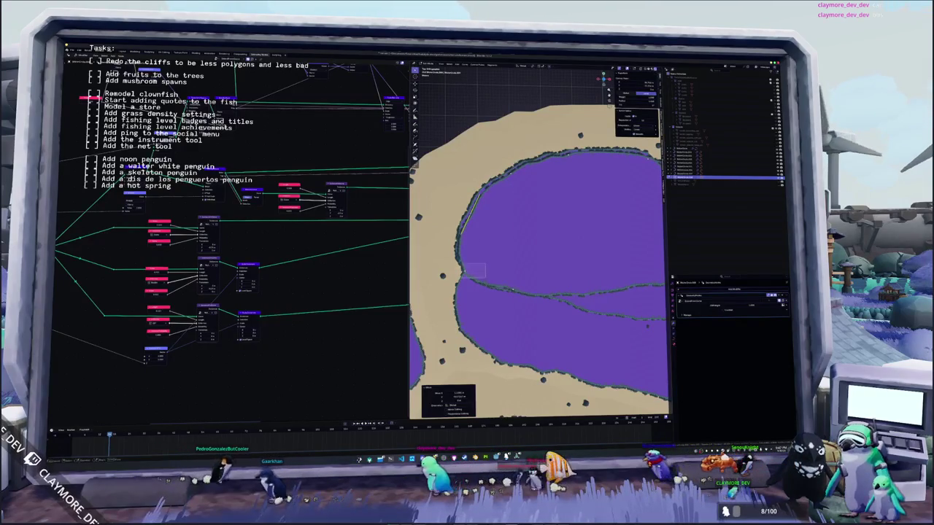
{"action": "left_click", "coordinate": [507, 277]}
{"action": "key", "text": "g"}
{"action": "key", "text": "Return"}
{"action": "left_click", "coordinate": [493, 247]}
{"action": "left_click", "coordinate": [492, 244]}
{"action": "left_click", "coordinate": [514, 286]}
Step: Nudge further cut-line edges into place to smooth its curve
{"action": "key", "text": "g"}
{"action": "left_click", "coordinate": [525, 261]}
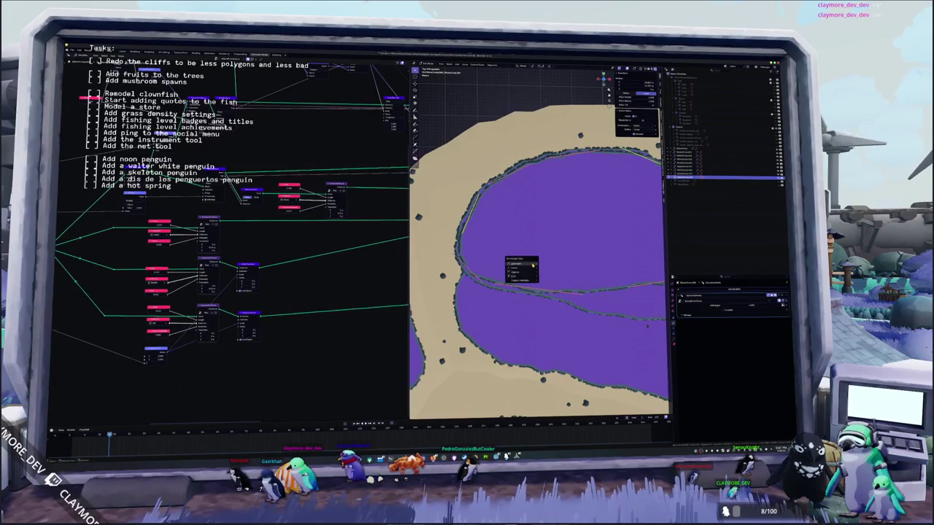
{"action": "left_click", "coordinate": [533, 266]}
{"action": "key", "text": "g"}
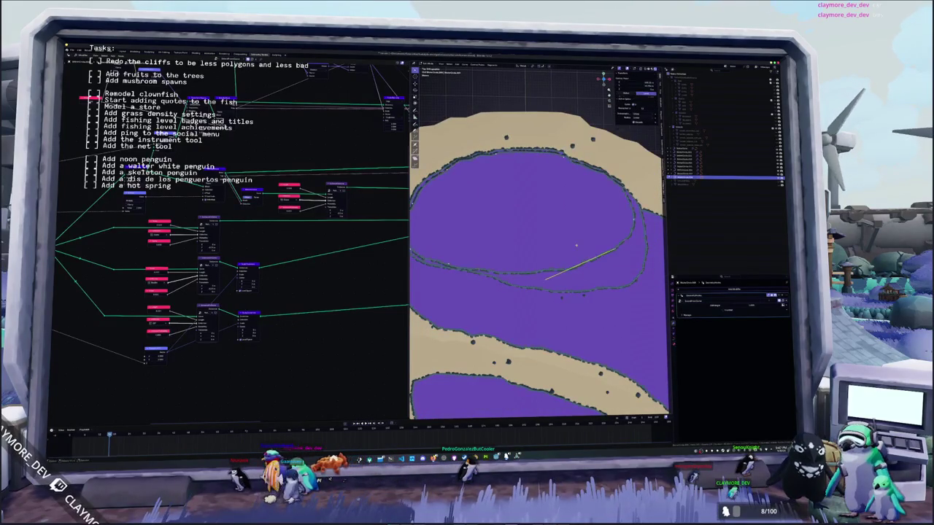
{"action": "left_click", "coordinate": [576, 241]}
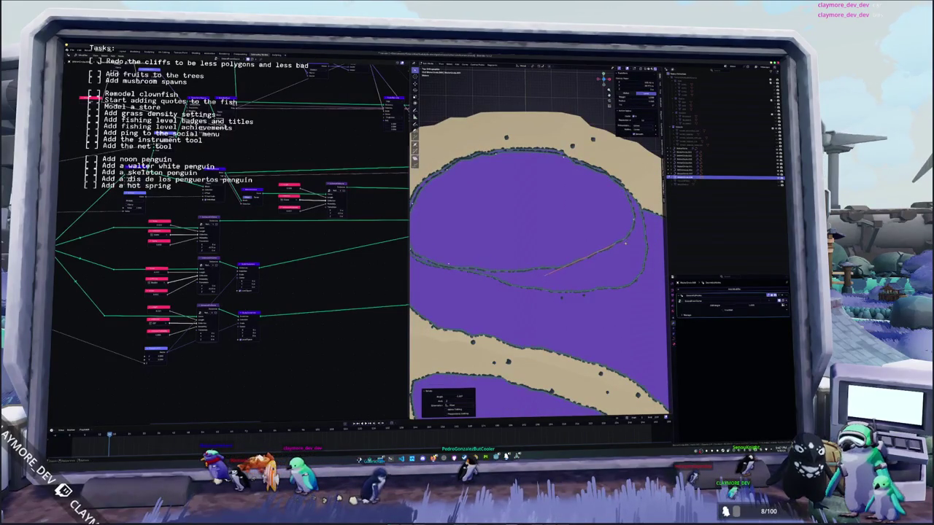
{"action": "scroll", "coordinate": [540, 244], "scroll_direction": "down", "scroll_amount": 3}
{"action": "scroll", "coordinate": [540, 244], "scroll_direction": "down", "scroll_amount": 4}
{"action": "scroll", "coordinate": [599, 261], "scroll_direction": "up", "scroll_amount": 3}
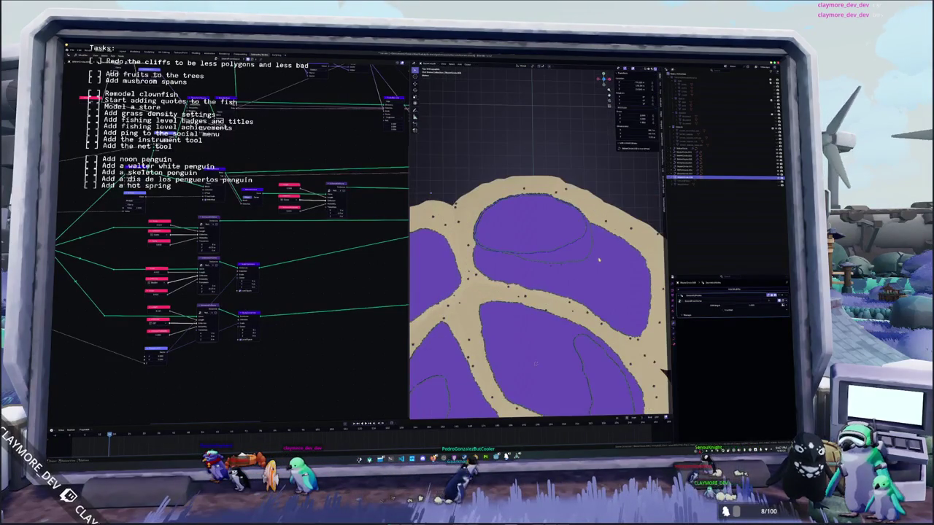
Step: Pull the island's upper-right shoreline bump outward
{"action": "scroll", "coordinate": [585, 252], "scroll_direction": "up", "scroll_amount": 1}
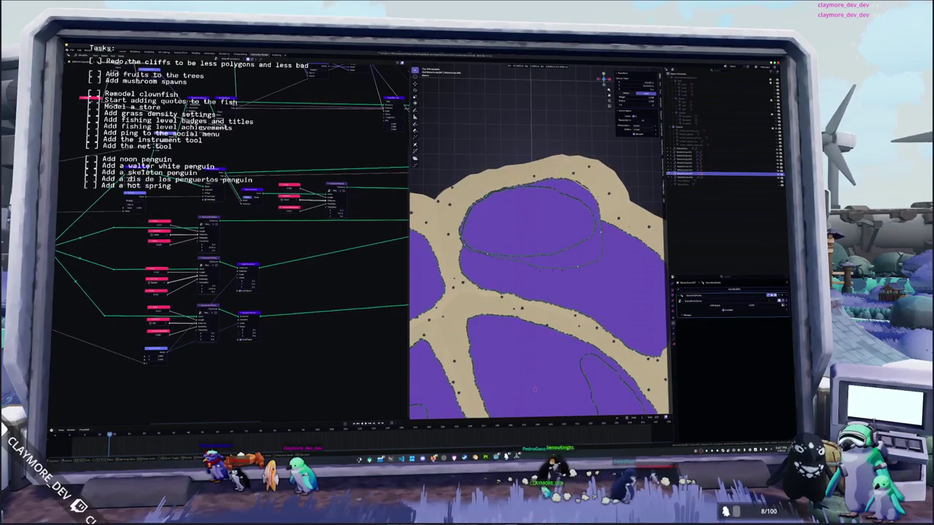
{"action": "key", "text": "Return"}
{"action": "middle_click_drag", "start_coordinate": [539, 277], "coordinate": [467, 307], "text": "shift"}
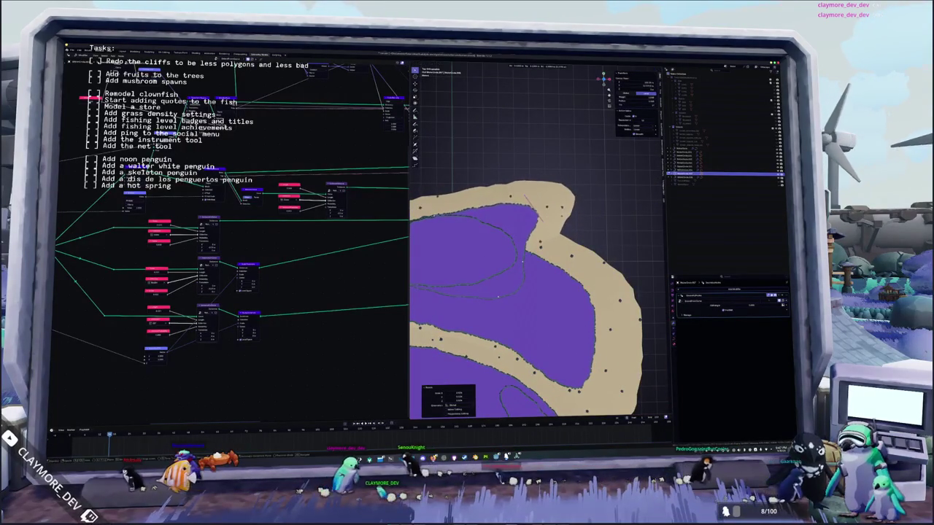
{"action": "scroll", "coordinate": [480, 363], "scroll_direction": "down", "scroll_amount": 2}
{"action": "middle_click_drag", "start_coordinate": [481, 364], "coordinate": [521, 335], "text": "shift"}
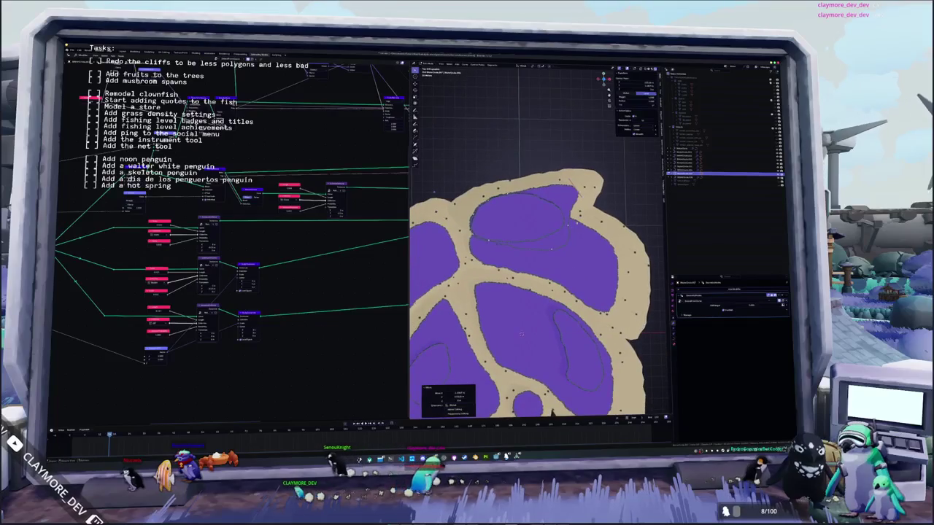
{"action": "key", "text": "ctrl+z"}
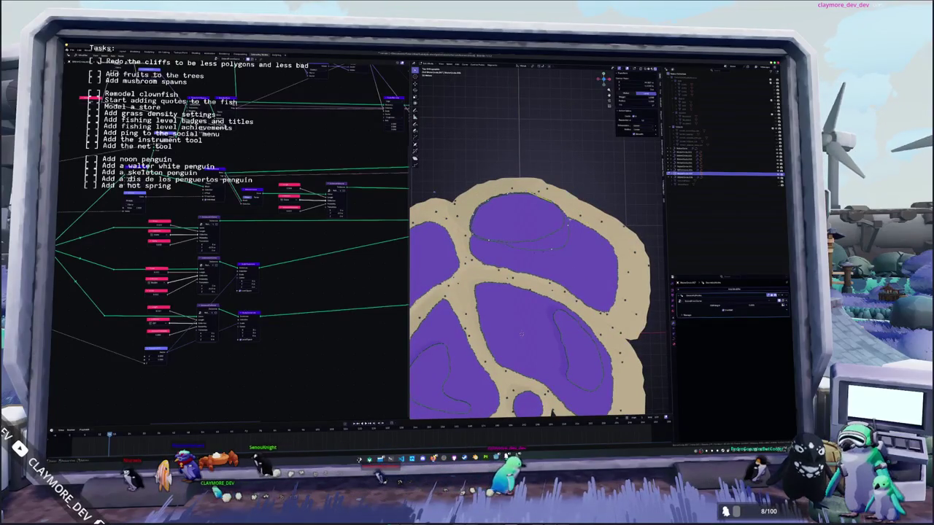
{"action": "key", "text": "g"}
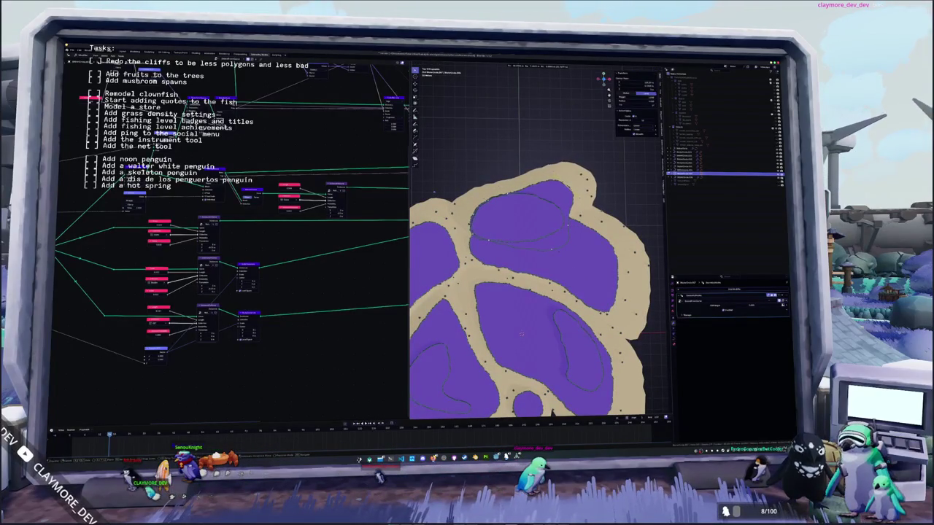
{"action": "key", "text": "Return"}
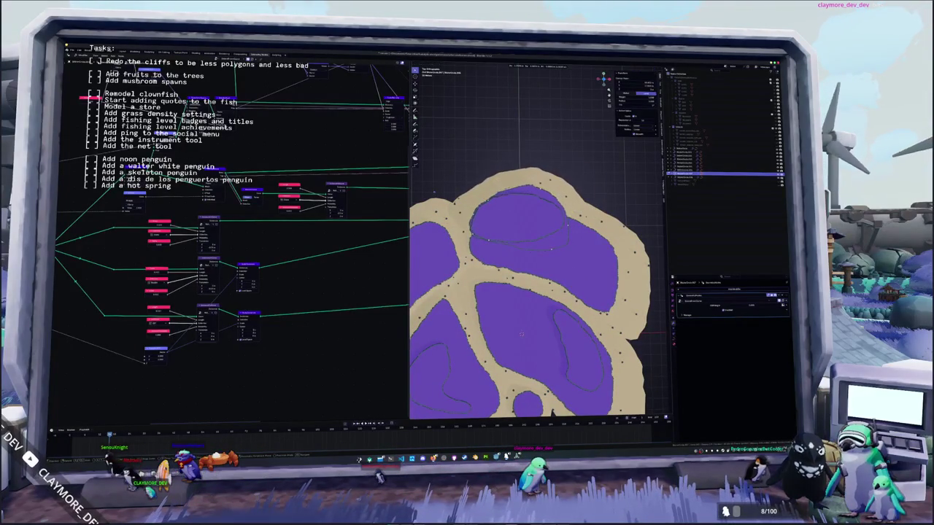
Step: Move the top oval plateau outline along Y and resize it
{"action": "scroll", "coordinate": [536, 285], "scroll_direction": "down", "scroll_amount": 4}
{"action": "scroll", "coordinate": [540, 241], "scroll_direction": "up", "scroll_amount": 1}
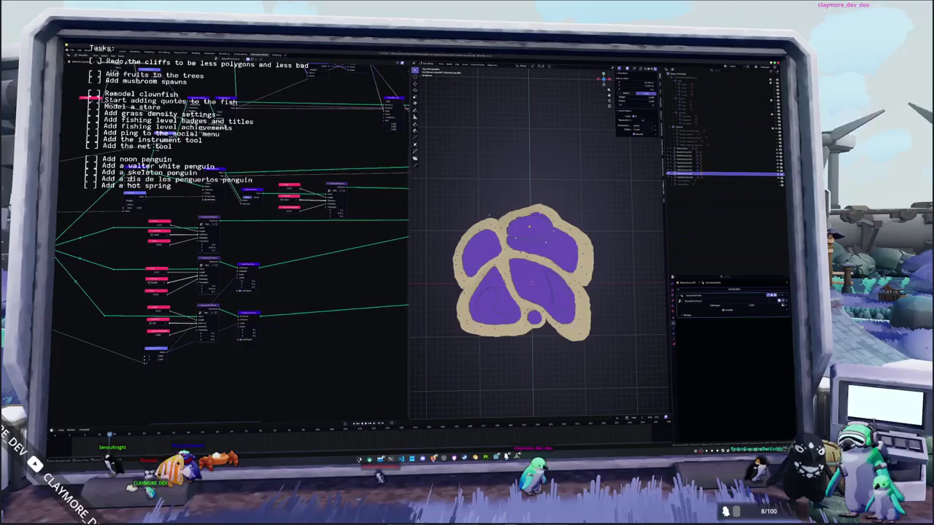
{"action": "scroll", "coordinate": [536, 226], "scroll_direction": "up", "scroll_amount": 1}
{"action": "scroll", "coordinate": [554, 205], "scroll_direction": "up", "scroll_amount": 1}
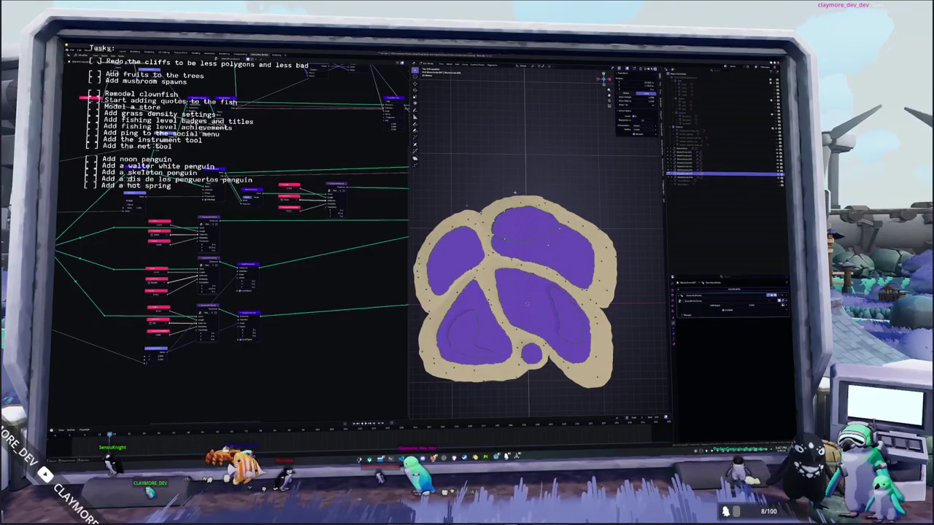
{"action": "scroll", "coordinate": [547, 245], "scroll_direction": "up", "scroll_amount": 1}
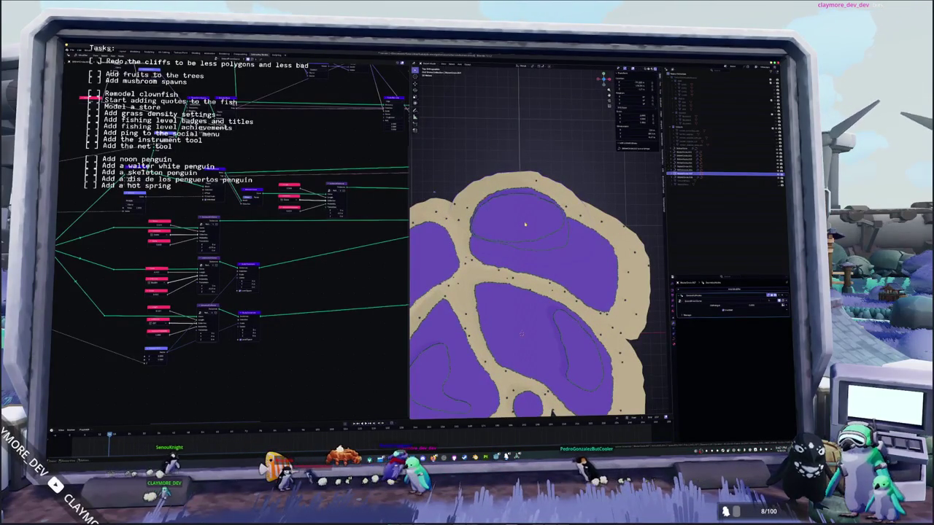
{"action": "left_click", "coordinate": [523, 218]}
{"action": "key", "text": "g"}
{"action": "key", "text": "y"}
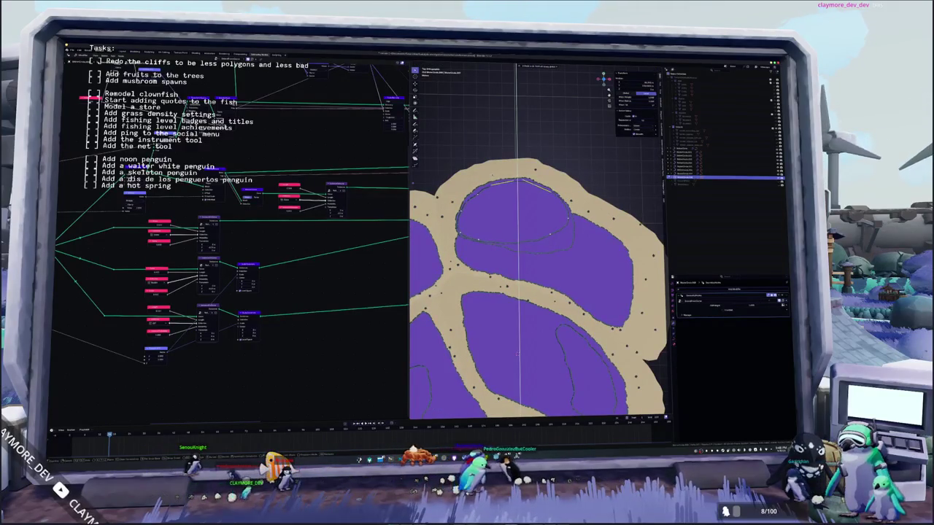
{"action": "left_click", "coordinate": [517, 354]}
{"action": "key", "text": "s"}
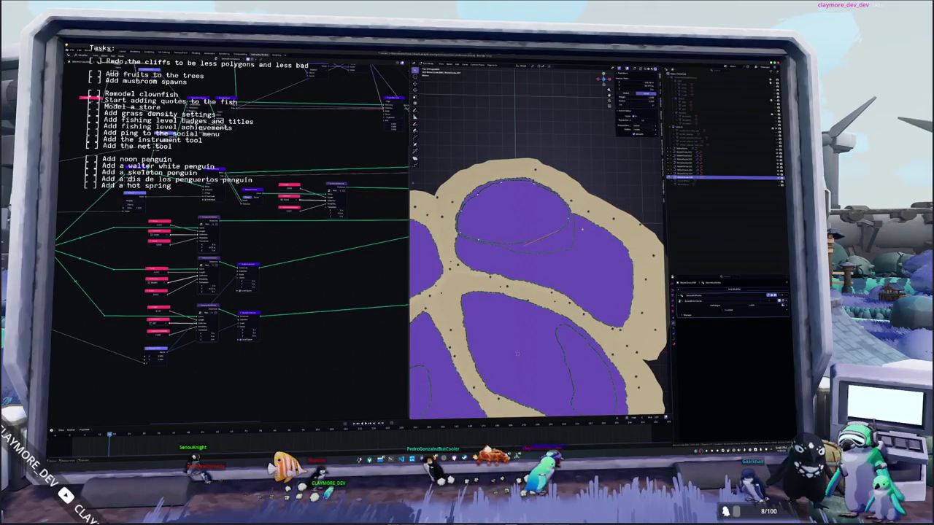
{"action": "left_click", "coordinate": [607, 253]}
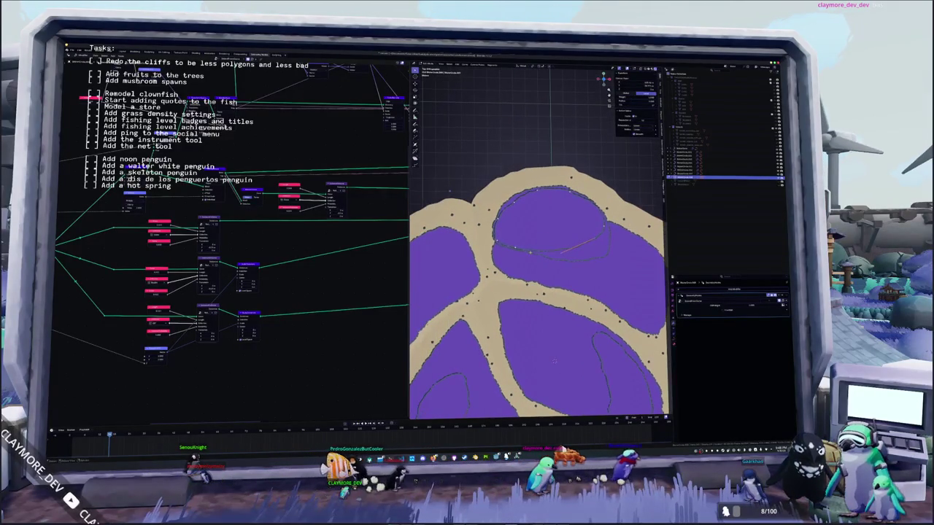
{"action": "middle_click_drag", "start_coordinate": [607, 253], "coordinate": [592, 231], "text": "shift"}
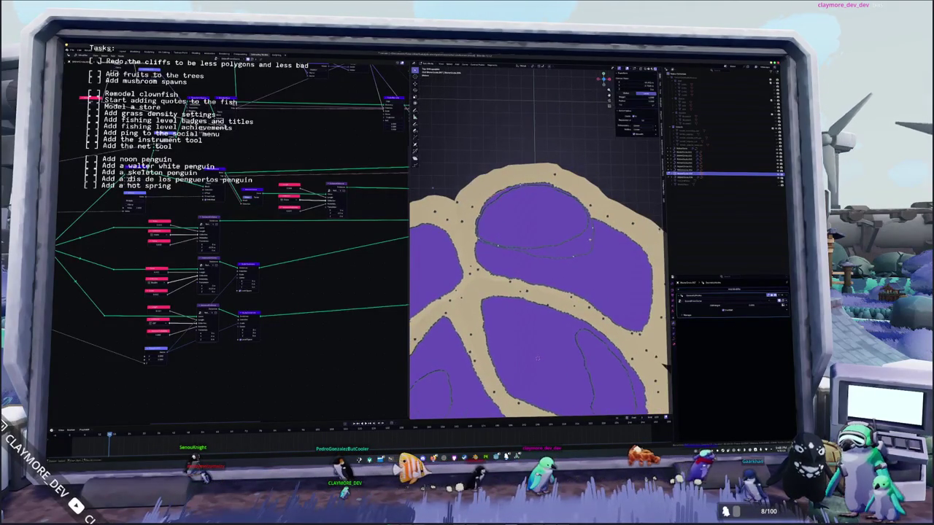
{"action": "left_click", "coordinate": [537, 358]}
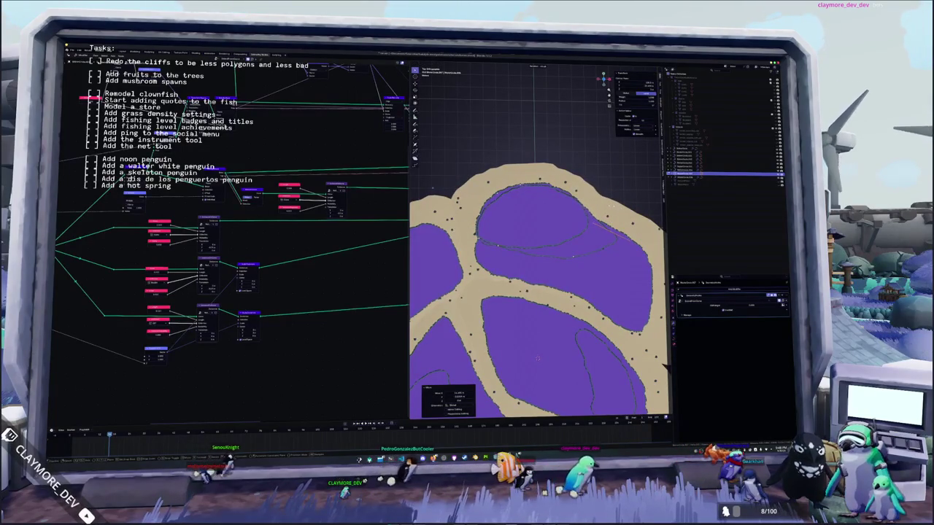
{"action": "key", "text": "ctrl+z"}
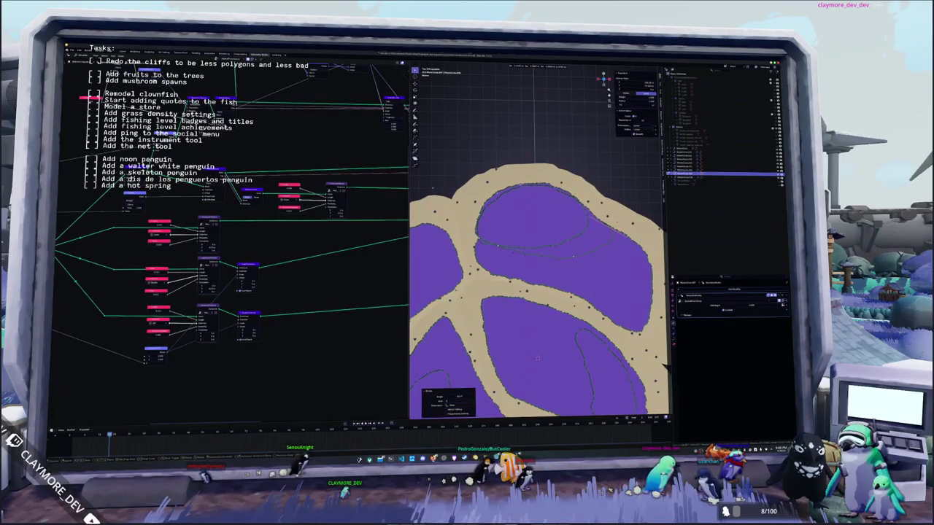
Step: Select a short edge of the plateau outline and scale it shorter
{"action": "left_click", "coordinate": [574, 258]}
{"action": "left_click_drag", "start_coordinate": [589, 256], "coordinate": [604, 260]}
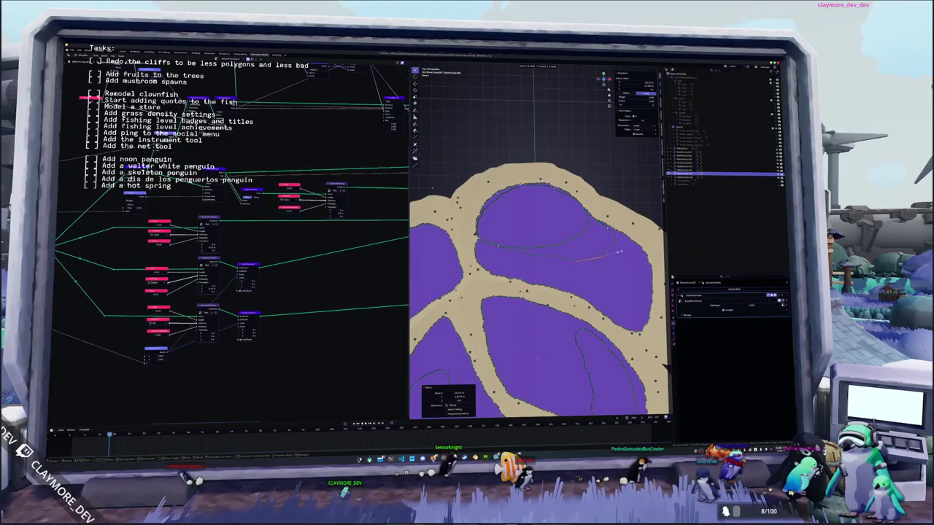
{"action": "key", "text": "ctrl+z"}
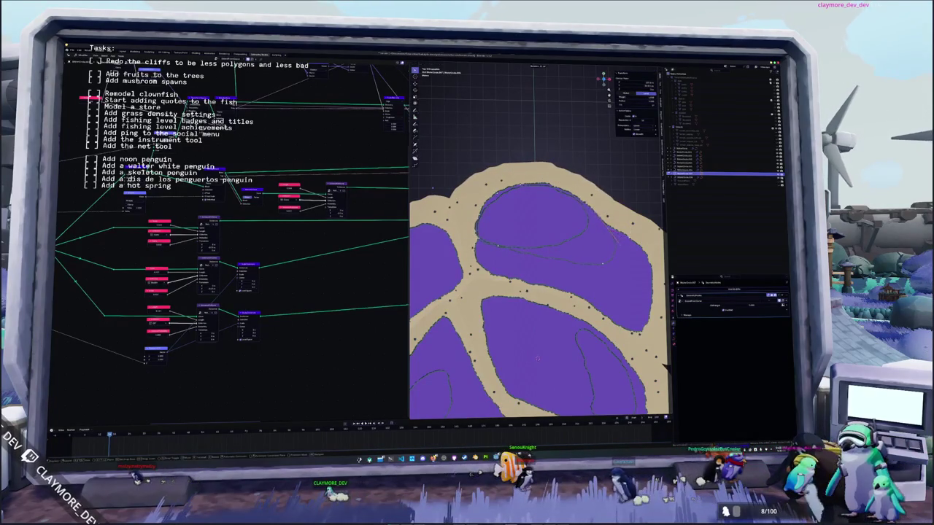
{"action": "key", "text": "ctrl+z"}
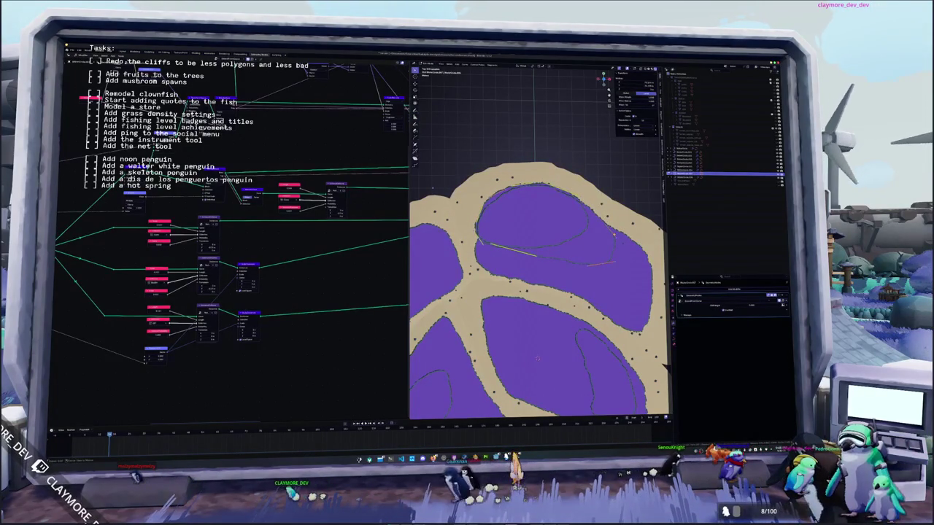
{"action": "left_click", "coordinate": [615, 235]}
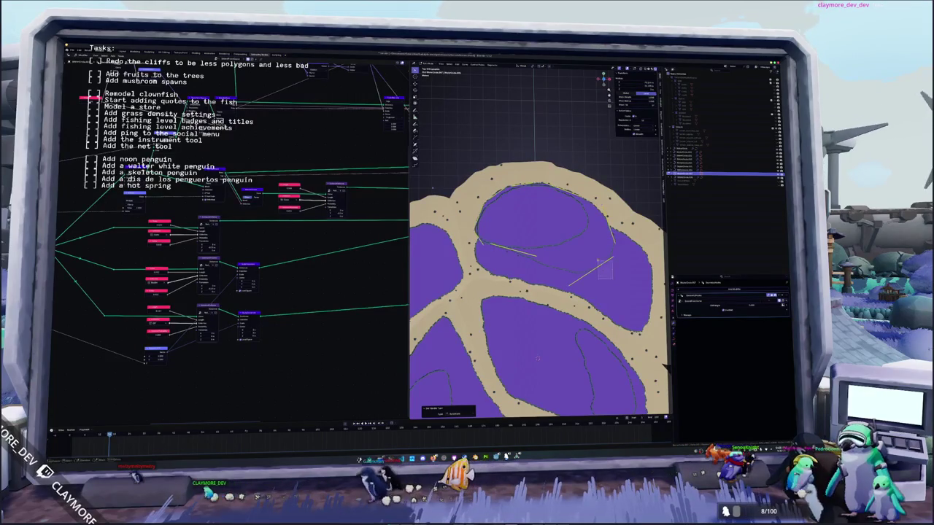
{"action": "key", "text": "s"}
{"action": "left_click", "coordinate": [625, 265]}
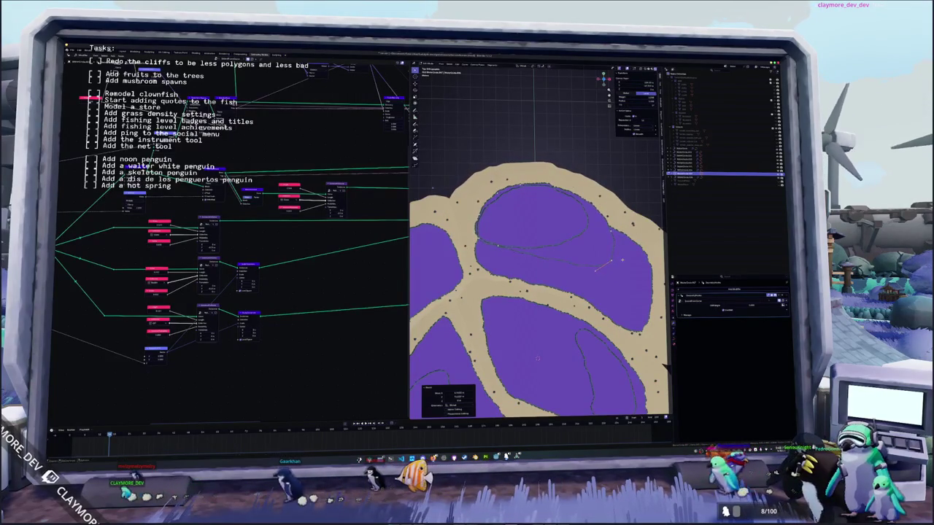
Step: Extrude three new edges from the plateau outline
{"action": "key", "text": "e"}
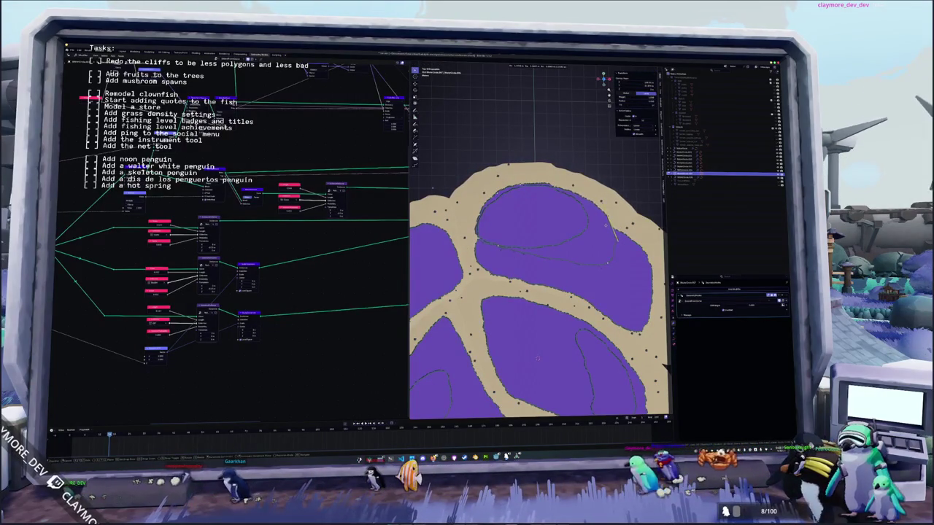
{"action": "left_click", "coordinate": [606, 225]}
{"action": "key", "text": "e"}
{"action": "left_click", "coordinate": [608, 260]}
{"action": "key", "text": "e"}
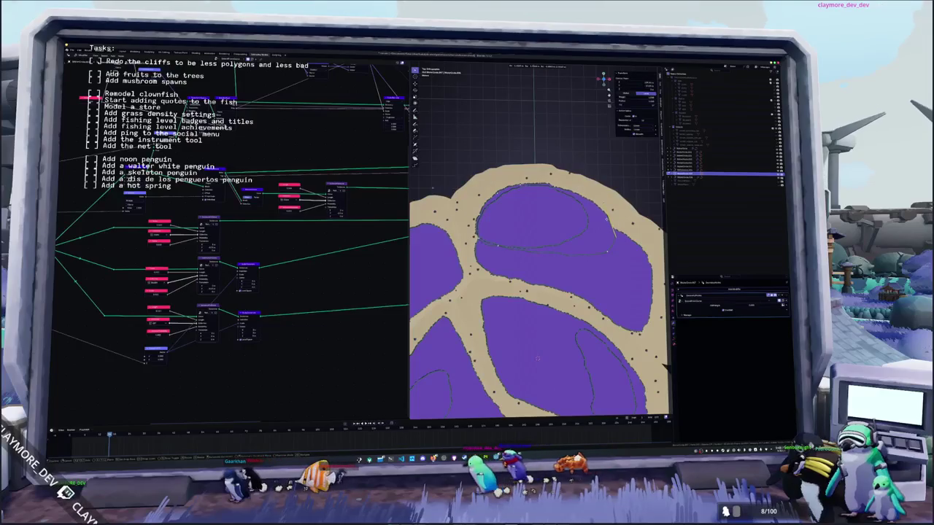
{"action": "left_click", "coordinate": [537, 357]}
Step: Orbit to check the layered cliffs in perspective, then return to top view
{"action": "middle_click_drag", "start_coordinate": [537, 357], "coordinate": [459, 351]}
{"action": "mouse_move", "coordinate": [558, 226]}
{"action": "middle_mouse_down"}
{"action": "mouse_move", "coordinate": [516, 202]}
{"action": "mouse_move", "coordinate": [540, 240]}
{"action": "mouse_move", "coordinate": [532, 231]}
{"action": "mouse_move", "coordinate": [534, 249]}
{"action": "middle_mouse_up"}
{"action": "scroll", "coordinate": [547, 262], "scroll_direction": "up", "scroll_amount": 5}
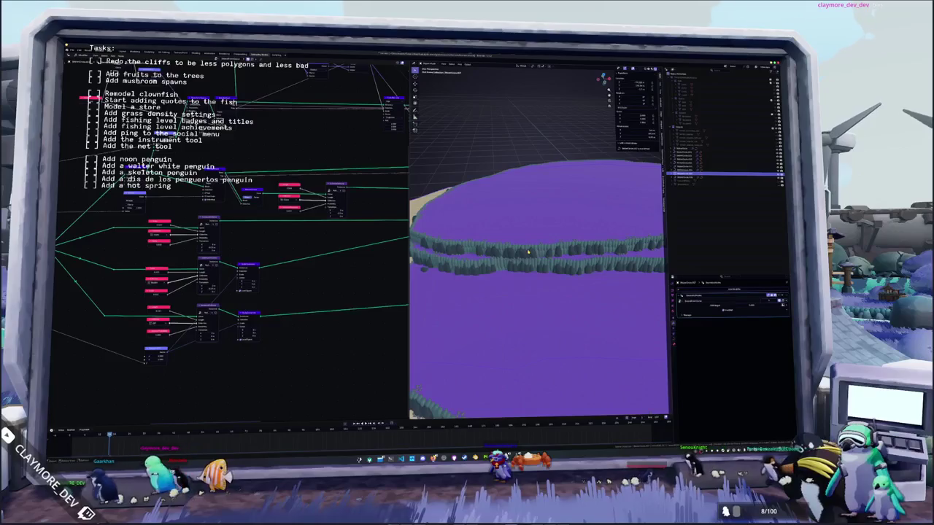
{"action": "key", "text": "KP_7"}
{"action": "scroll", "coordinate": [611, 218], "scroll_direction": "down", "scroll_amount": 2}
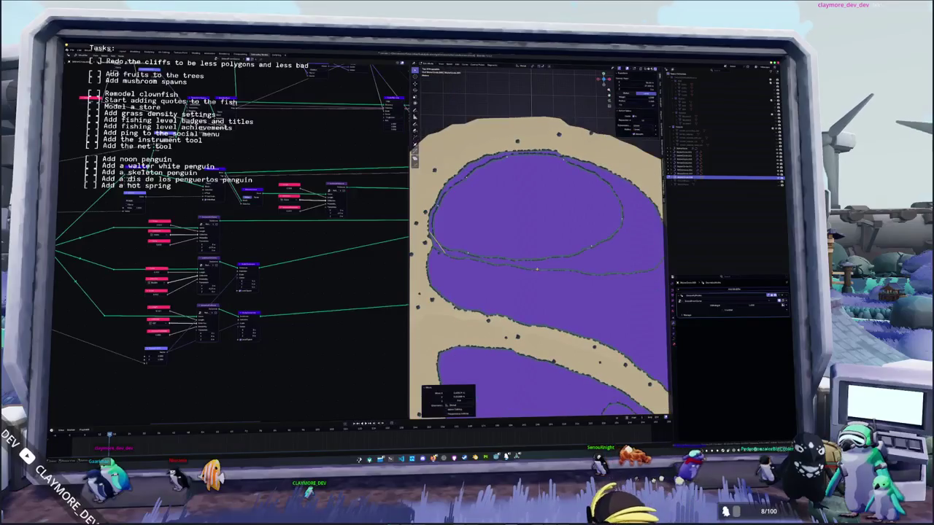
Step: Move an edge of the inner oval outline toward its lower side
{"action": "left_click", "coordinate": [555, 160]}
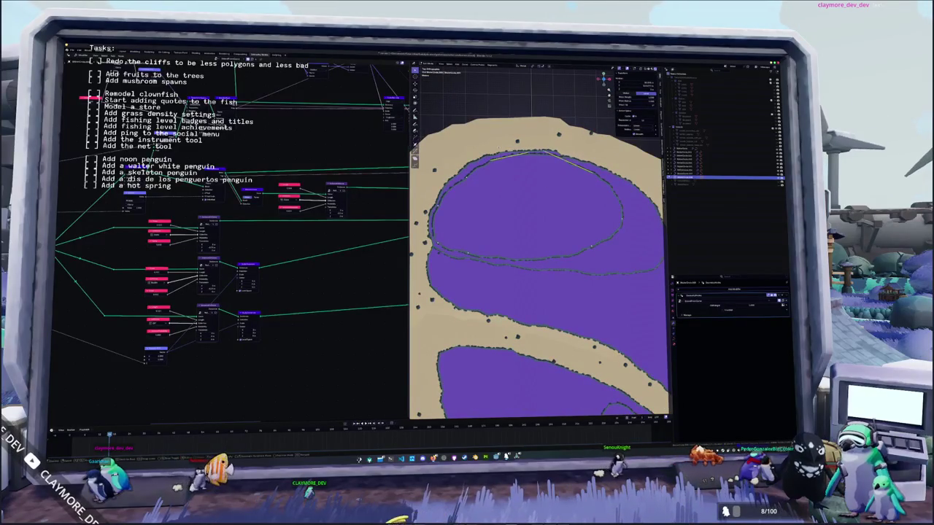
{"action": "key", "text": "Return"}
{"action": "left_click", "coordinate": [485, 253]}
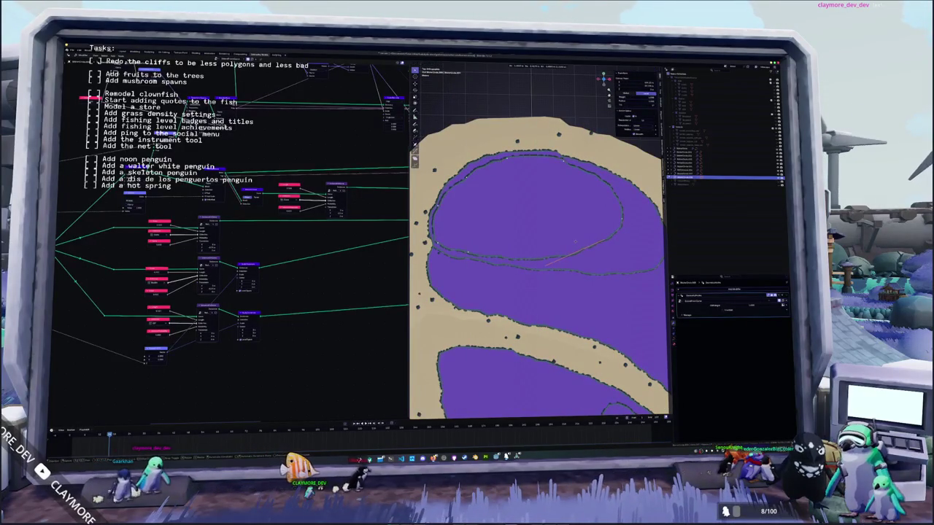
{"action": "scroll", "coordinate": [536, 284], "scroll_direction": "down", "scroll_amount": 4}
{"action": "scroll", "coordinate": [540, 287], "scroll_direction": "down", "scroll_amount": 2}
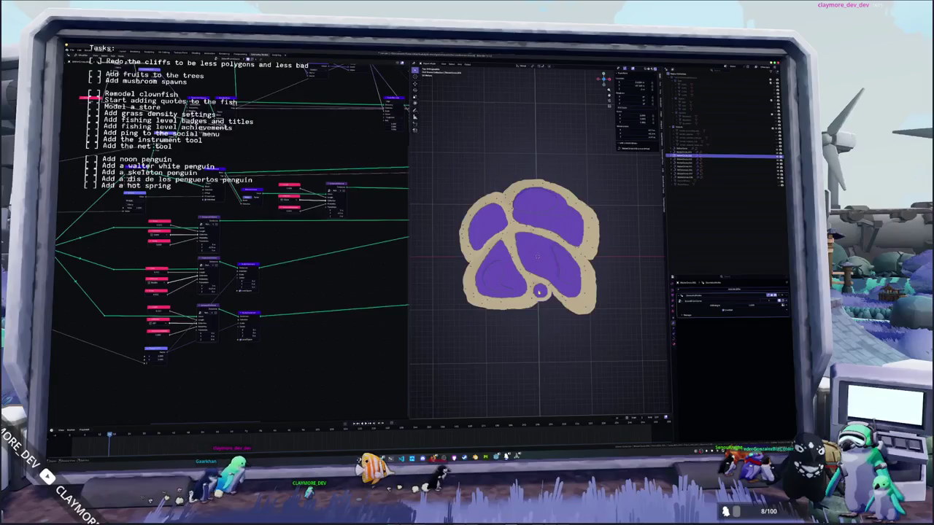
Step: Resize the small circular island and move it into its new position
{"action": "scroll", "coordinate": [537, 262], "scroll_direction": "up", "scroll_amount": 2}
{"action": "key", "text": "s"}
{"action": "left_click", "coordinate": [543, 270]}
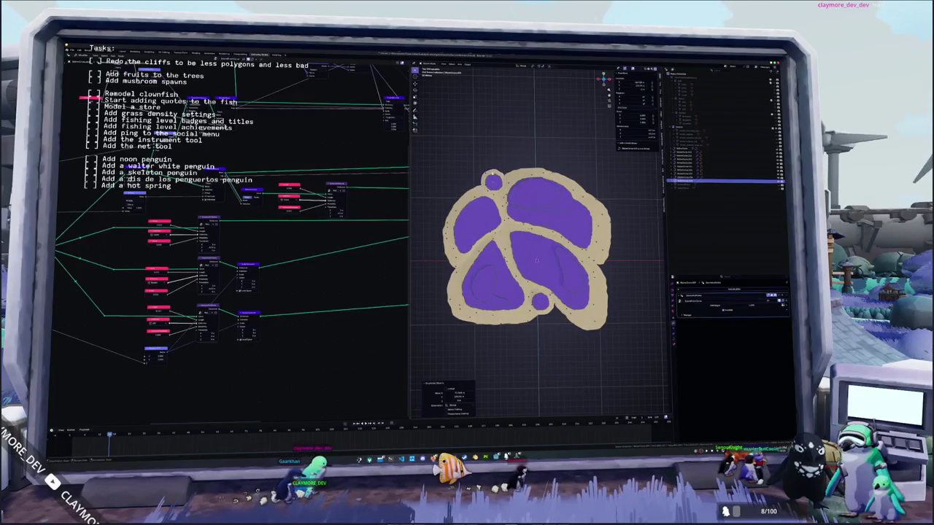
{"action": "scroll", "coordinate": [551, 281], "scroll_direction": "up", "scroll_amount": 2}
{"action": "key", "text": "g"}
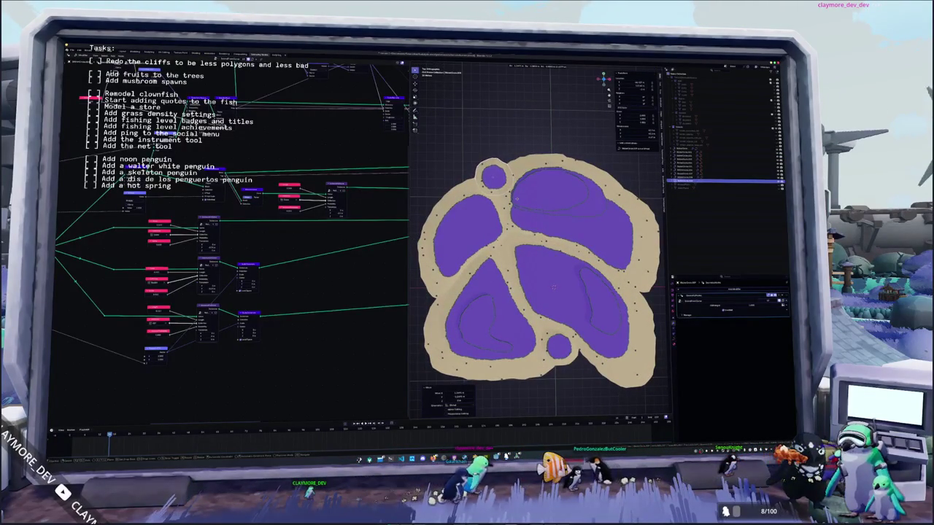
{"action": "left_click", "coordinate": [529, 190]}
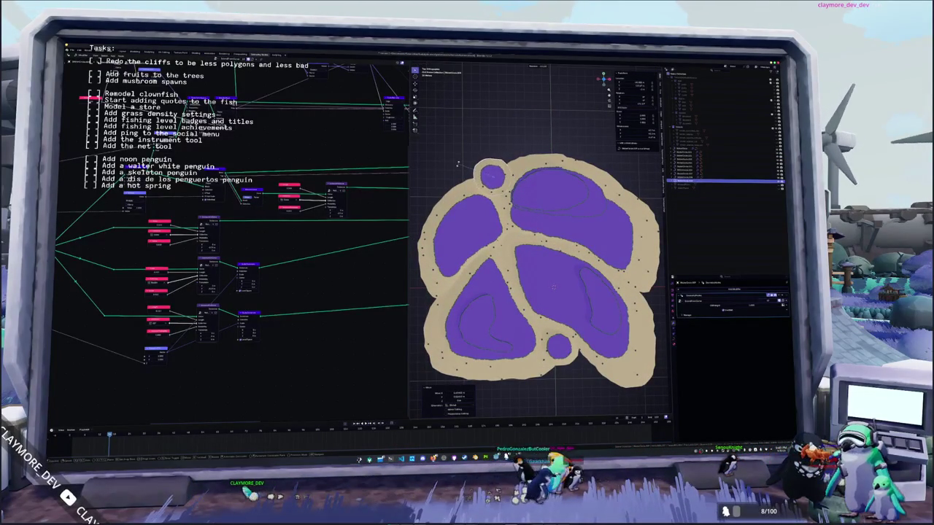
{"action": "left_click", "coordinate": [463, 162]}
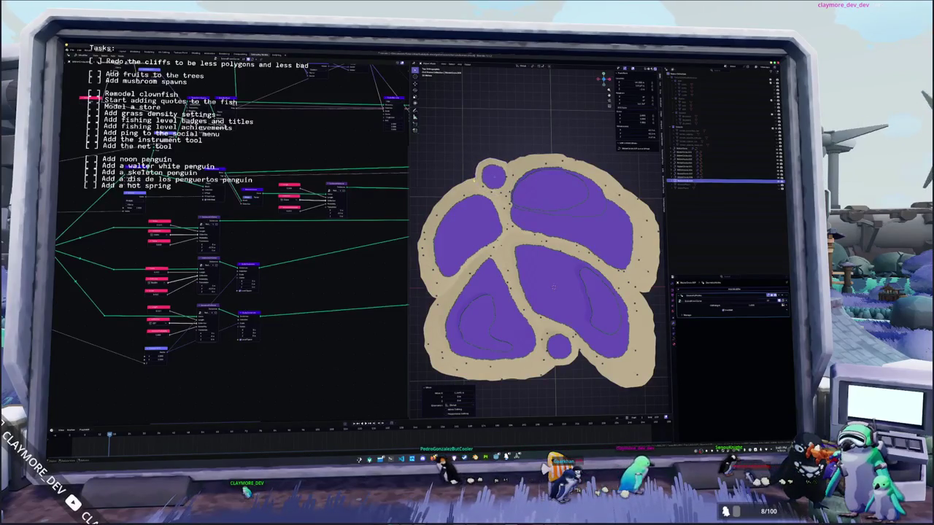
{"action": "scroll", "coordinate": [518, 283], "scroll_direction": "down", "scroll_amount": 4}
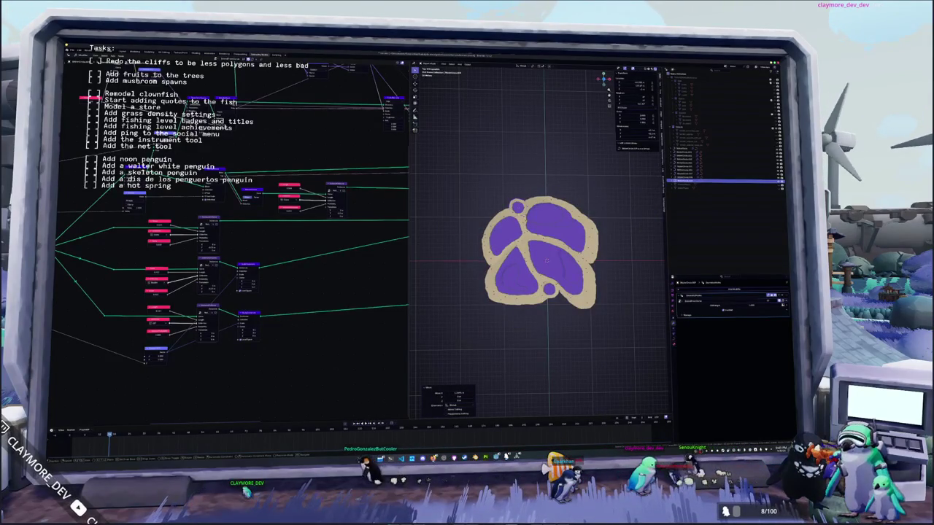
{"action": "left_click", "coordinate": [525, 209]}
Step: Enter Edit Mode on the island terrain object and start moving its selected geometry
{"action": "left_click", "coordinate": [512, 260]}
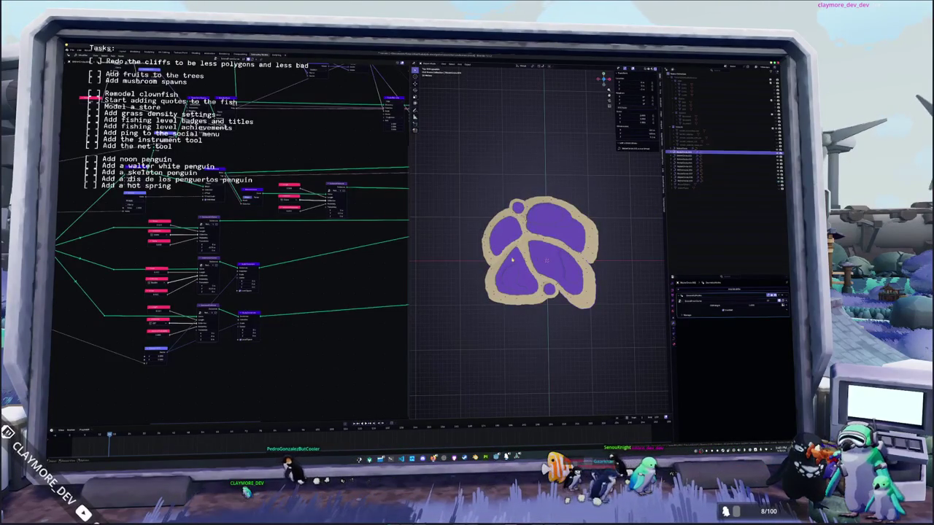
{"action": "key", "text": "Tab"}
{"action": "scroll", "coordinate": [514, 255], "scroll_direction": "up", "scroll_amount": 3}
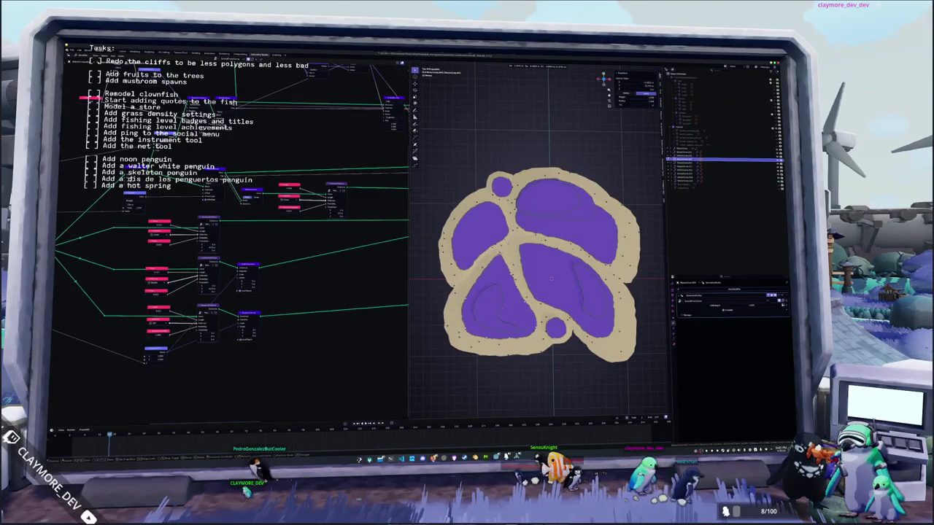
{"action": "scroll", "coordinate": [551, 279], "scroll_direction": "up", "scroll_amount": 2}
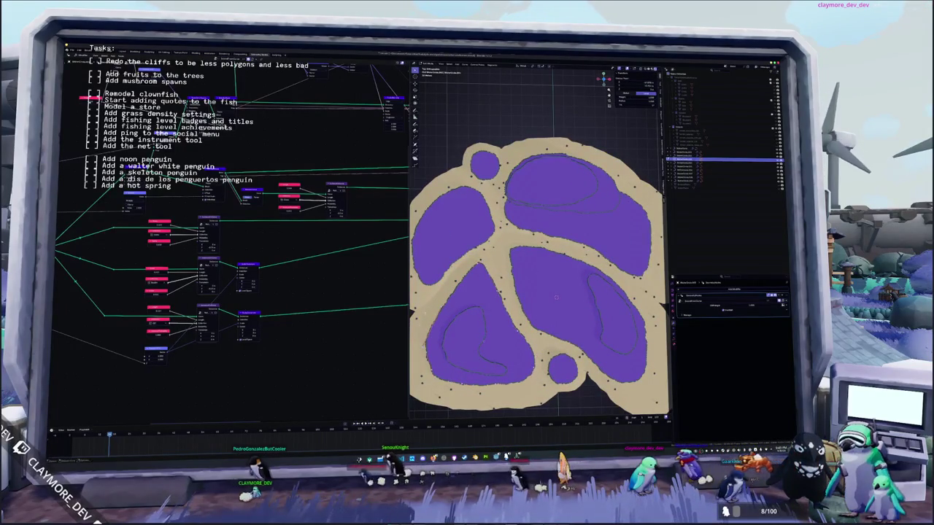
{"action": "right_click", "coordinate": [449, 248]}
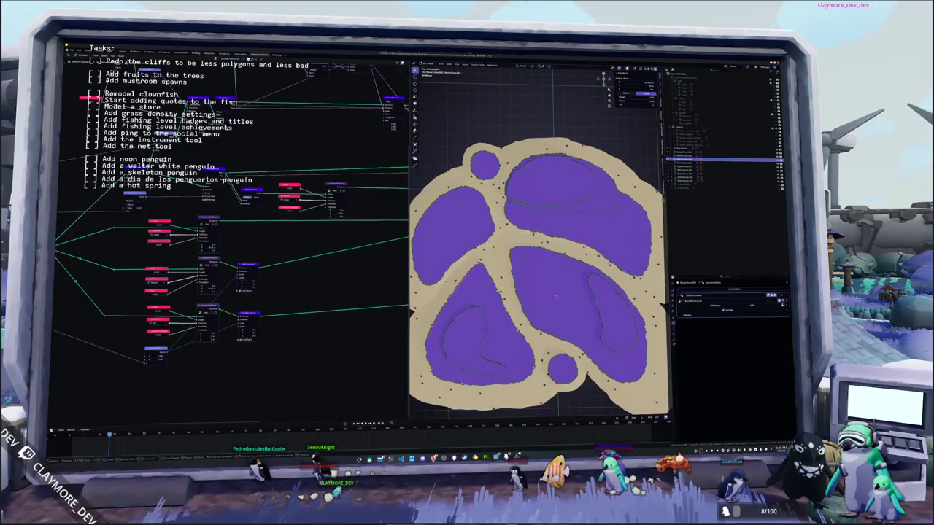
{"action": "key", "text": "Return"}
{"action": "key", "text": "g"}
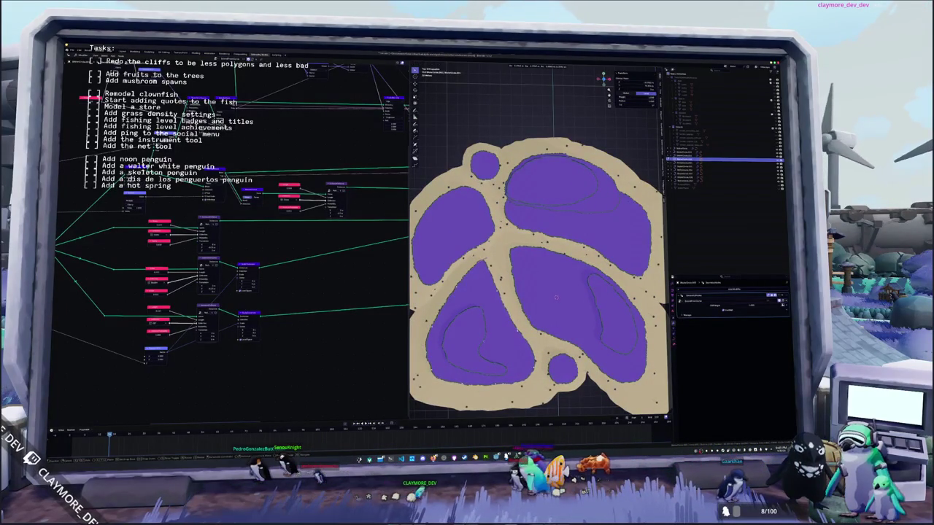
{"action": "middle_click_drag", "start_coordinate": [556, 297], "coordinate": [529, 227]}
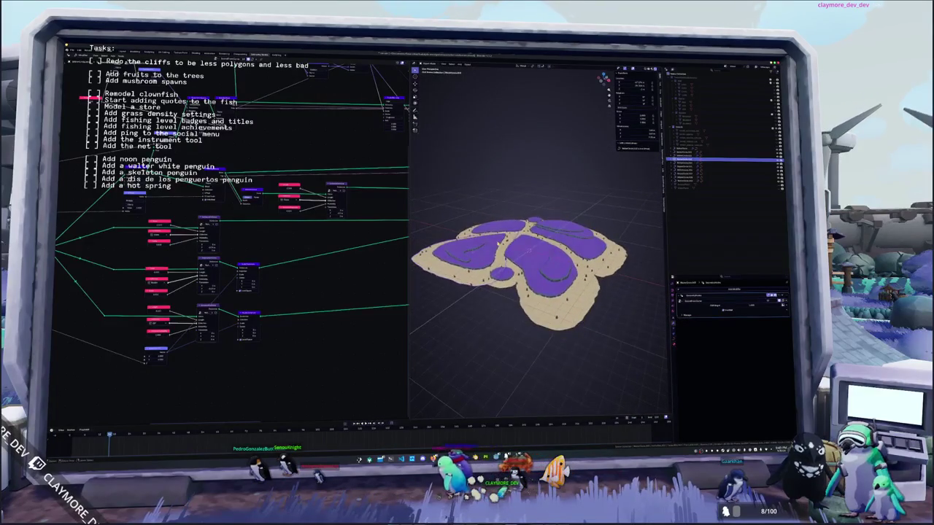
Step: Cancel the accidental rotation, clear the selection, then select all the island parts
{"action": "key", "text": "a"}
{"action": "key", "text": "r"}
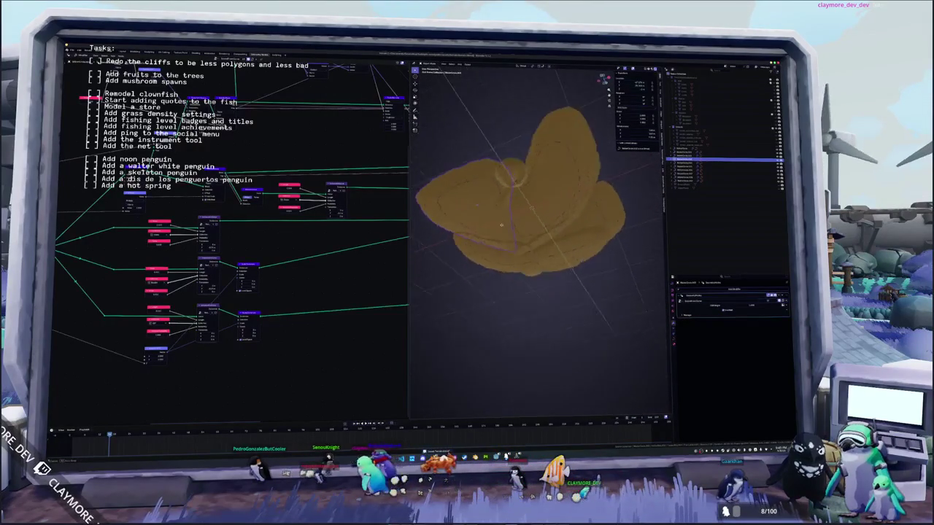
{"action": "key", "text": "Escape"}
{"action": "key", "text": "alt+a"}
{"action": "scroll", "coordinate": [501, 225], "scroll_direction": "down", "scroll_amount": 4}
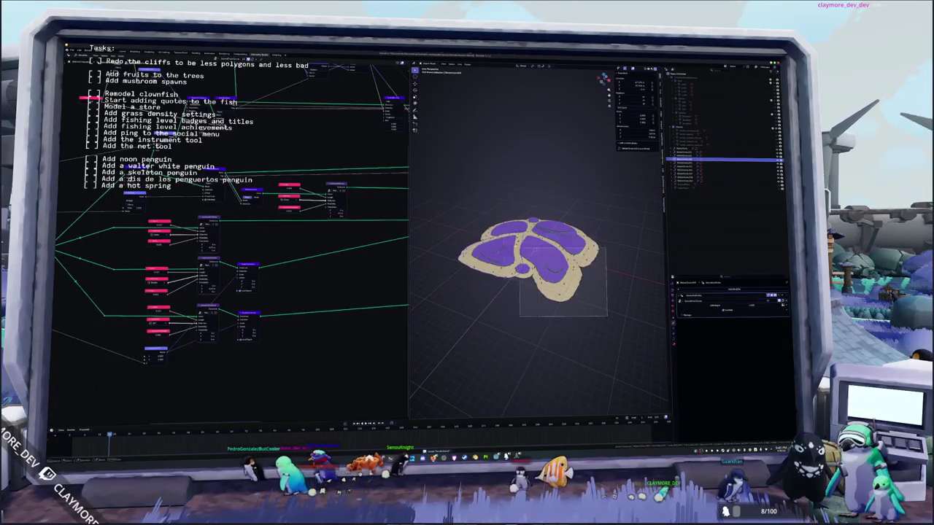
{"action": "key", "text": "a"}
{"action": "scroll", "coordinate": [524, 277], "scroll_direction": "up", "scroll_amount": 3}
{"action": "scroll", "coordinate": [525, 276], "scroll_direction": "up", "scroll_amount": 4}
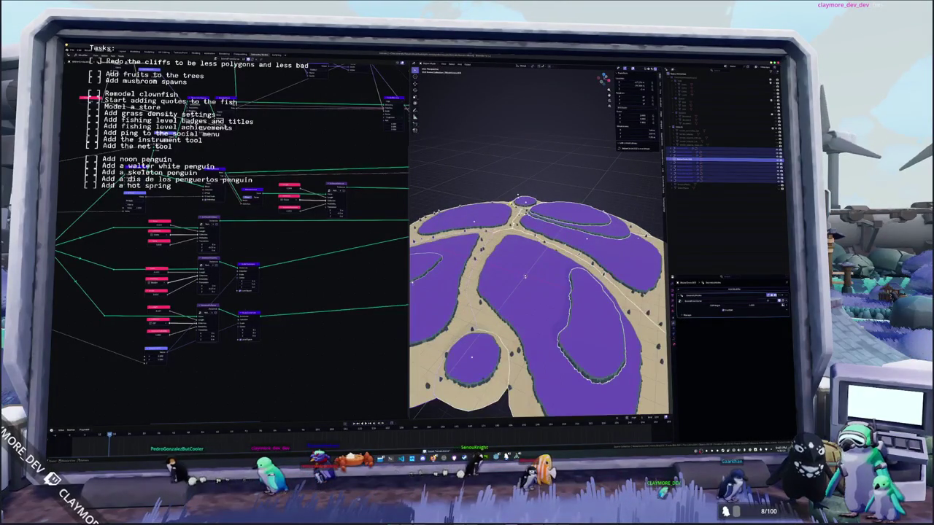
Step: Apply all transforms to the selected island pieces with Ctrl+A
{"action": "key", "text": "ctrl+a"}
{"action": "left_click", "coordinate": [510, 200]}
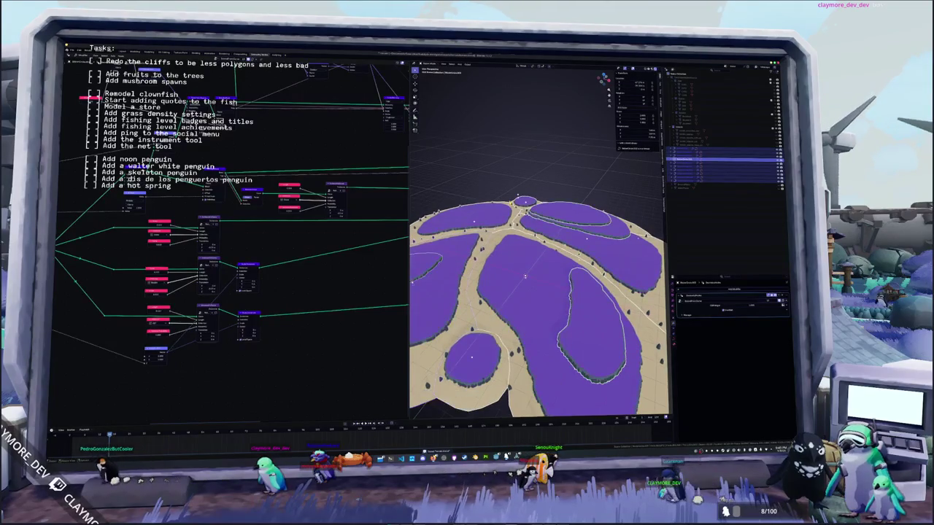
{"action": "scroll", "coordinate": [515, 202], "scroll_direction": "down", "scroll_amount": 4}
{"action": "key", "text": "ctrl+a"}
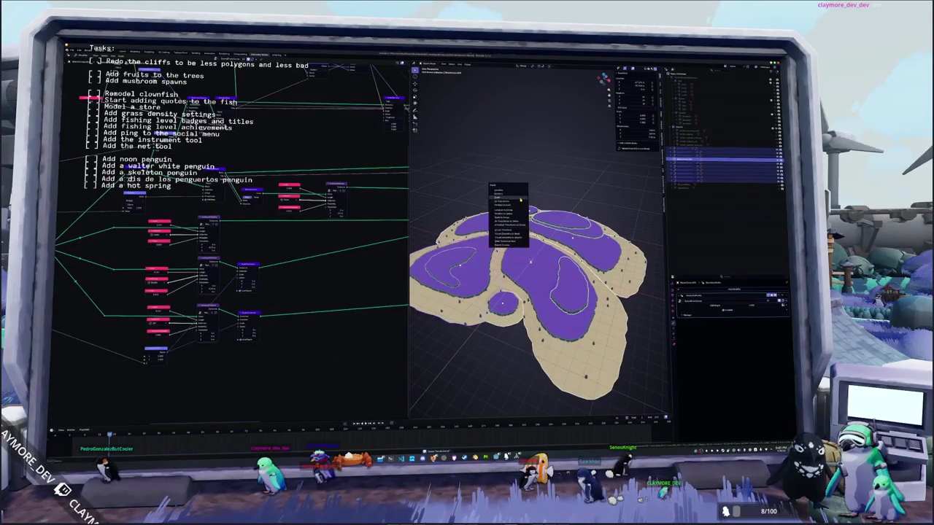
{"action": "left_click", "coordinate": [521, 198]}
{"action": "key", "text": "ctrl+a"}
{"action": "left_click", "coordinate": [520, 197]}
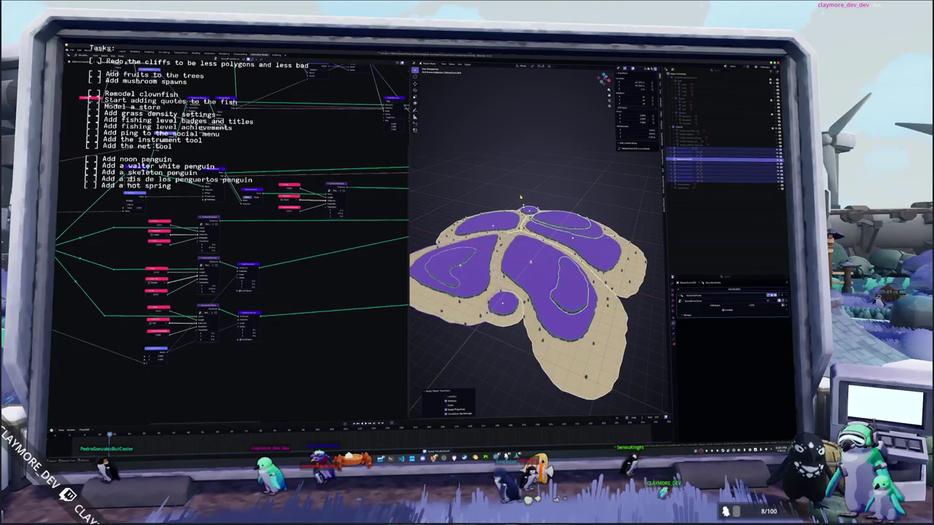
Step: Maximize the 3D viewport, fly down over the terrain and return to the overview
{"action": "key", "text": "ctrl+space"}
{"action": "key", "text": "shift+grave"}
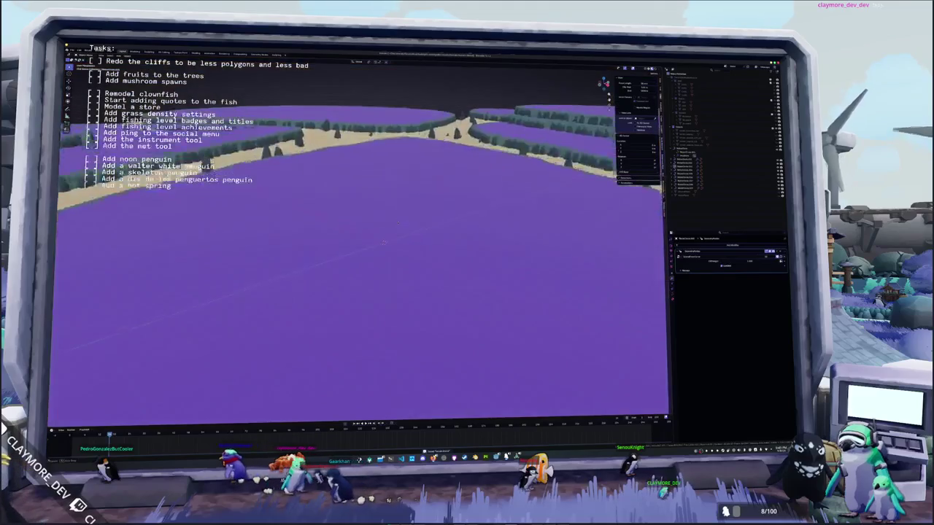
{"action": "key", "text": "Escape"}
{"action": "left_click", "coordinate": [728, 148]}
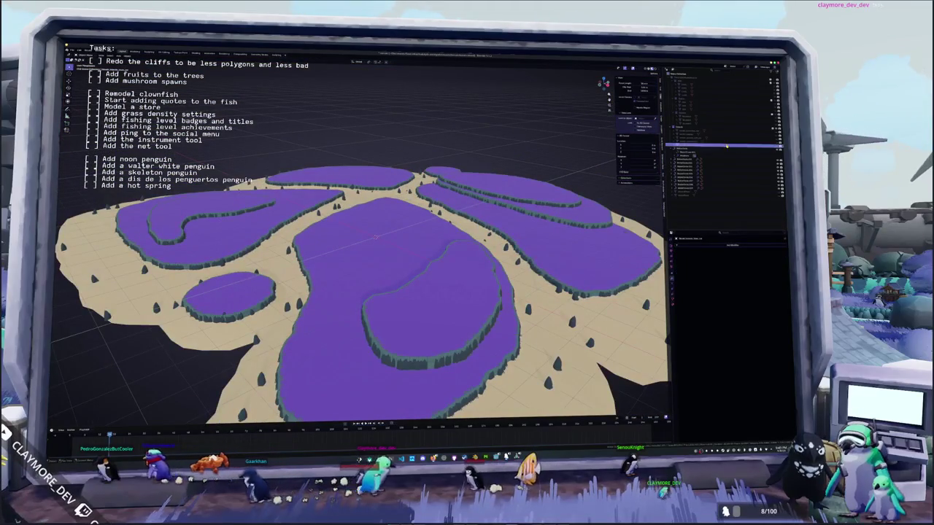
Step: Select the purple cliff outlines and try lifting them, undoing the attempts
{"action": "left_click_drag", "start_coordinate": [729, 140], "coordinate": [742, 133]}
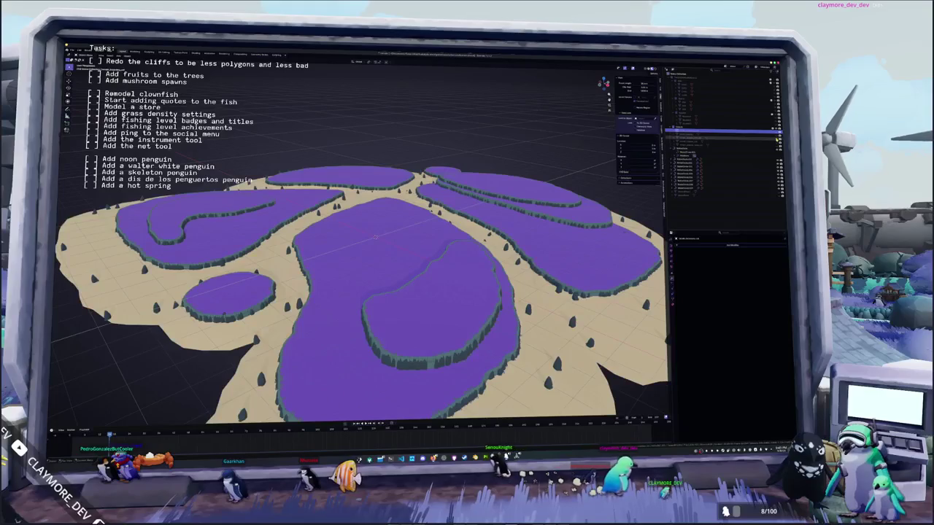
{"action": "left_click", "coordinate": [752, 138]}
{"action": "key", "text": "g"}
{"action": "left_click", "coordinate": [542, 225]}
{"action": "middle_click_drag", "start_coordinate": [542, 246], "coordinate": [535, 236]}
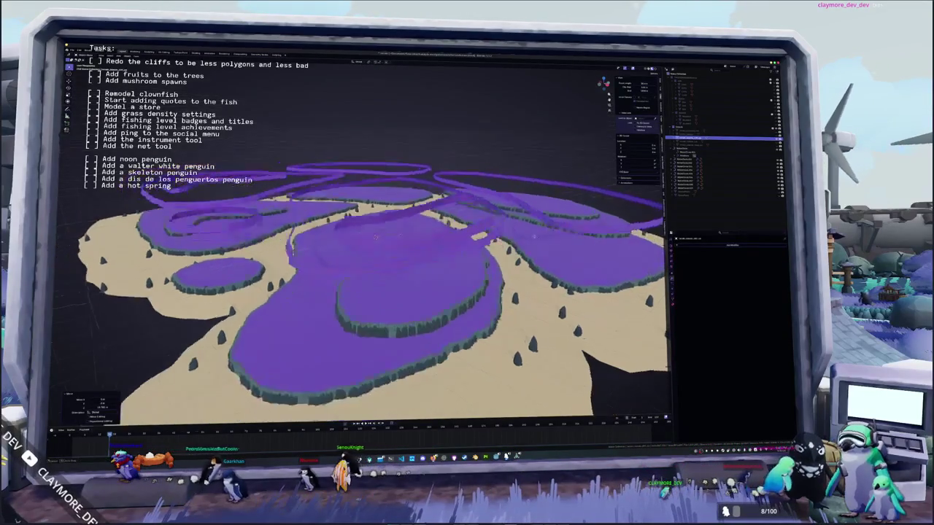
{"action": "key", "text": "ctrl+z"}
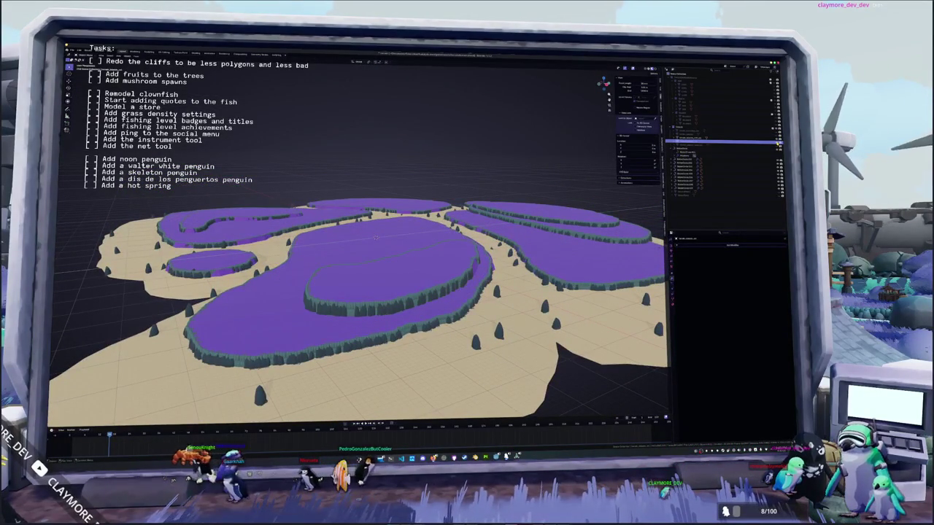
{"action": "key", "text": "g"}
{"action": "key", "text": "z"}
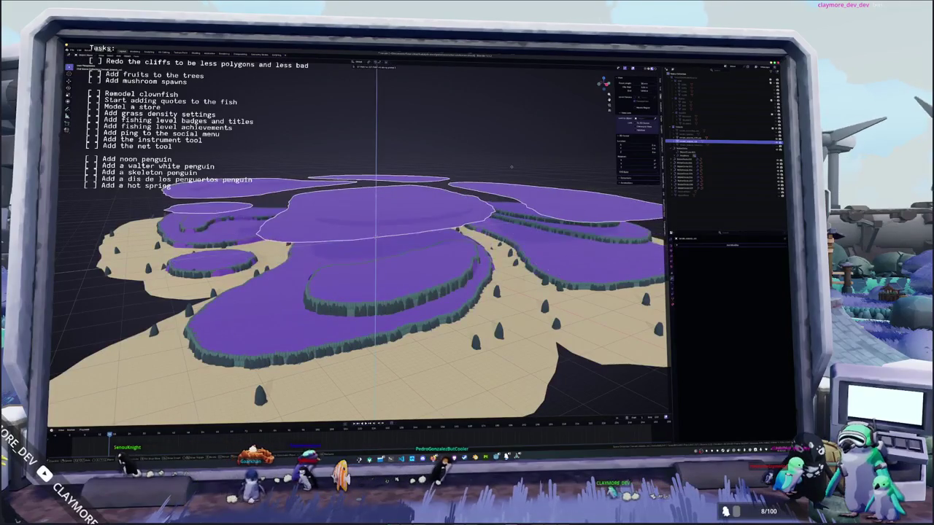
{"action": "left_click", "coordinate": [510, 203]}
{"action": "mouse_move", "coordinate": [519, 213]}
{"action": "middle_mouse_down"}
{"action": "mouse_move", "coordinate": [487, 205]}
{"action": "mouse_move", "coordinate": [517, 204]}
{"action": "middle_mouse_up"}
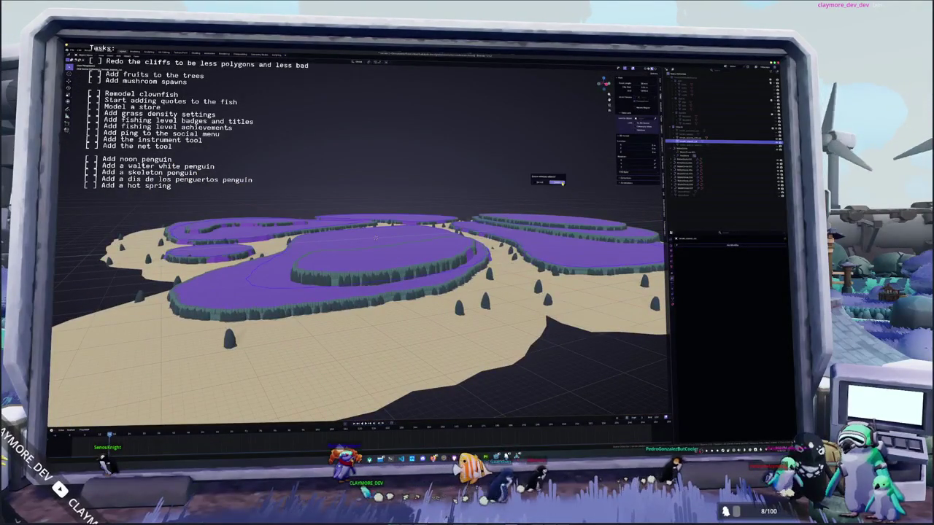
{"action": "left_click", "coordinate": [559, 182]}
{"action": "key", "text": "ctrl+z"}
Step: Duplicate the cliffs, raise the copy straight up along Z, and clear the selection
{"action": "key", "text": "shift+d"}
{"action": "key", "text": "z"}
{"action": "left_click", "coordinate": [558, 149]}
{"action": "mouse_move", "coordinate": [558, 148]}
{"action": "middle_mouse_down"}
{"action": "mouse_move", "coordinate": [552, 187]}
{"action": "mouse_move", "coordinate": [511, 219]}
{"action": "middle_mouse_up"}
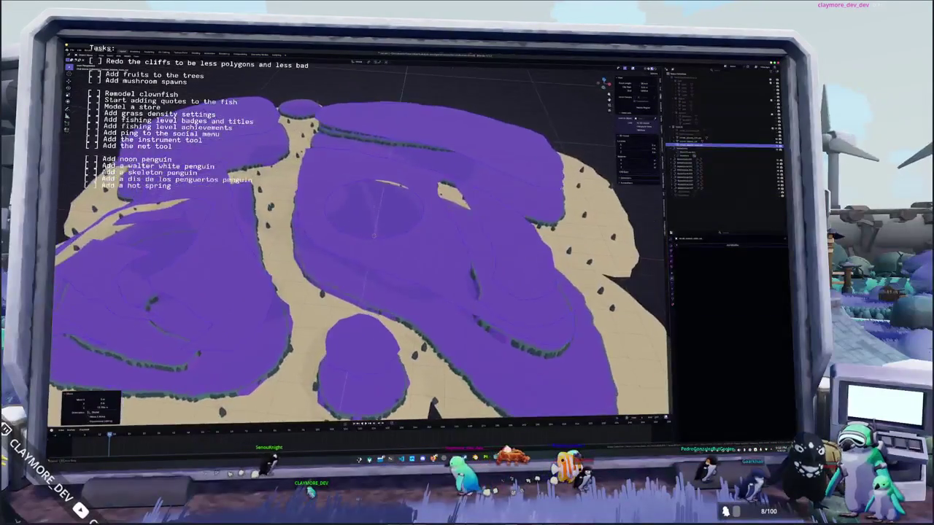
{"action": "mouse_move", "coordinate": [375, 219]}
{"action": "middle_mouse_down"}
{"action": "mouse_move", "coordinate": [375, 210]}
{"action": "mouse_move", "coordinate": [388, 252]}
{"action": "mouse_move", "coordinate": [273, 247]}
{"action": "middle_mouse_up"}
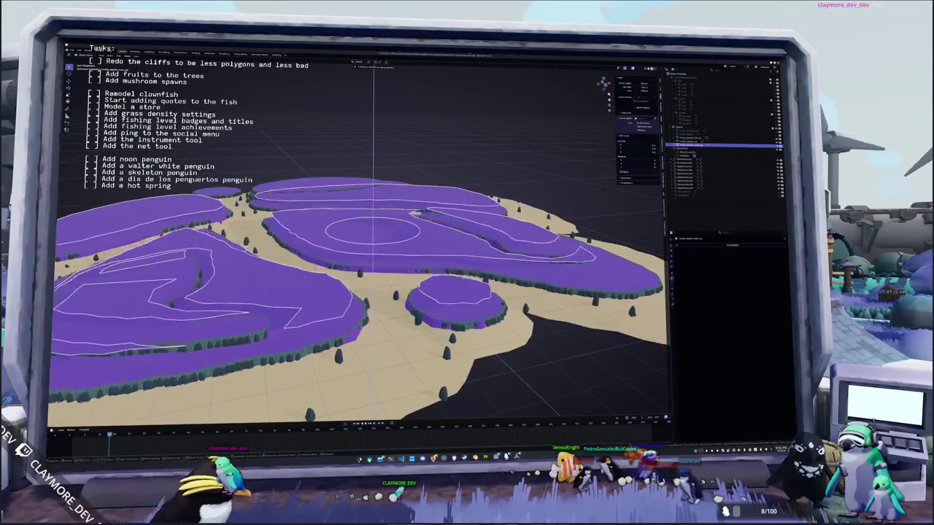
{"action": "key", "text": "alt+a"}
{"action": "mouse_move", "coordinate": [372, 237]}
{"action": "middle_mouse_down"}
{"action": "mouse_move", "coordinate": [409, 219]}
{"action": "mouse_move", "coordinate": [330, 255]}
{"action": "mouse_move", "coordinate": [326, 269]}
{"action": "middle_mouse_up"}
{"action": "scroll", "coordinate": [425, 215], "scroll_direction": "up", "scroll_amount": 3}
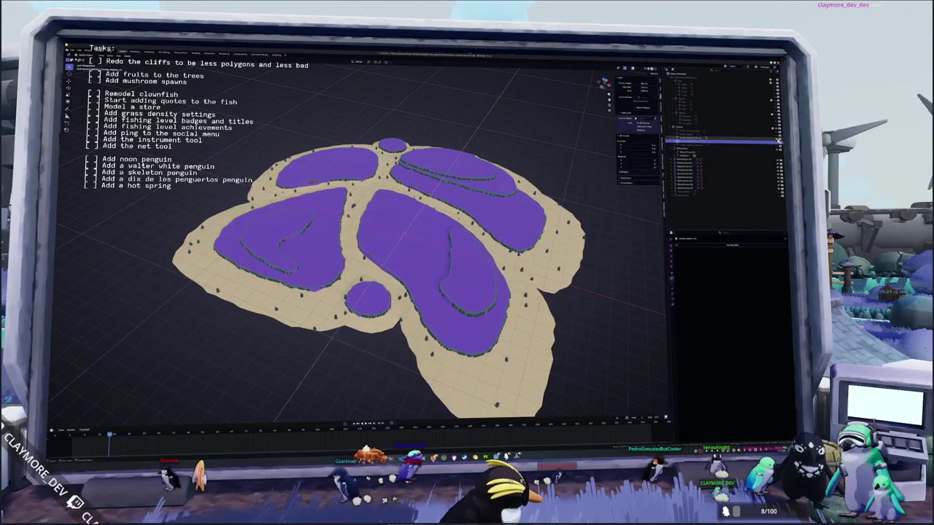
{"action": "middle_click_drag", "start_coordinate": [404, 234], "coordinate": [404, 230]}
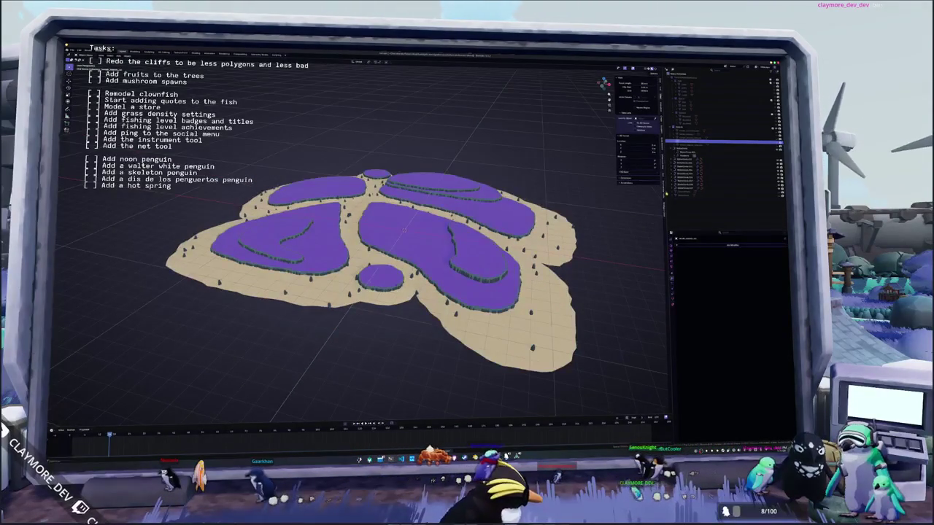
{"action": "left_click", "coordinate": [685, 189]}
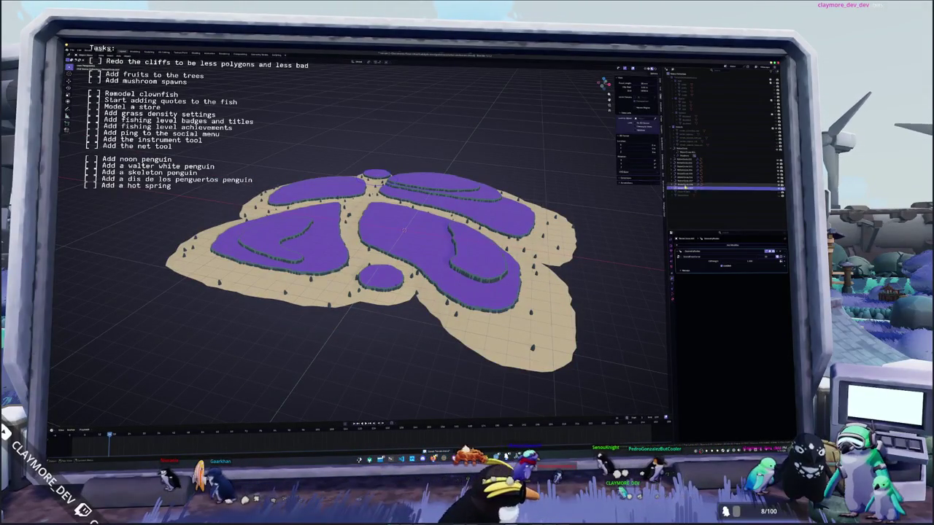
{"action": "left_click", "coordinate": [684, 162], "text": "shift"}
{"action": "left_click", "coordinate": [679, 150], "text": "shift"}
{"action": "middle_click_drag", "start_coordinate": [404, 231], "coordinate": [543, 243]}
{"action": "left_click", "coordinate": [543, 242]}
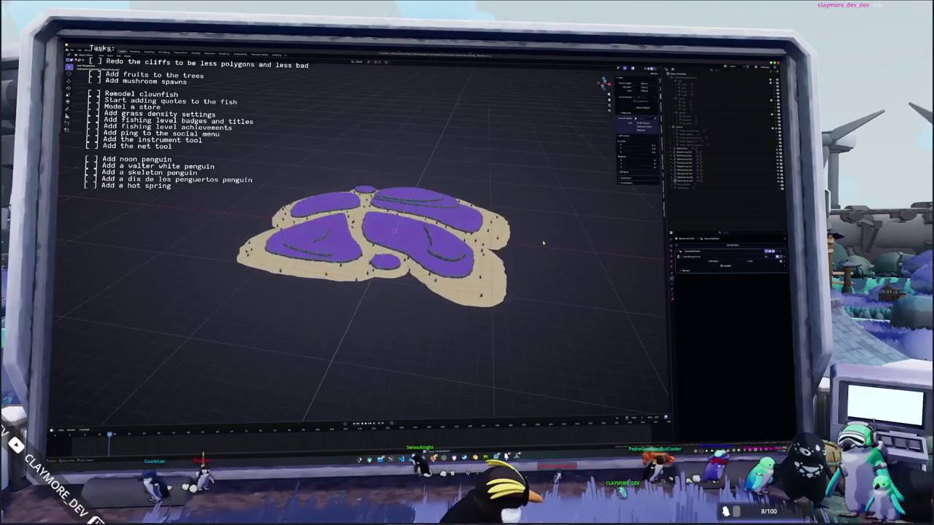
{"action": "scroll", "coordinate": [544, 242], "scroll_direction": "up", "scroll_amount": 2}
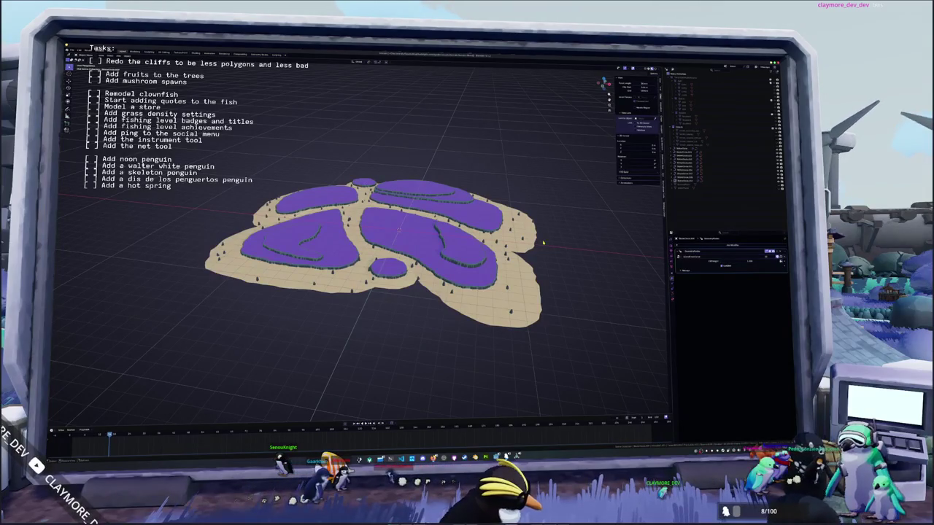
{"action": "mouse_move", "coordinate": [493, 182]}
{"action": "middle_mouse_down"}
{"action": "mouse_move", "coordinate": [442, 206]}
{"action": "mouse_move", "coordinate": [438, 175]}
{"action": "middle_mouse_up"}
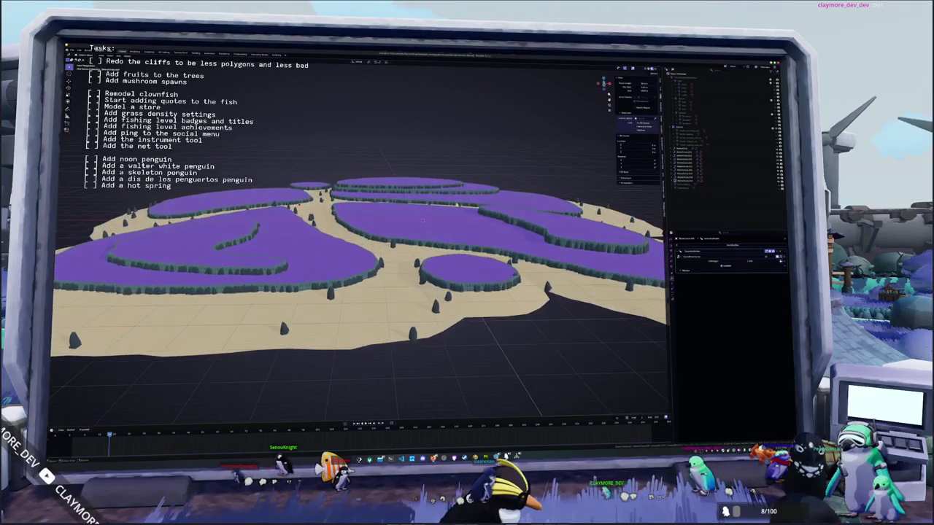
{"action": "scroll", "coordinate": [423, 221], "scroll_direction": "up", "scroll_amount": 2}
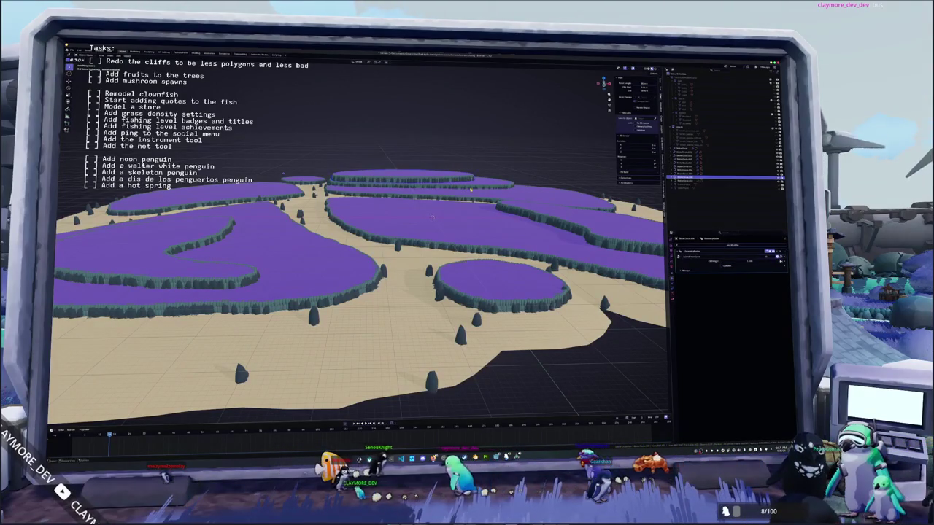
{"action": "middle_click_drag", "start_coordinate": [491, 168], "coordinate": [461, 192]}
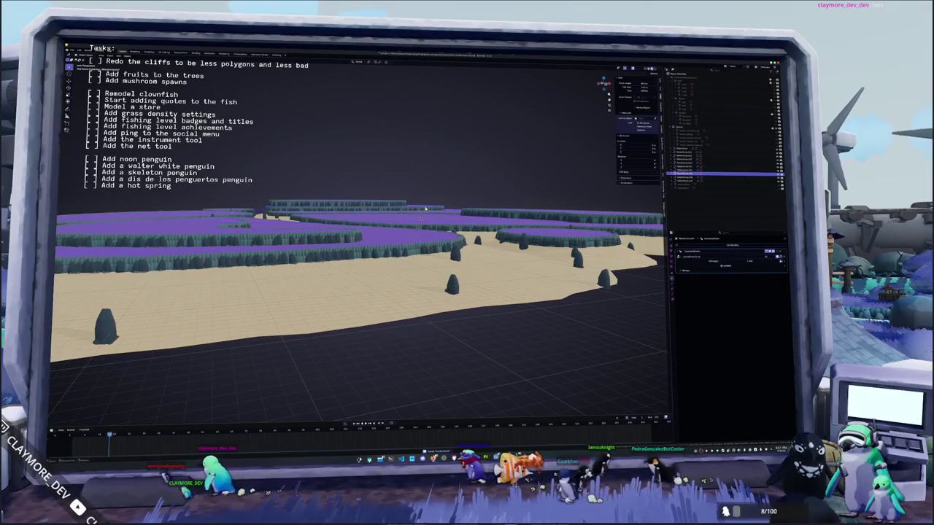
{"action": "left_click", "coordinate": [393, 205]}
{"action": "middle_click_drag", "start_coordinate": [393, 205], "coordinate": [412, 220]}
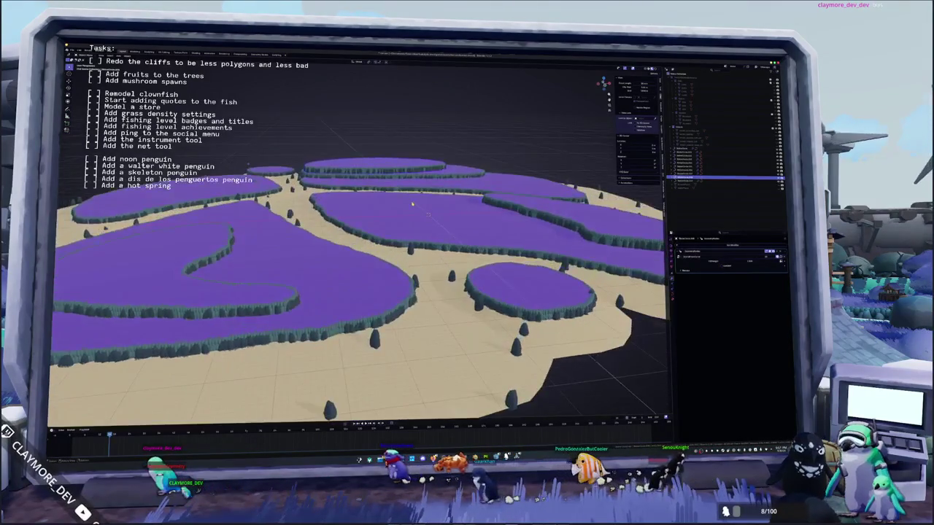
{"action": "left_click", "coordinate": [186, 215]}
{"action": "middle_click_drag", "start_coordinate": [189, 210], "coordinate": [288, 245]}
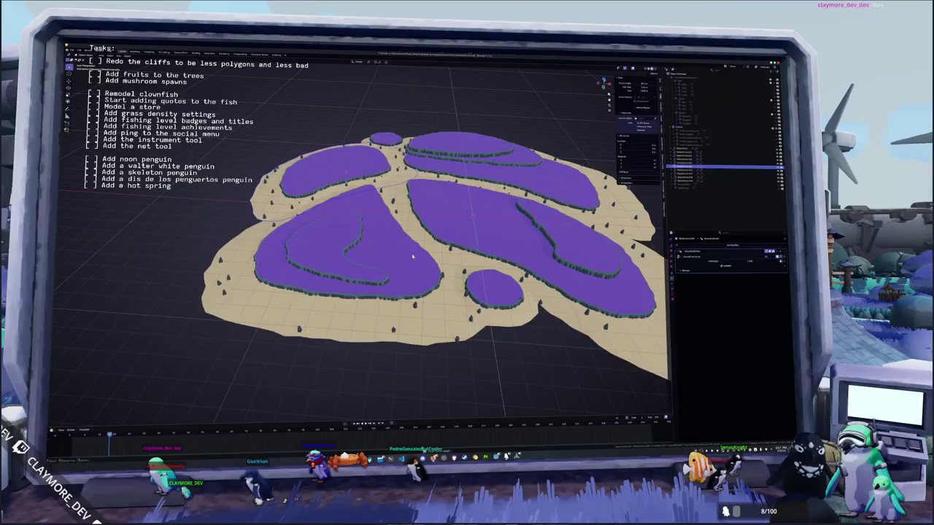
{"action": "middle_click_drag", "start_coordinate": [413, 256], "coordinate": [418, 249]}
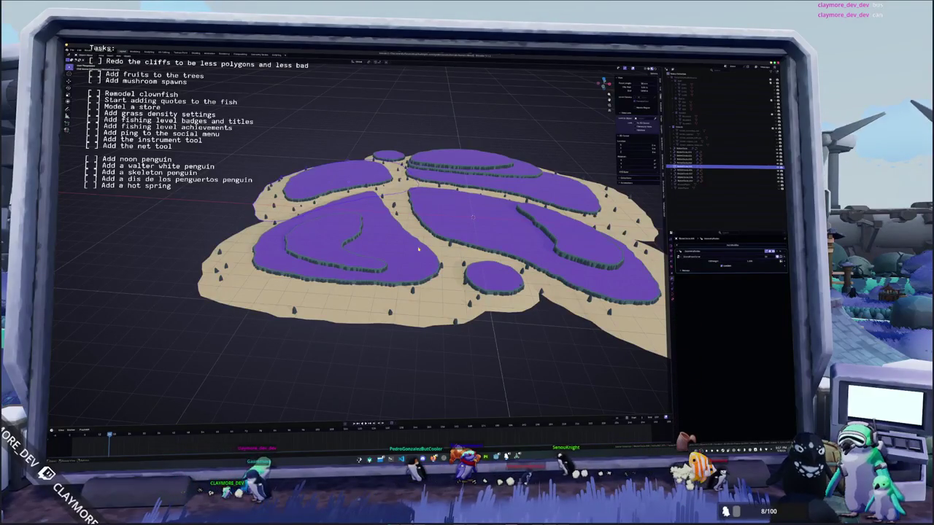
{"action": "left_click", "coordinate": [77, 54]}
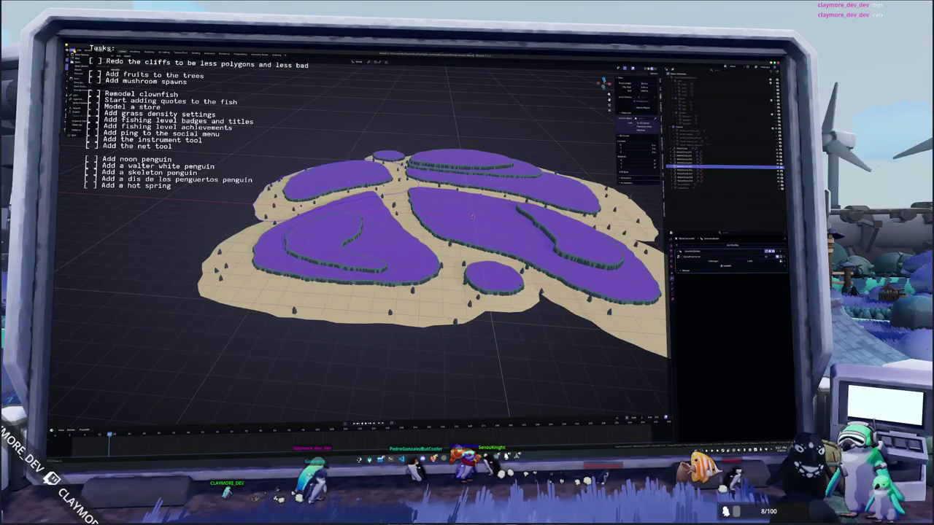
{"action": "left_click", "coordinate": [76, 102]}
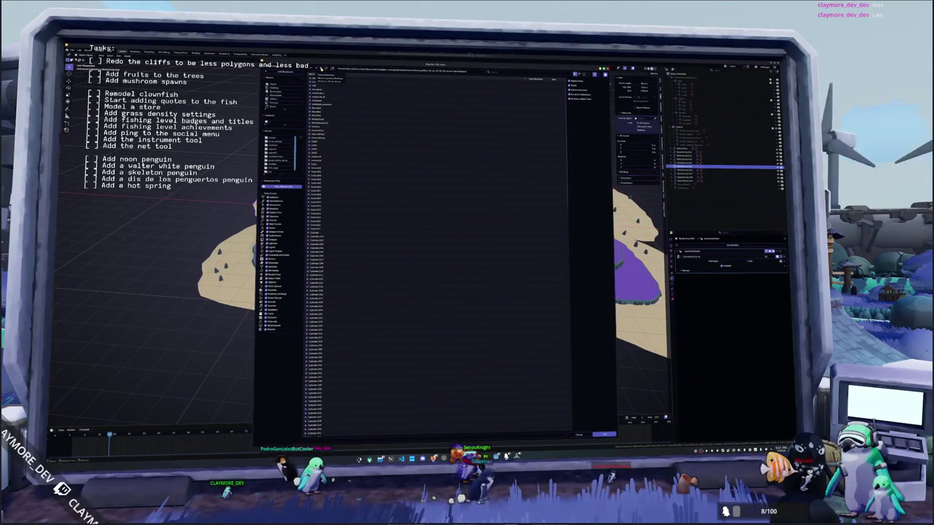
Step: Browse the Append dialog to the asset file's Object folder and append the wooden bridge
{"action": "left_click", "coordinate": [321, 68]}
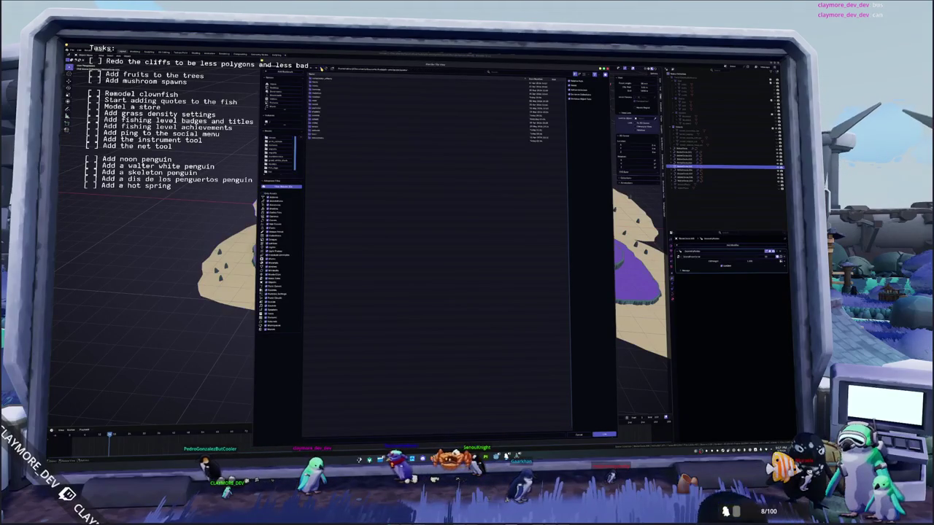
{"action": "double_click", "coordinate": [318, 94]}
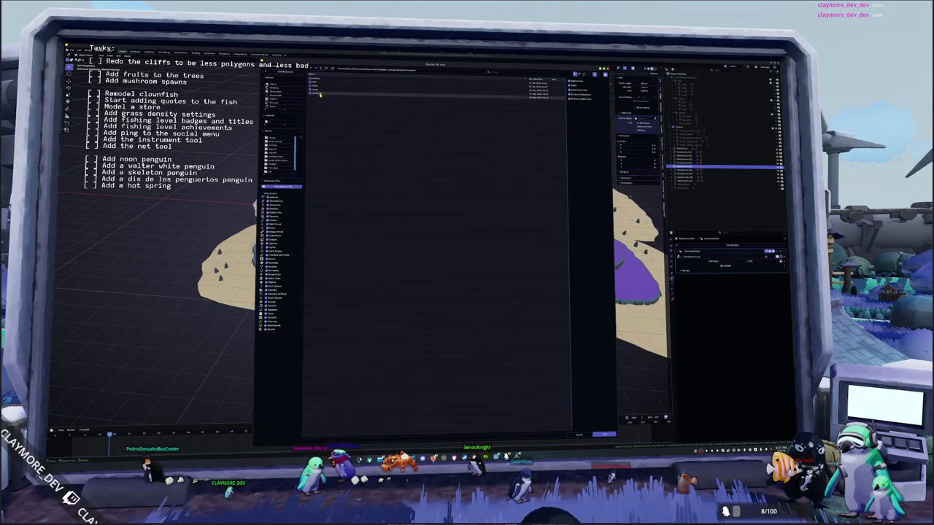
{"action": "double_click", "coordinate": [321, 93]}
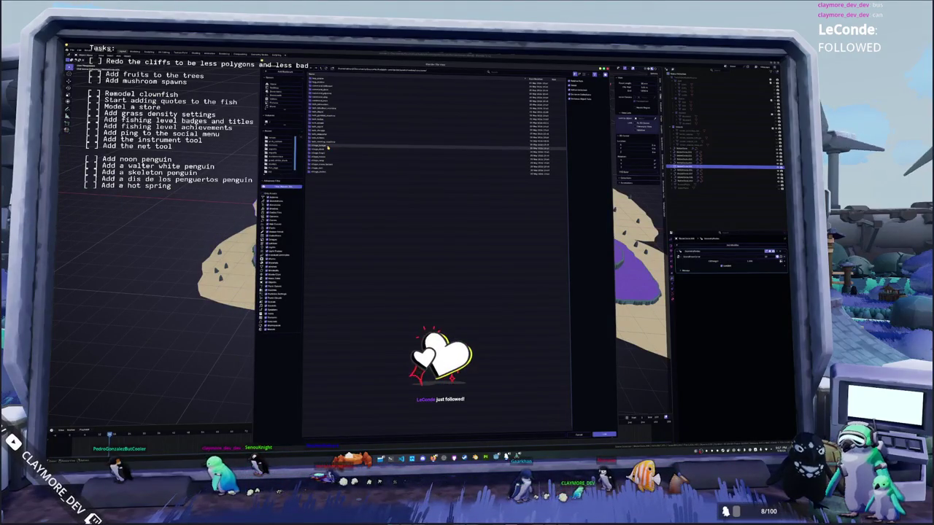
{"action": "double_click", "coordinate": [328, 147]}
{"action": "double_click", "coordinate": [325, 92]}
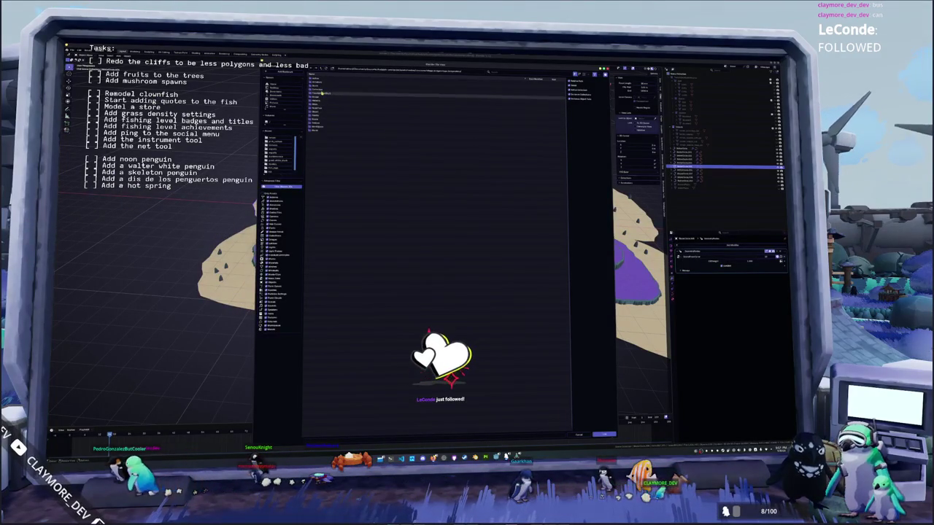
{"action": "double_click", "coordinate": [318, 114]}
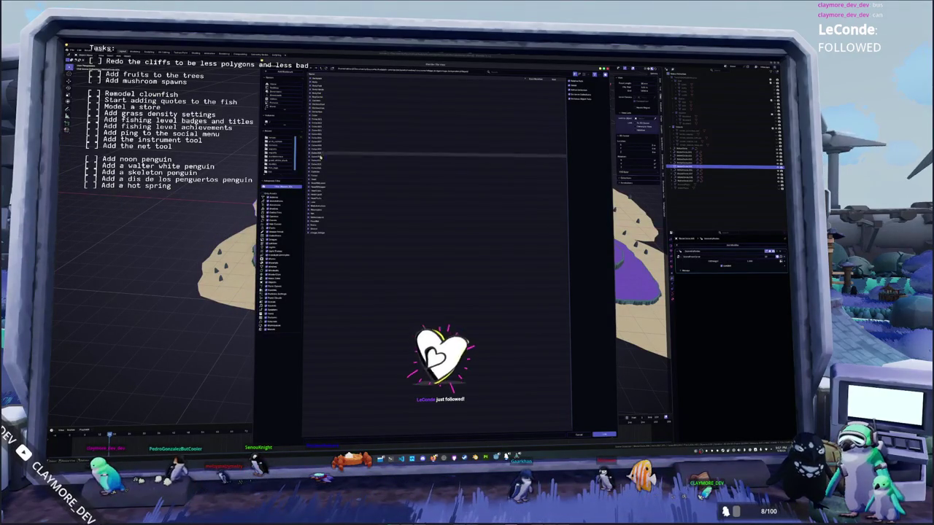
{"action": "double_click", "coordinate": [319, 233]}
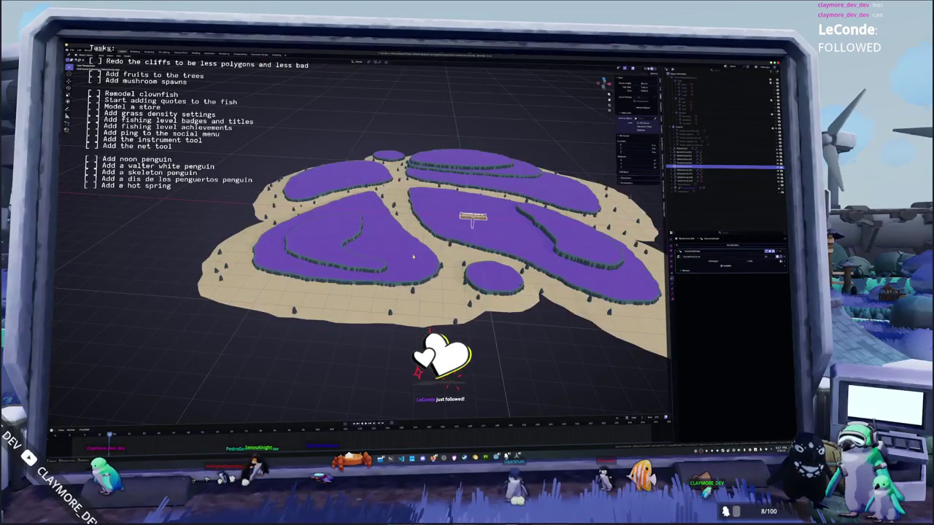
{"action": "key", "text": "KP_7"}
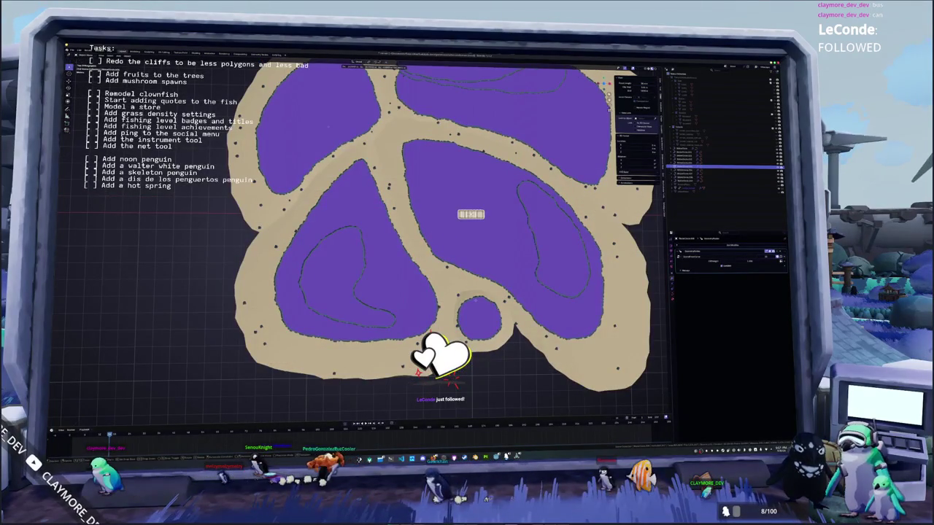
Step: Move the appended bridge onto the sand path and rotate it diagonally
{"action": "left_click", "coordinate": [685, 187]}
{"action": "right_click", "coordinate": [685, 188]}
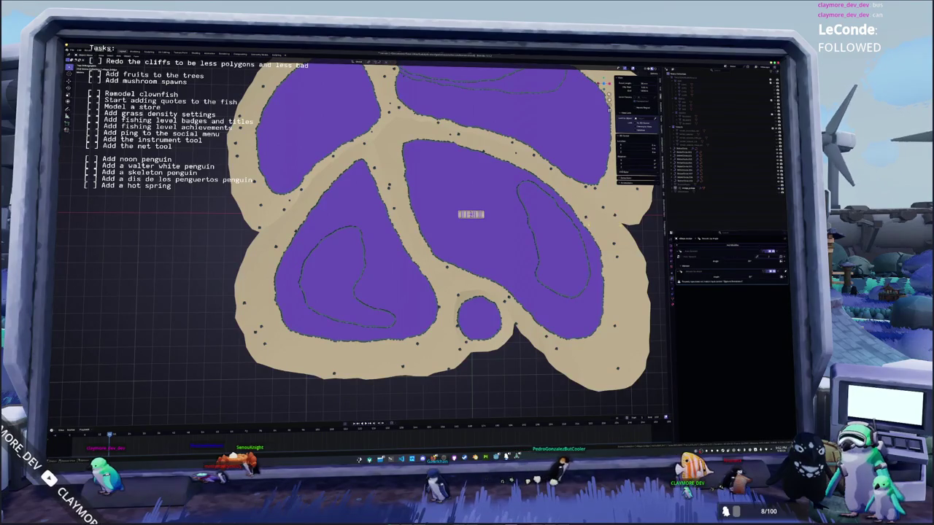
{"action": "key", "text": "KP_Decimal"}
{"action": "key", "text": "g"}
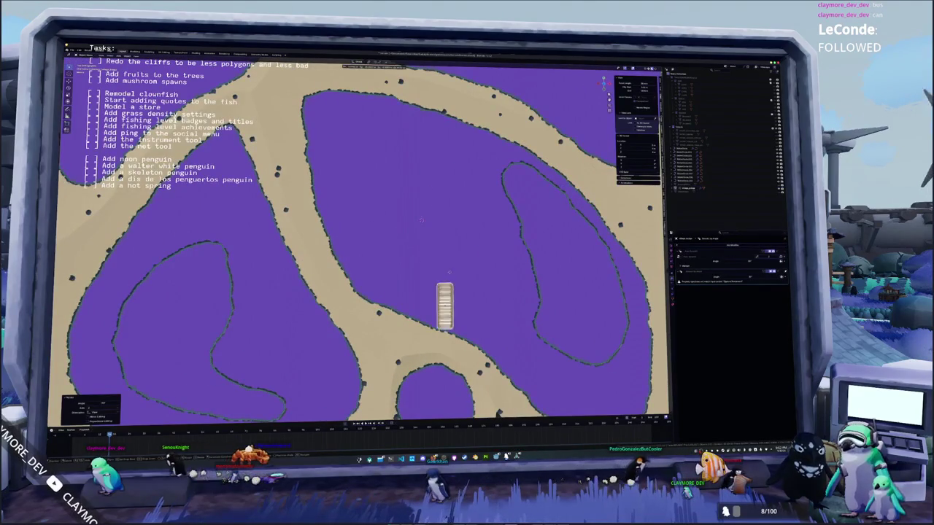
{"action": "key", "text": "r"}
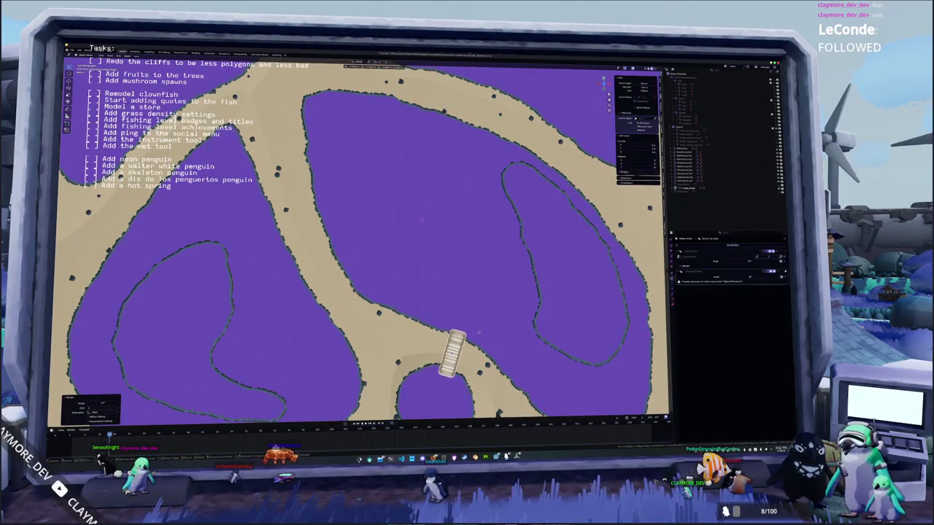
{"action": "left_click", "coordinate": [466, 332]}
{"action": "key", "text": "KP_Decimal"}
{"action": "mouse_move", "coordinate": [467, 306]}
{"action": "middle_mouse_down"}
{"action": "mouse_move", "coordinate": [466, 249]}
{"action": "mouse_move", "coordinate": [457, 259]}
{"action": "middle_mouse_up"}
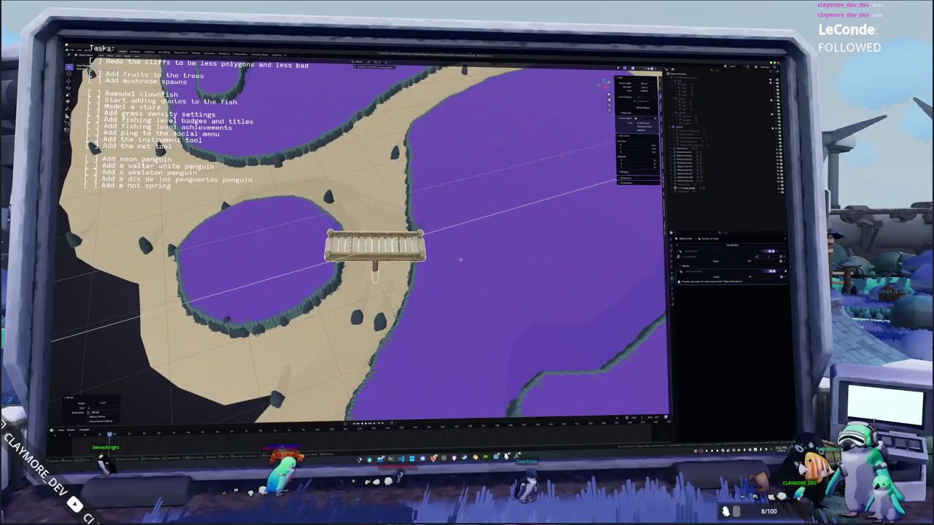
{"action": "mouse_move", "coordinate": [457, 259]}
{"action": "middle_mouse_down"}
{"action": "mouse_move", "coordinate": [518, 171]}
{"action": "mouse_move", "coordinate": [406, 262]}
{"action": "mouse_move", "coordinate": [437, 271]}
{"action": "middle_mouse_up"}
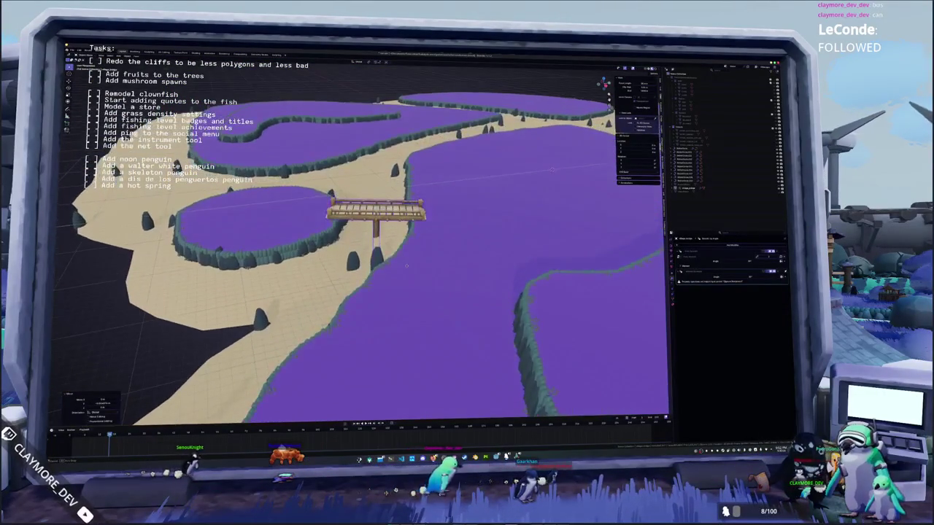
{"action": "key", "text": "KP_7"}
Step: Make two bridge copies: one horizontal on the left path, one rotated slightly
{"action": "key", "text": "shift+d"}
{"action": "key", "text": "r"}
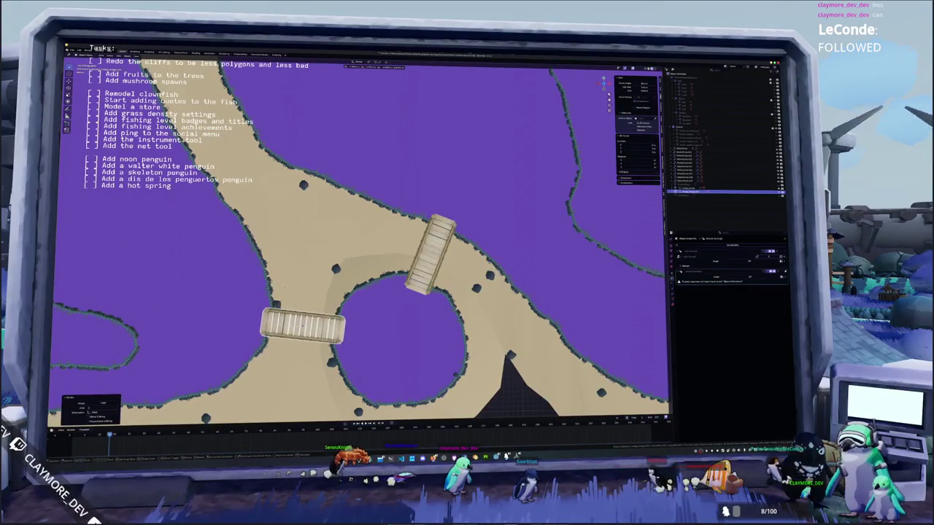
{"action": "scroll", "coordinate": [335, 315], "scroll_direction": "down", "scroll_amount": 1}
{"action": "scroll", "coordinate": [335, 314], "scroll_direction": "down", "scroll_amount": 2}
{"action": "key", "text": "shift+d"}
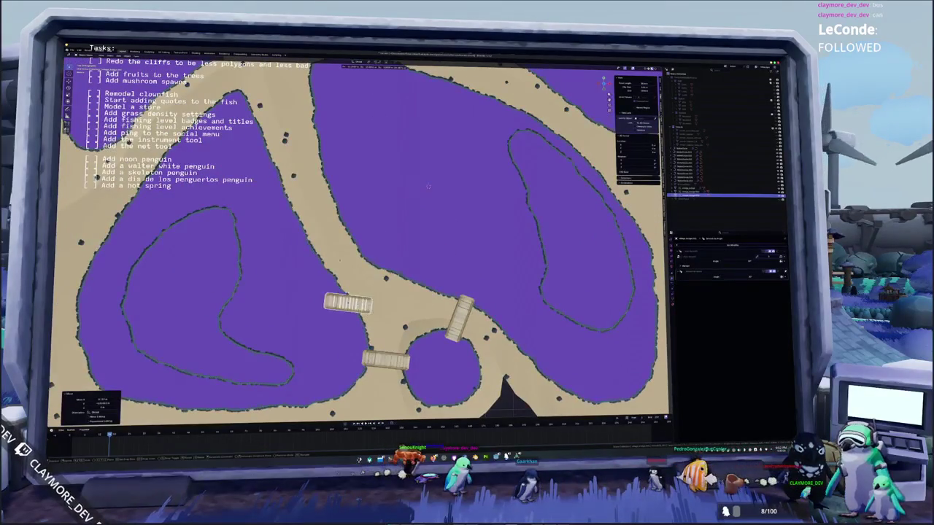
{"action": "key", "text": "r"}
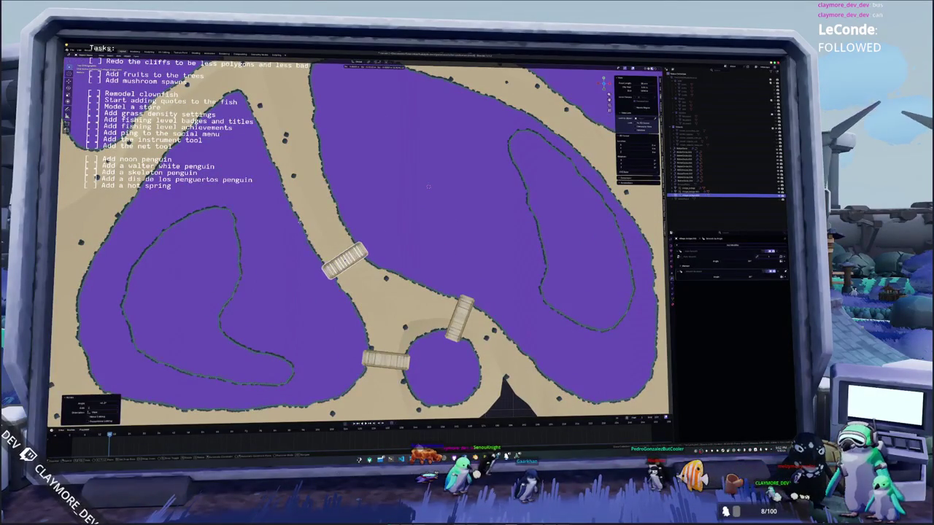
{"action": "middle_click_drag", "start_coordinate": [428, 187], "coordinate": [438, 201]}
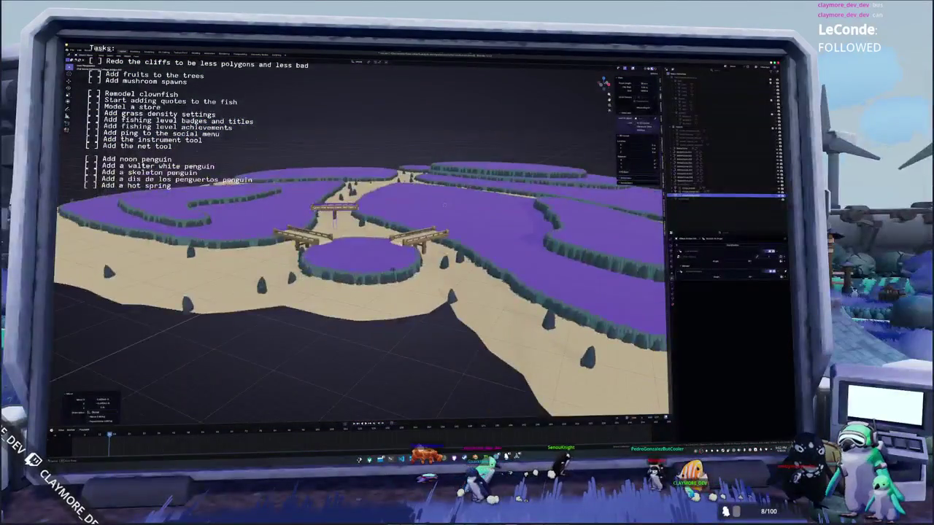
Step: In top view, shift the upper-left bridge up and to the right
{"action": "key", "text": "KP_7"}
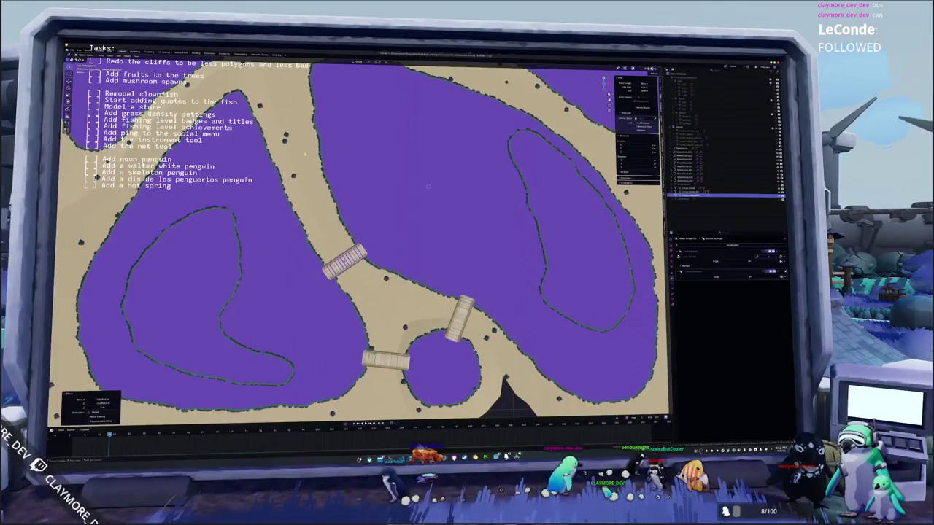
{"action": "scroll", "coordinate": [428, 187], "scroll_direction": "up", "scroll_amount": 3}
{"action": "key", "text": "r"}
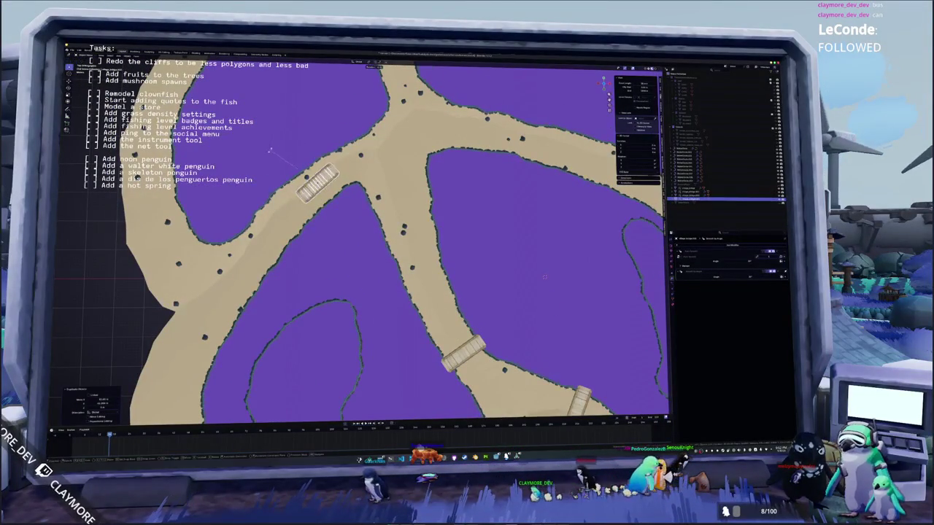
{"action": "key", "text": "g"}
{"action": "left_click", "coordinate": [335, 221]}
{"action": "left_click", "coordinate": [334, 221]}
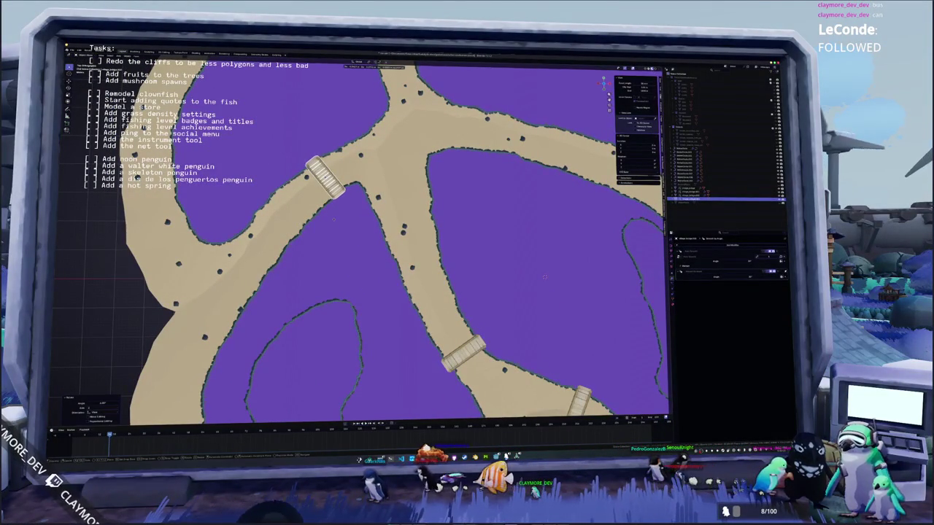
{"action": "middle_click_drag", "start_coordinate": [437, 219], "coordinate": [362, 311], "text": "shift"}
Step: Duplicate the upper bridge onto the upper junction and rotate it across the path
{"action": "key", "text": "shift+d"}
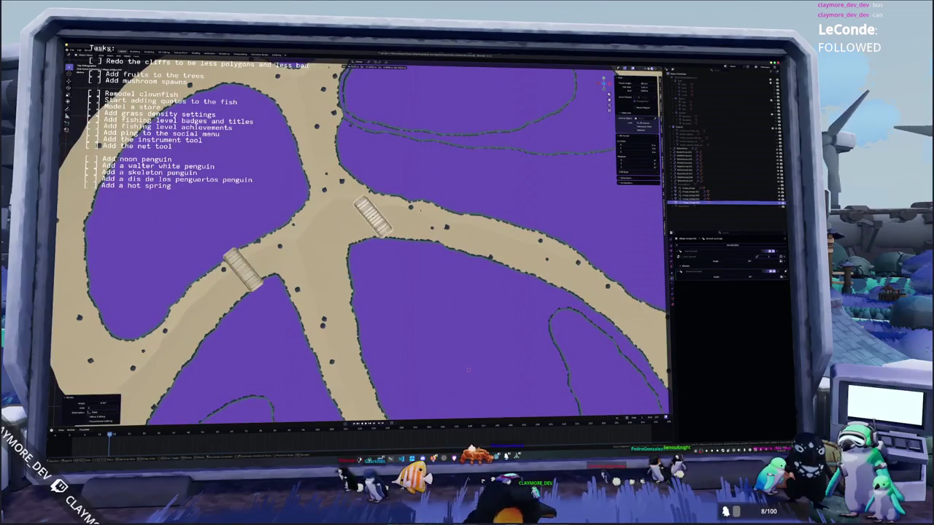
{"action": "key", "text": "Return"}
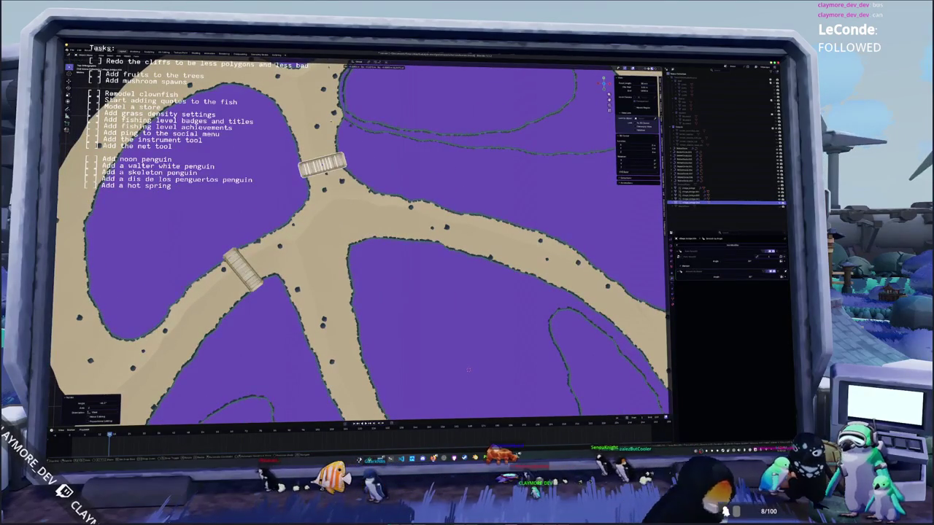
{"action": "middle_click_drag", "start_coordinate": [333, 127], "coordinate": [362, 255], "text": "shift"}
{"action": "key", "text": "r"}
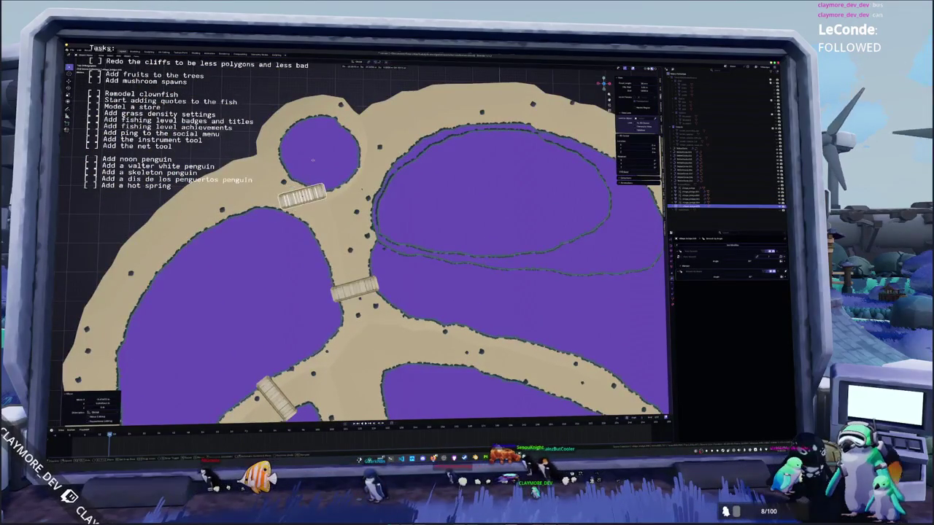
{"action": "left_click", "coordinate": [318, 146]}
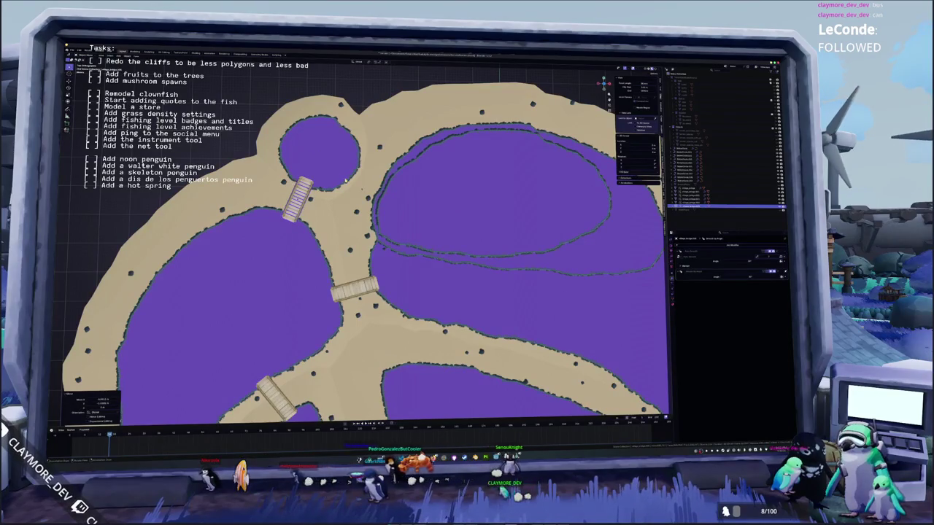
Step: Nudge the round purple plateau slightly, then centre the whole island from above
{"action": "left_click", "coordinate": [346, 161]}
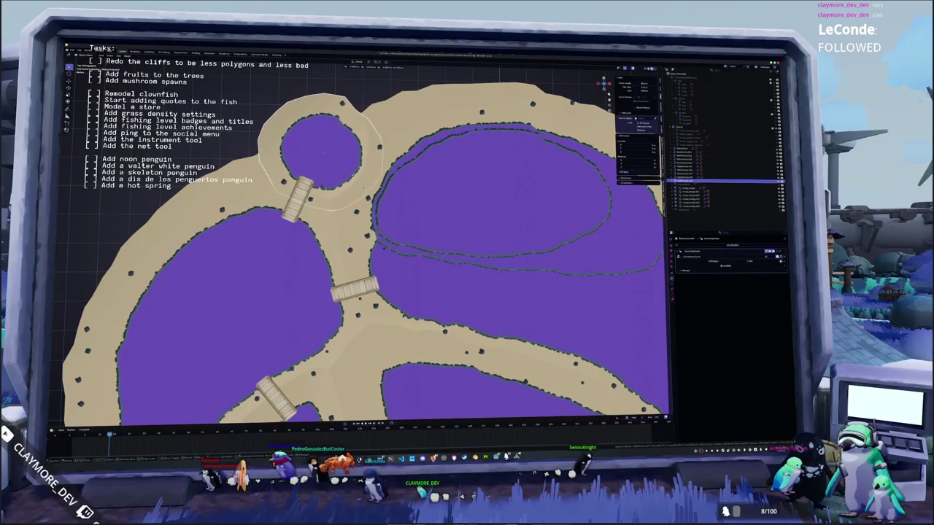
{"action": "key", "text": "g"}
{"action": "left_click", "coordinate": [351, 178]}
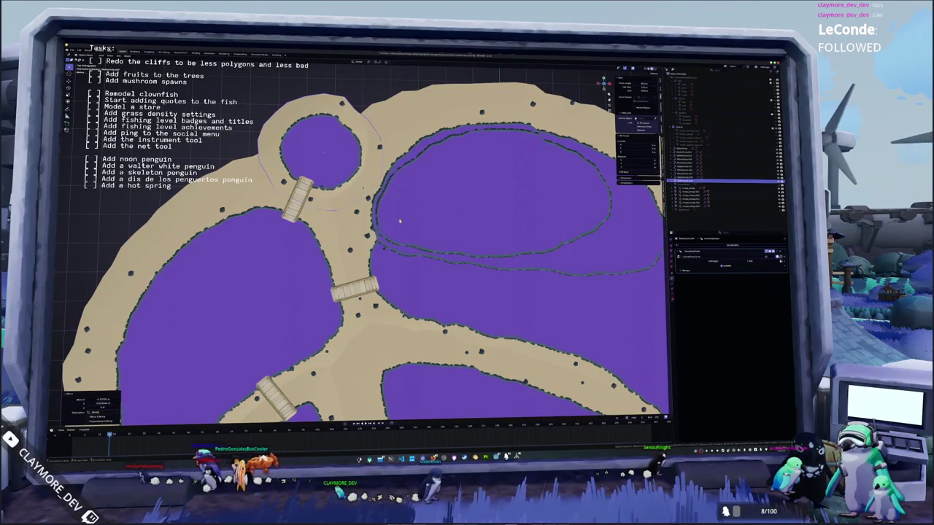
{"action": "middle_click_drag", "start_coordinate": [352, 177], "coordinate": [465, 408]}
{"action": "scroll", "coordinate": [465, 408], "scroll_direction": "down", "scroll_amount": 1}
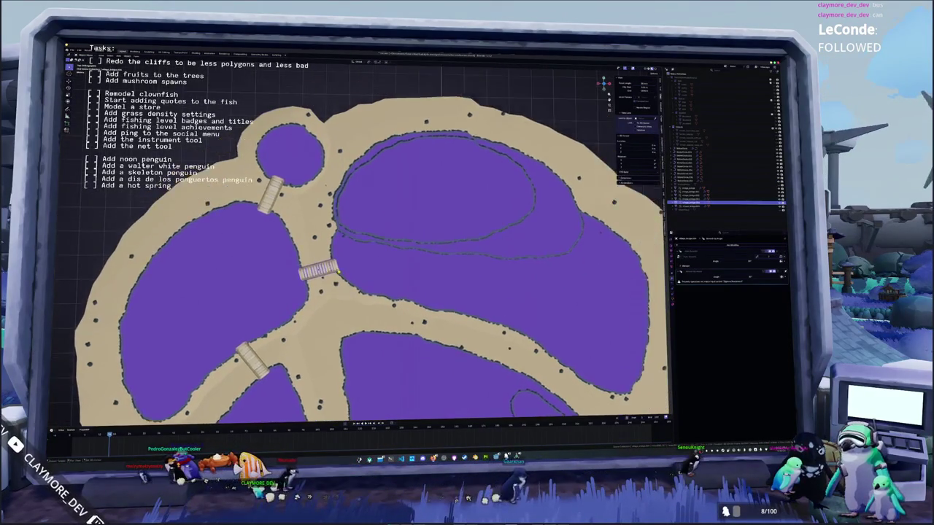
{"action": "scroll", "coordinate": [407, 335], "scroll_direction": "down", "scroll_amount": 3}
{"action": "scroll", "coordinate": [406, 335], "scroll_direction": "up", "scroll_amount": 1}
{"action": "middle_click_drag", "start_coordinate": [406, 336], "coordinate": [372, 298], "text": "shift"}
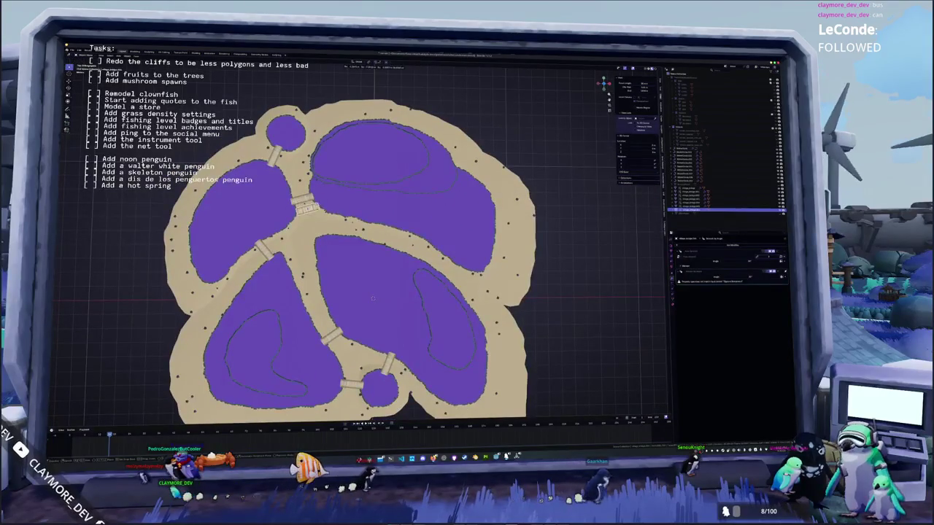
Step: Place the bridge copy on the right path and rotate it diagonally across
{"action": "key", "text": "r"}
{"action": "left_click", "coordinate": [372, 217]}
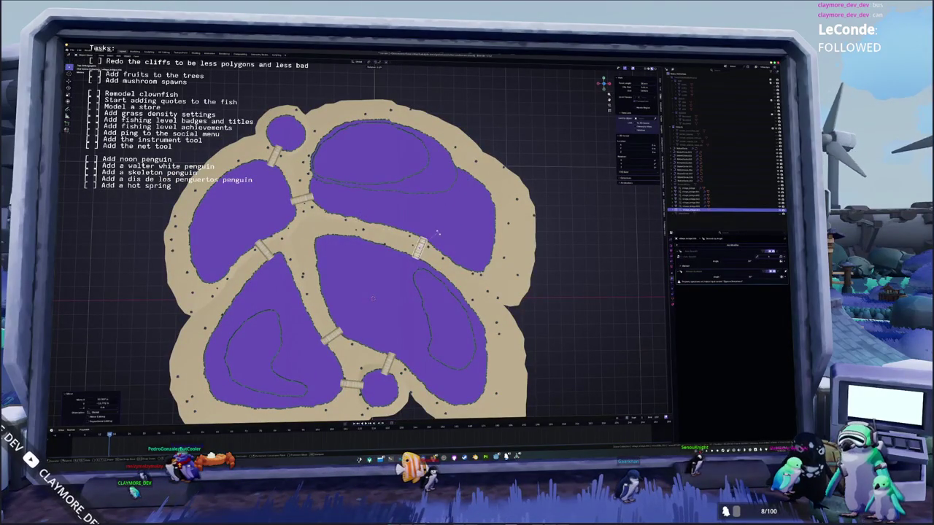
{"action": "scroll", "coordinate": [438, 232], "scroll_direction": "up", "scroll_amount": 3}
{"action": "scroll", "coordinate": [439, 232], "scroll_direction": "up", "scroll_amount": 2}
{"action": "scroll", "coordinate": [438, 232], "scroll_direction": "up", "scroll_amount": 2}
{"action": "scroll", "coordinate": [444, 241], "scroll_direction": "up", "scroll_amount": 1}
{"action": "key", "text": "g"}
{"action": "left_click", "coordinate": [464, 257]}
{"action": "key", "text": "r"}
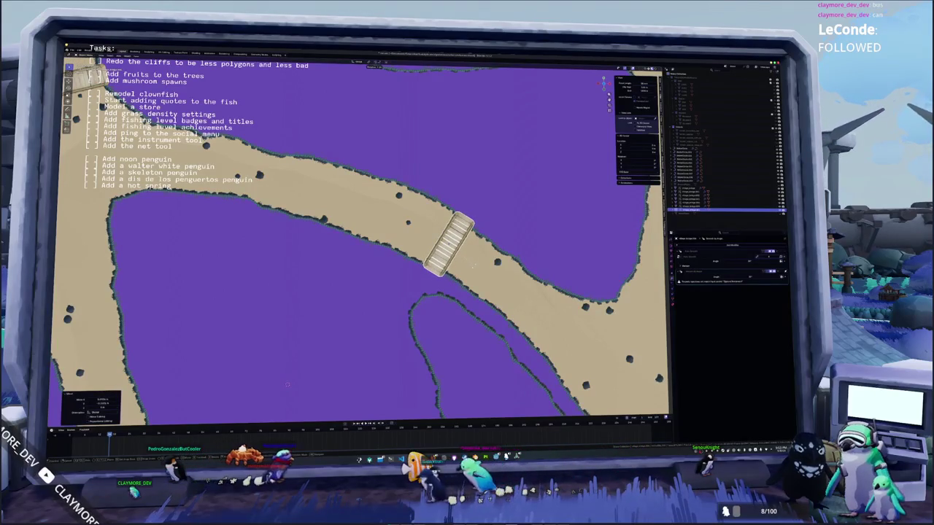
{"action": "left_click", "coordinate": [287, 385]}
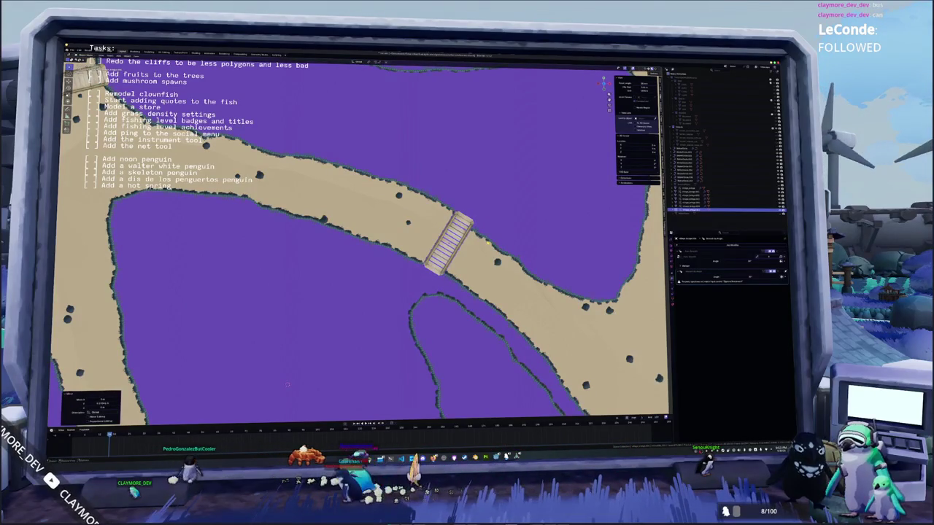
Step: Adjust the thin line beside the bridge and fine-tune the bridge's angle and position
{"action": "left_click", "coordinate": [286, 385]}
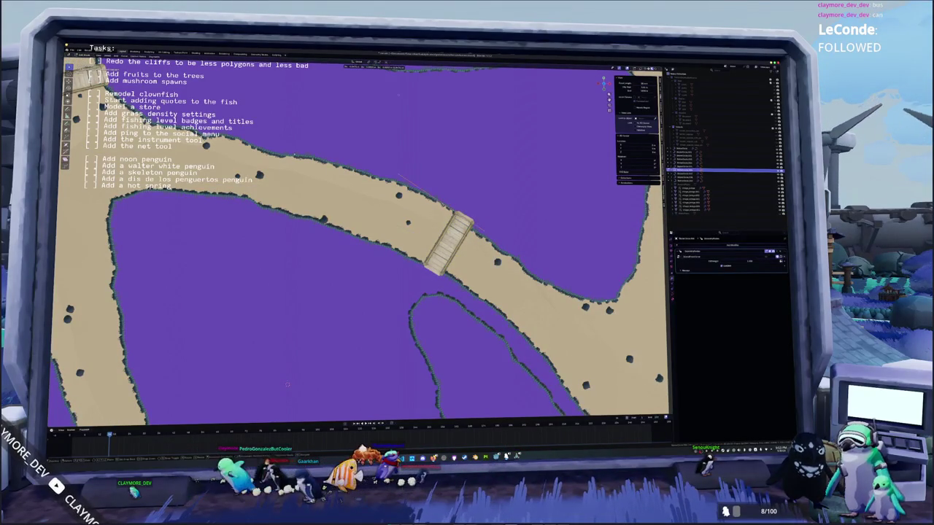
{"action": "left_click_drag", "start_coordinate": [445, 212], "coordinate": [467, 199]}
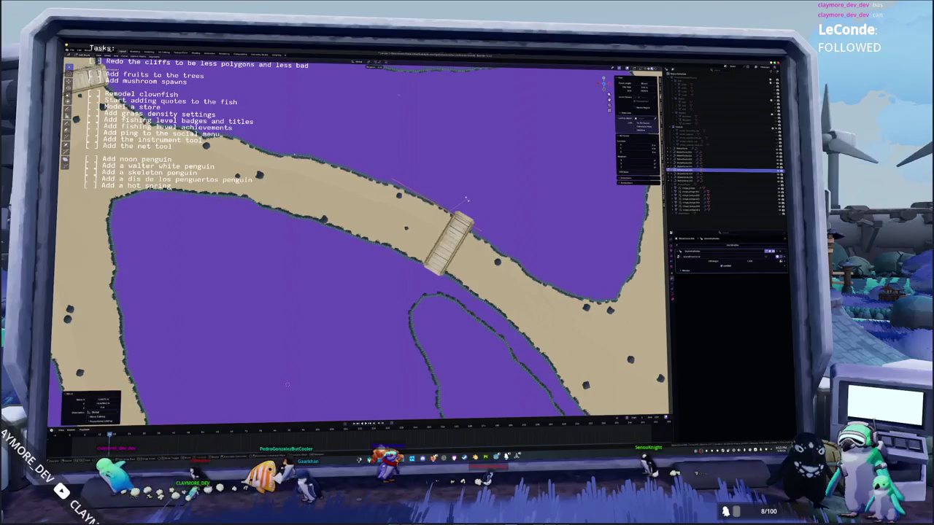
{"action": "key", "text": "shift+d"}
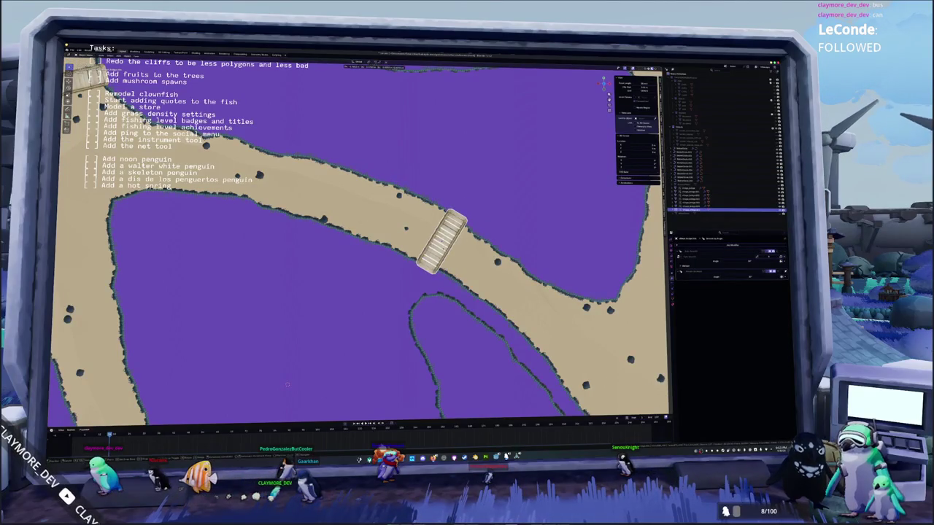
{"action": "left_click", "coordinate": [286, 384]}
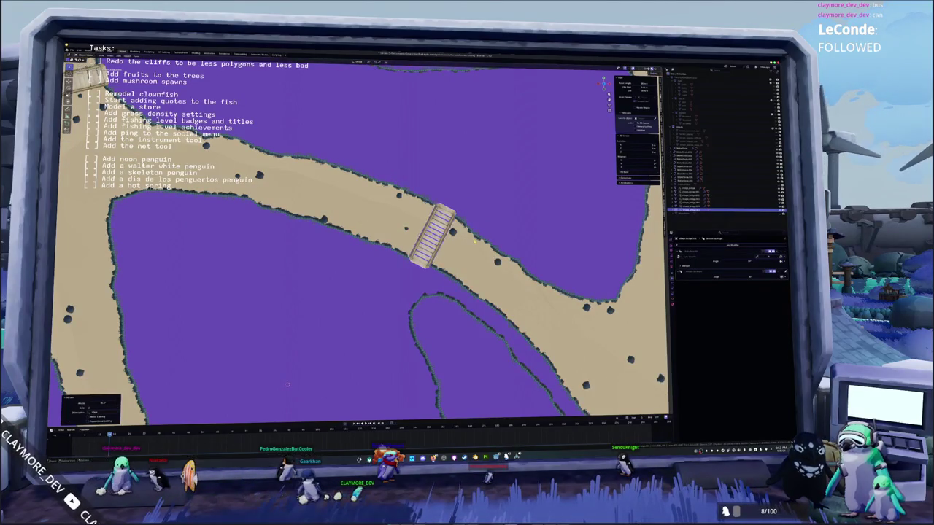
{"action": "middle_click_drag", "start_coordinate": [287, 384], "coordinate": [292, 351]}
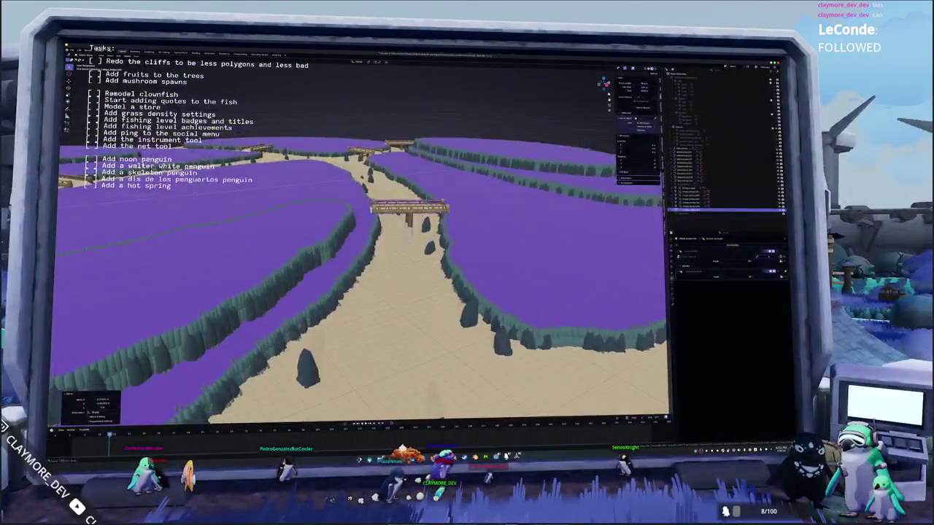
{"action": "scroll", "coordinate": [389, 241], "scroll_direction": "down", "scroll_amount": 10}
{"action": "middle_click_drag", "start_coordinate": [365, 241], "coordinate": [399, 248]}
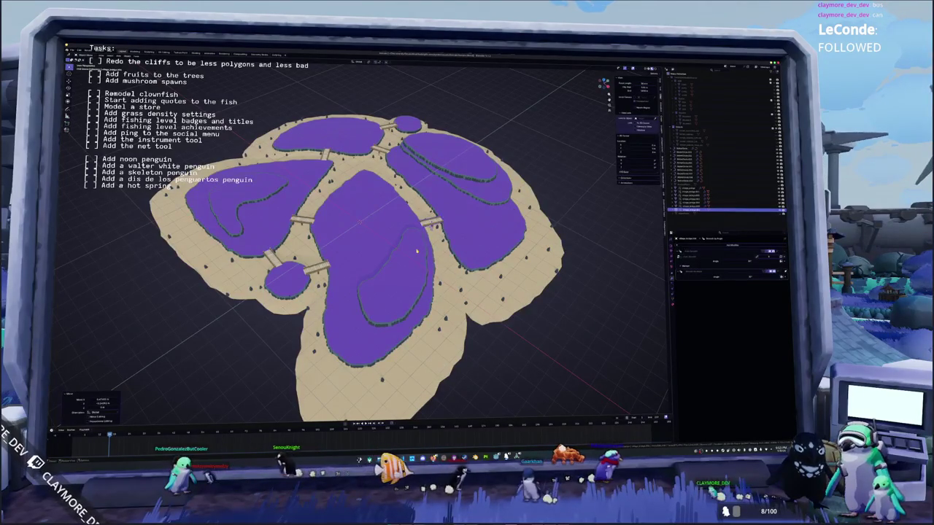
Step: Return to top view, recentre the map, and select a lower-left plateau cliff outline piece
{"action": "left_click", "coordinate": [237, 229]}
{"action": "middle_click_drag", "start_coordinate": [238, 229], "coordinate": [246, 228]}
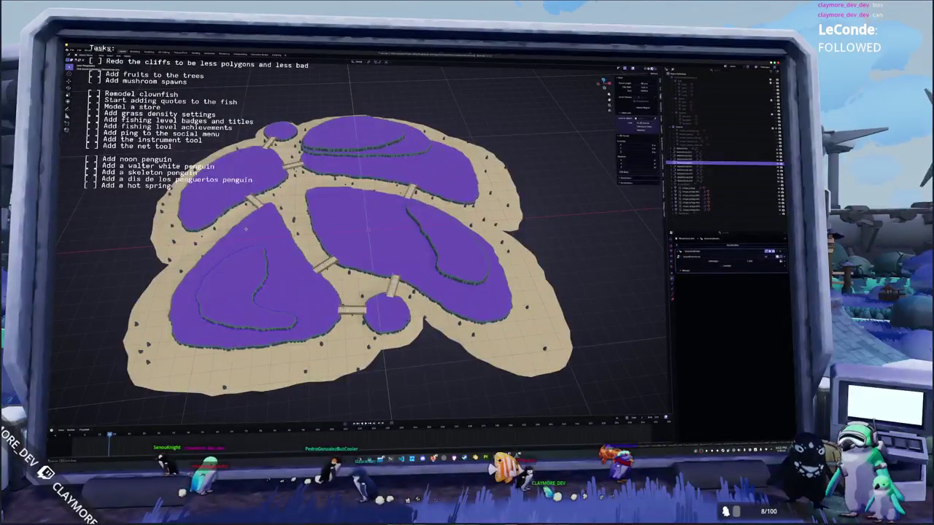
{"action": "scroll", "coordinate": [247, 231], "scroll_direction": "down", "scroll_amount": 2}
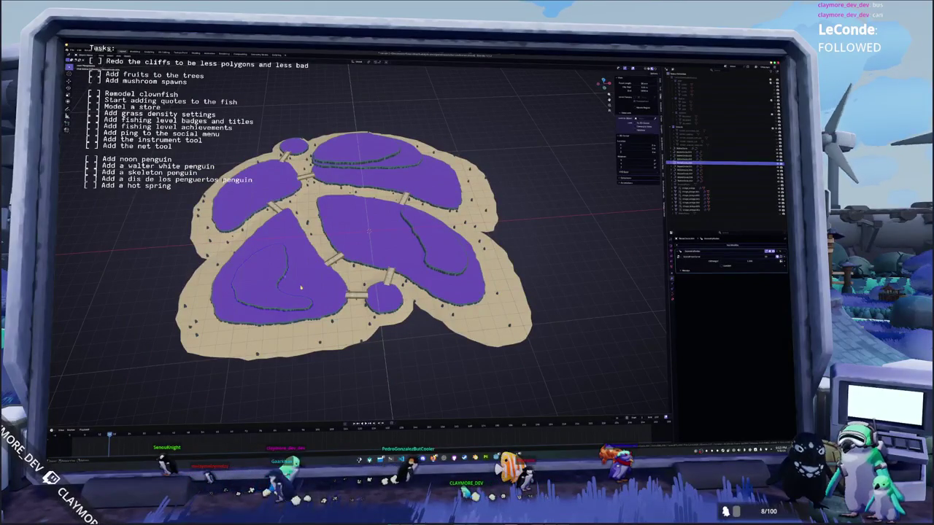
{"action": "key", "text": "KP_7"}
{"action": "middle_click_drag", "start_coordinate": [350, 219], "coordinate": [438, 192], "text": "shift"}
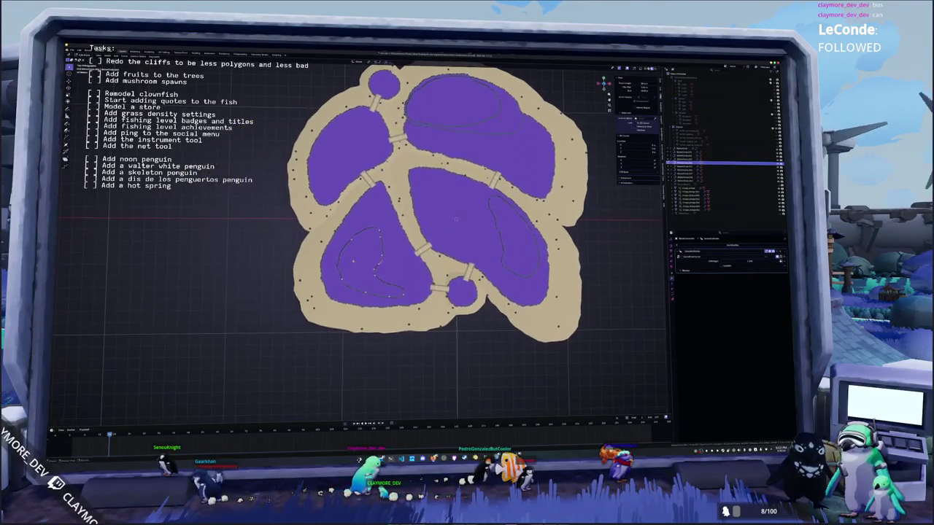
{"action": "scroll", "coordinate": [365, 240], "scroll_direction": "up", "scroll_amount": 3}
{"action": "left_click", "coordinate": [359, 251]}
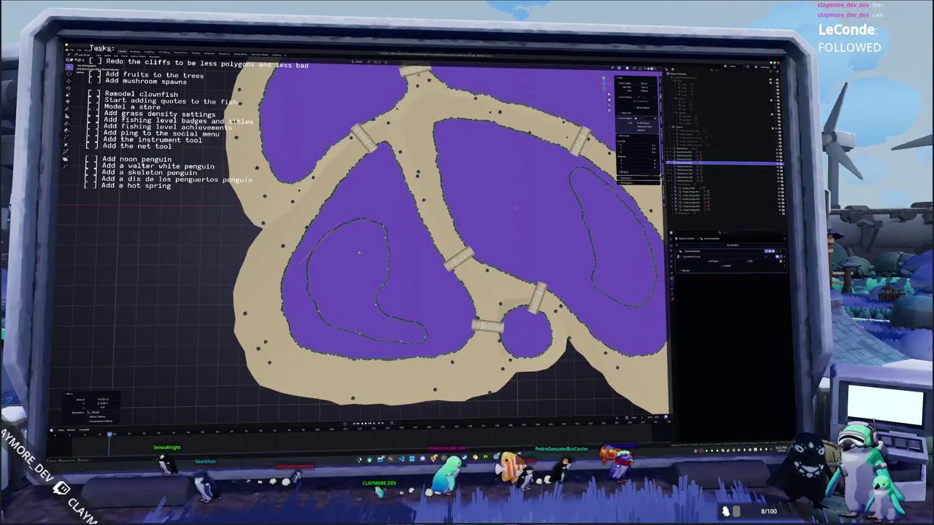
Step: Move, resize and slightly rotate the lower-left cliff outline piece to fit the edge, then deselect it
{"action": "key", "text": "Return"}
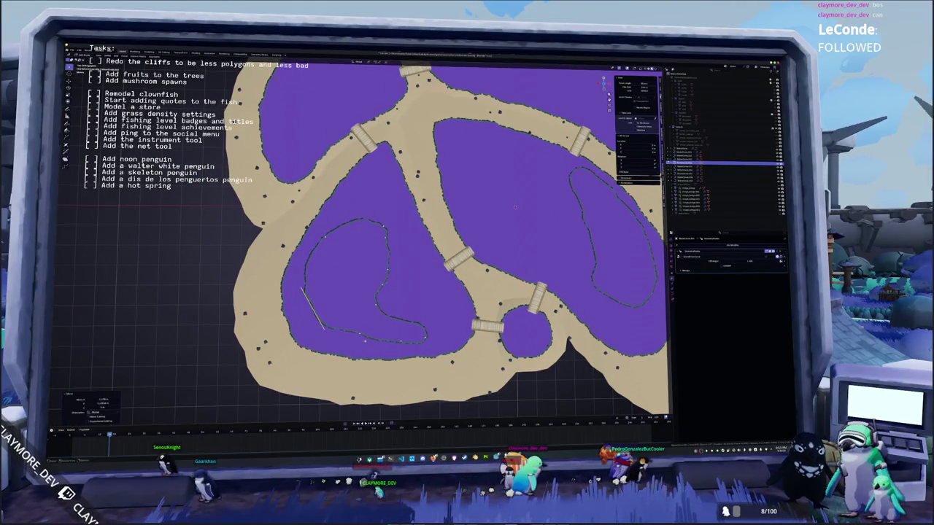
{"action": "left_click", "coordinate": [387, 321]}
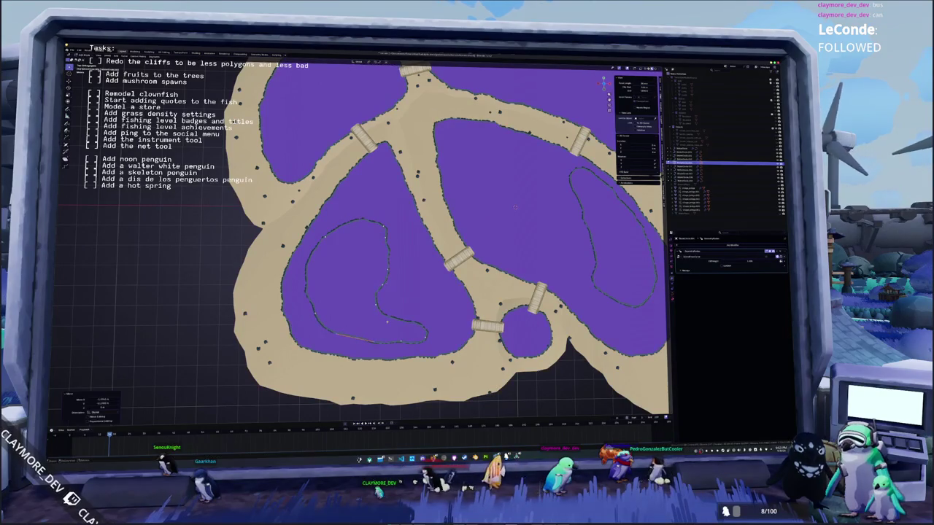
{"action": "left_click", "coordinate": [394, 323]}
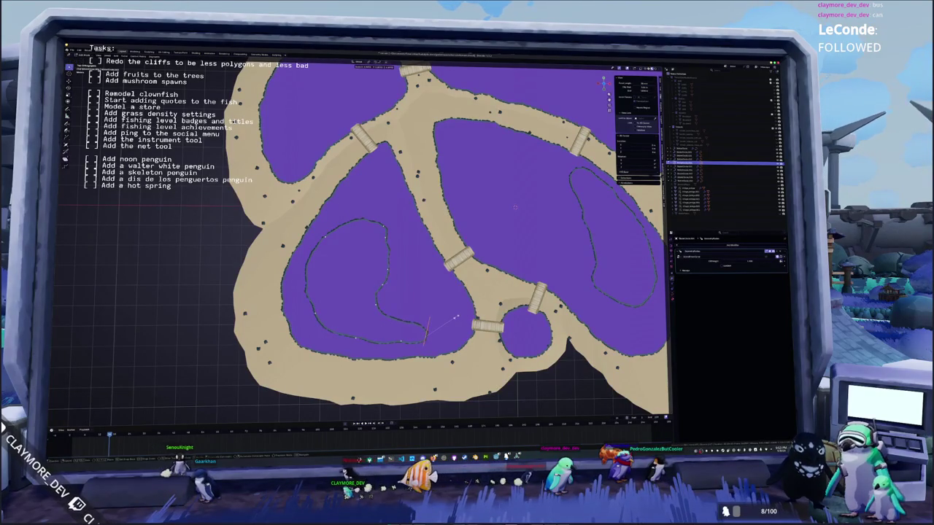
{"action": "key", "text": "r"}
{"action": "left_click", "coordinate": [453, 313]}
{"action": "left_click", "coordinate": [452, 314]}
{"action": "left_click", "coordinate": [390, 310]}
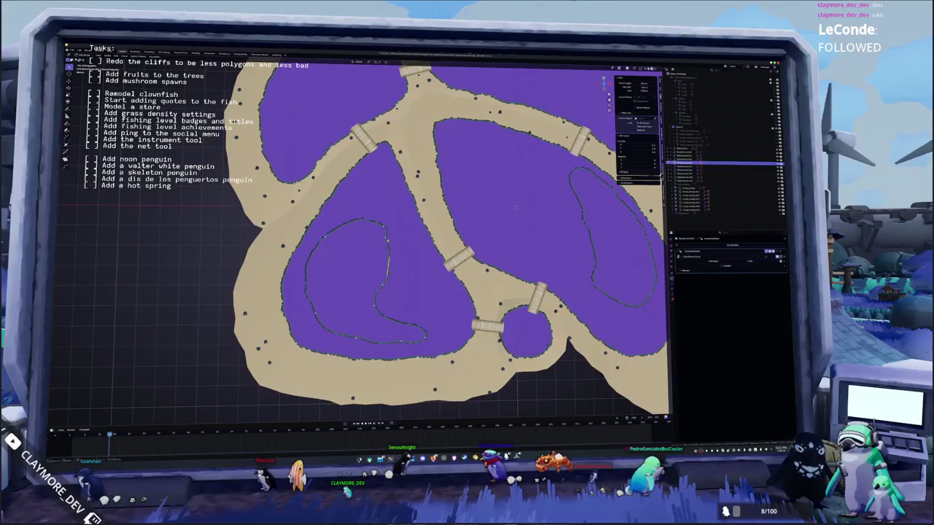
{"action": "scroll", "coordinate": [376, 240], "scroll_direction": "down", "scroll_amount": 2}
{"action": "middle_click_drag", "start_coordinate": [413, 261], "coordinate": [379, 284], "text": "shift"}
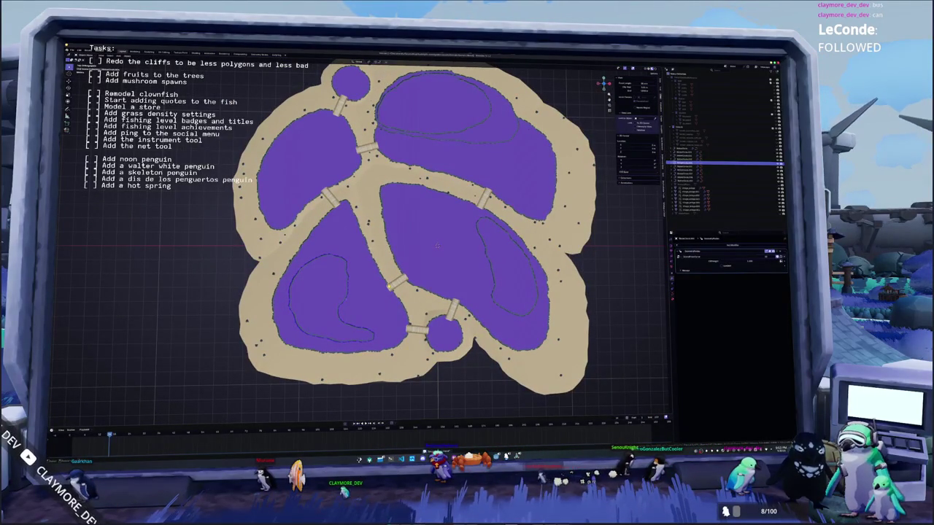
{"action": "mouse_move", "coordinate": [432, 248]}
{"action": "middle_mouse_down", "text": "shift"}
{"action": "mouse_move", "coordinate": [407, 291]}
{"action": "mouse_move", "coordinate": [412, 232]}
{"action": "mouse_move", "coordinate": [373, 238]}
{"action": "mouse_move", "coordinate": [386, 251]}
{"action": "middle_mouse_up", "text": "shift"}
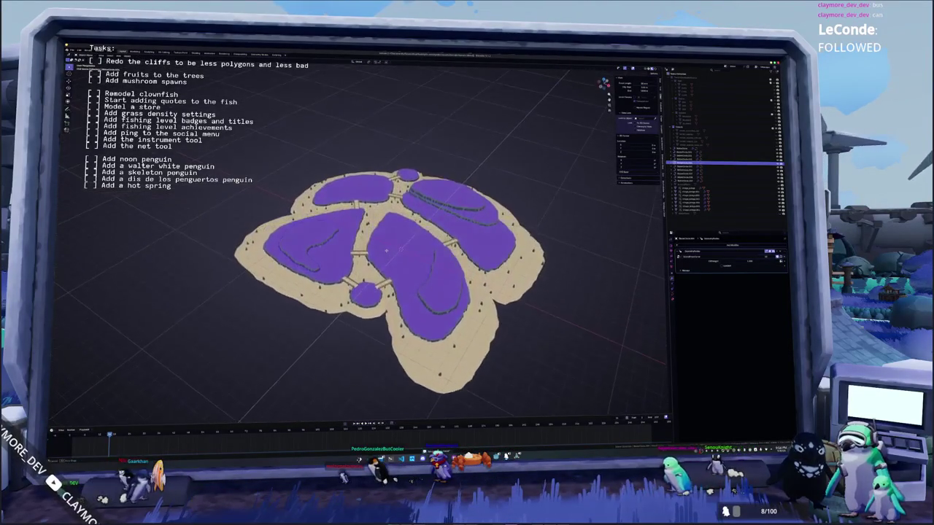
Step: In top view, select the upper-right plateau's inner outline, undoing a trial move of it
{"action": "scroll", "coordinate": [400, 274], "scroll_direction": "up", "scroll_amount": 2}
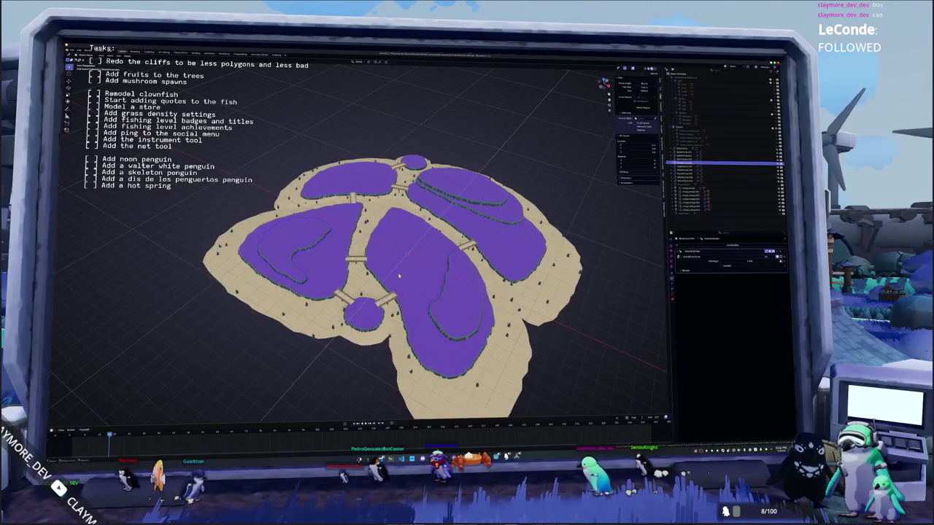
{"action": "key", "text": "KP_7"}
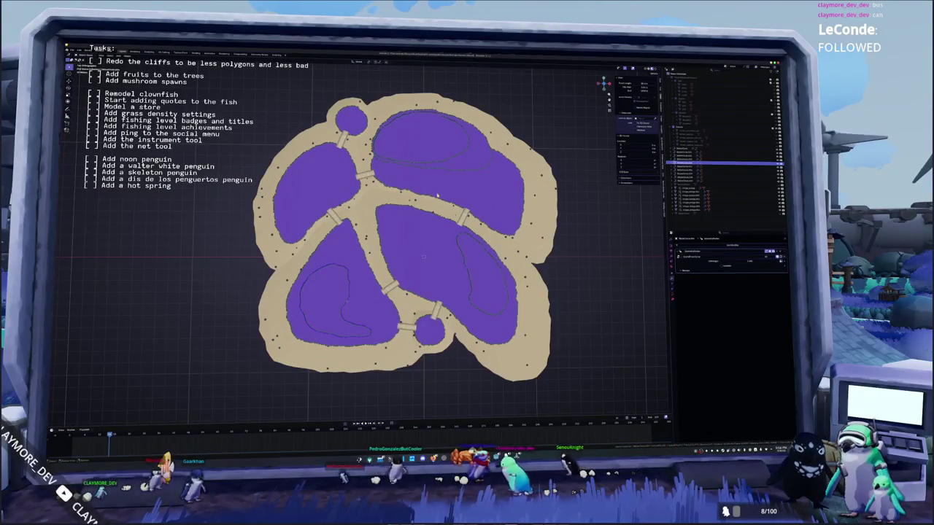
{"action": "mouse_move", "coordinate": [475, 321]}
{"action": "middle_mouse_down", "text": "shift"}
{"action": "mouse_move", "coordinate": [478, 300]}
{"action": "mouse_move", "coordinate": [501, 308]}
{"action": "mouse_move", "coordinate": [504, 297]}
{"action": "middle_mouse_up", "text": "shift"}
{"action": "middle_click_drag", "start_coordinate": [466, 141], "coordinate": [456, 177], "text": "shift"}
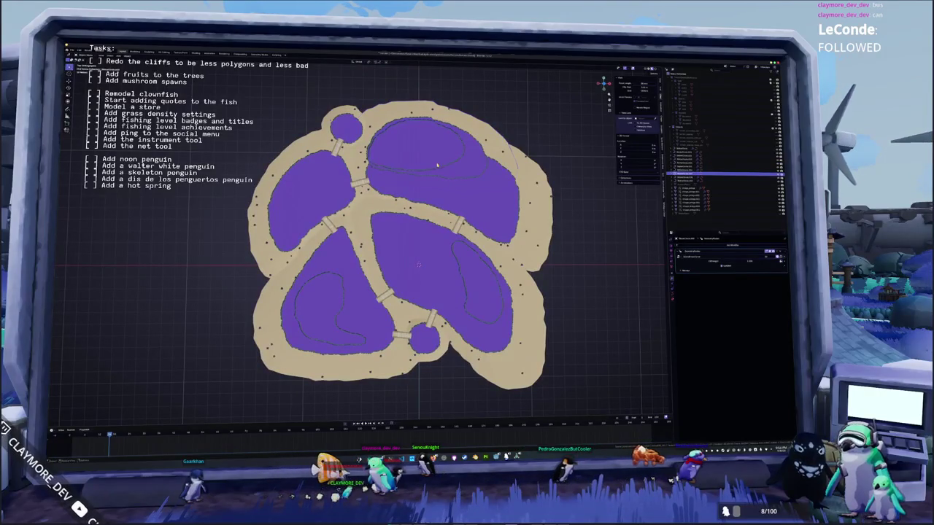
{"action": "left_click", "coordinate": [394, 275]}
{"action": "left_click", "coordinate": [510, 211]}
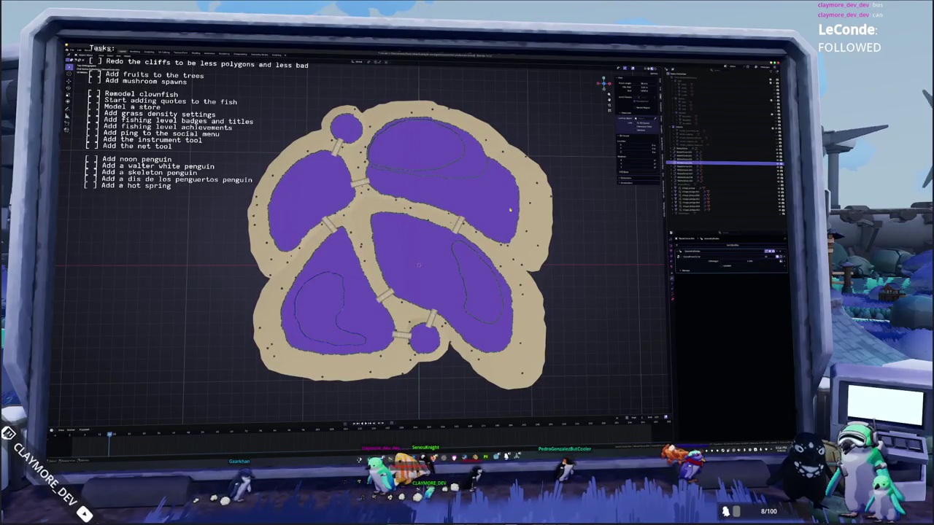
{"action": "left_click_drag", "start_coordinate": [511, 212], "coordinate": [537, 238]}
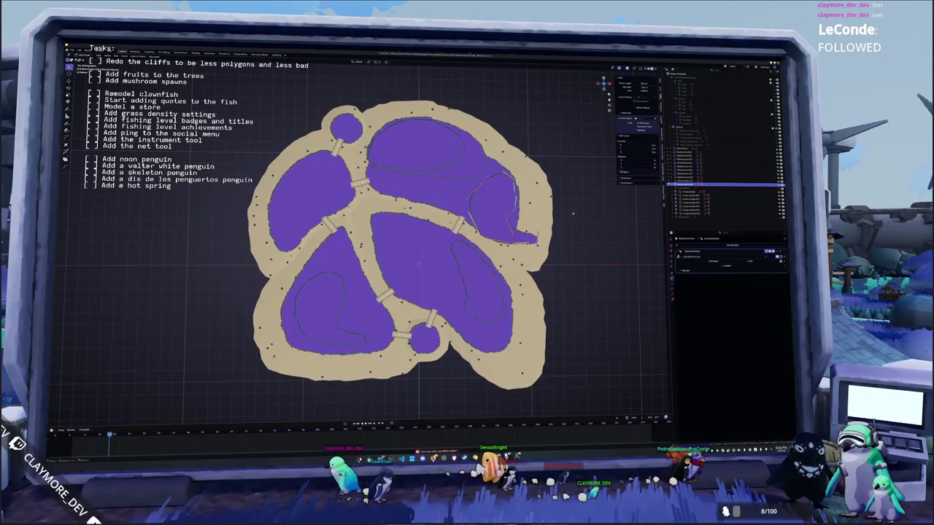
{"action": "scroll", "coordinate": [574, 215], "scroll_direction": "up", "scroll_amount": 2}
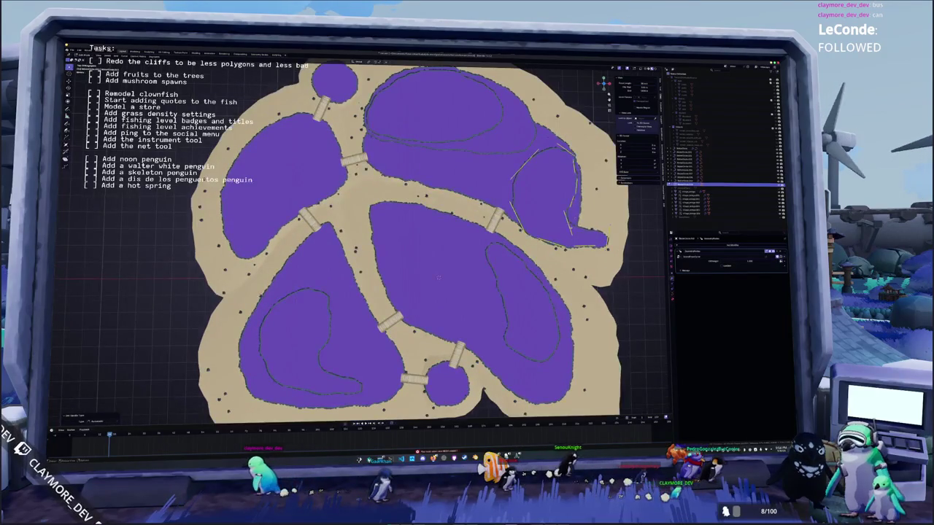
{"action": "left_click", "coordinate": [562, 211]}
{"action": "key", "text": "ctrl+z"}
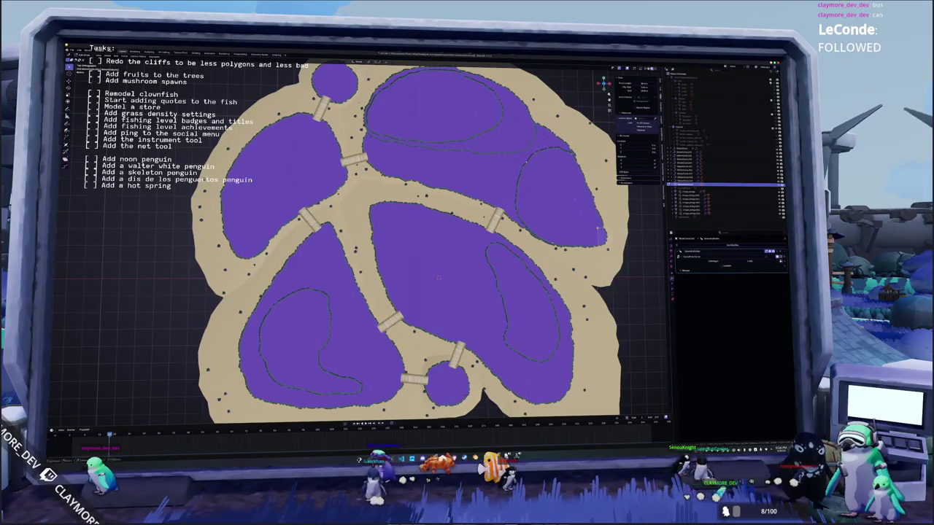
Step: Repeatedly scale the inner outline down until it forms a small oval on the plateau's lower tip
{"action": "key", "text": "s"}
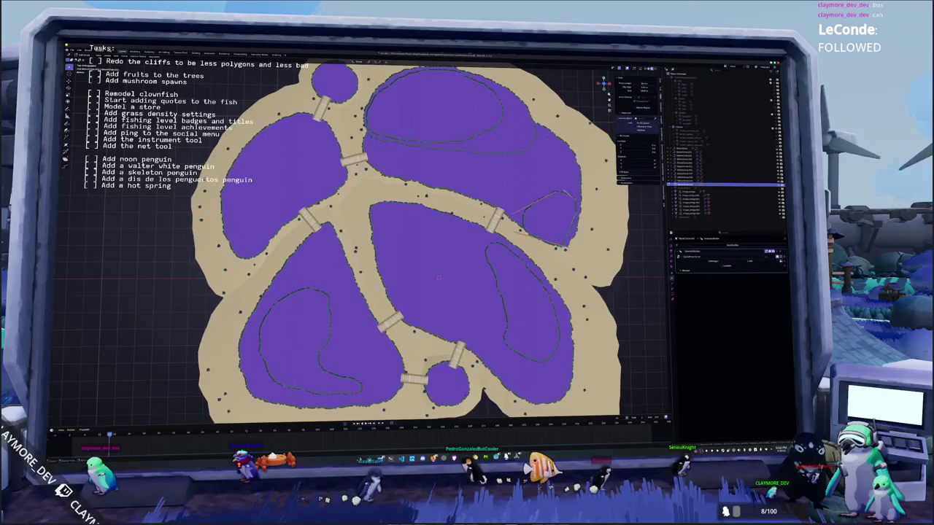
{"action": "left_click", "coordinate": [519, 200]}
{"action": "key", "text": "s"}
{"action": "left_click", "coordinate": [575, 245]}
{"action": "left_click", "coordinate": [571, 217]}
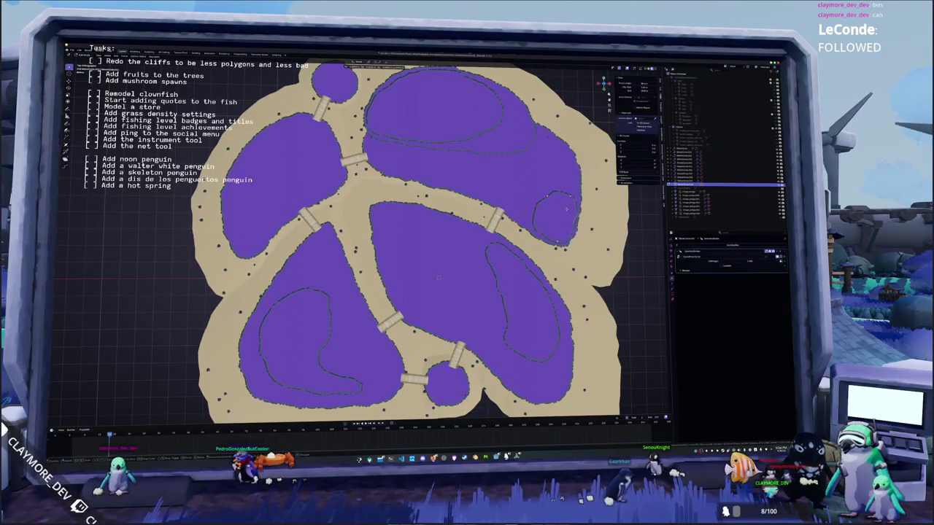
{"action": "key", "text": "s"}
{"action": "left_click", "coordinate": [568, 243]}
{"action": "key", "text": "s"}
{"action": "left_click", "coordinate": [569, 208]}
{"action": "key", "text": "s"}
{"action": "left_click", "coordinate": [551, 188]}
{"action": "key", "text": "s"}
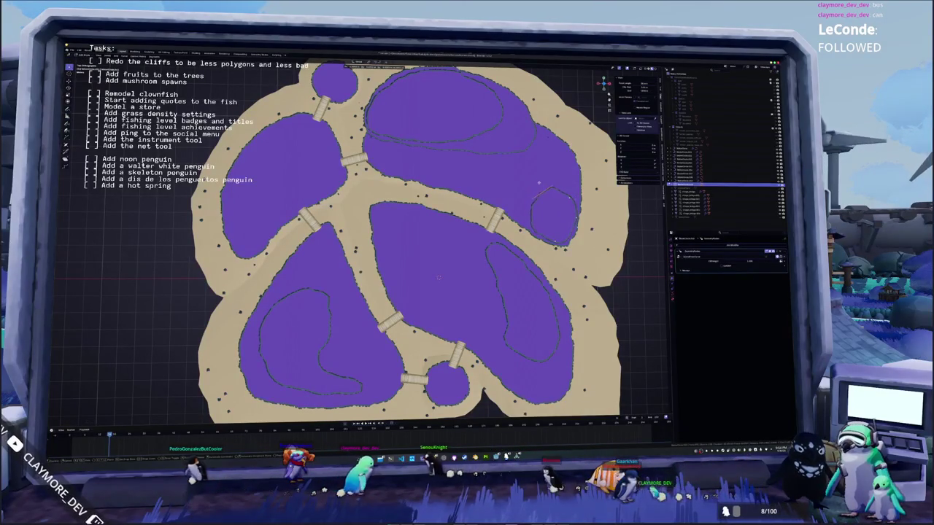
{"action": "left_click", "coordinate": [548, 171]}
{"action": "key", "text": "s"}
{"action": "left_click", "coordinate": [567, 188]}
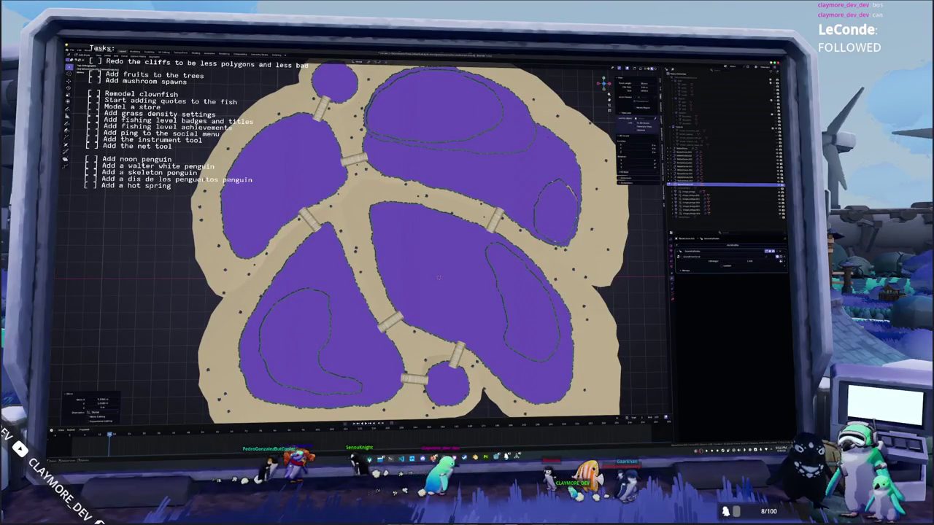
{"action": "scroll", "coordinate": [584, 160], "scroll_direction": "up", "scroll_amount": 1}
{"action": "scroll", "coordinate": [584, 160], "scroll_direction": "up", "scroll_amount": 1}
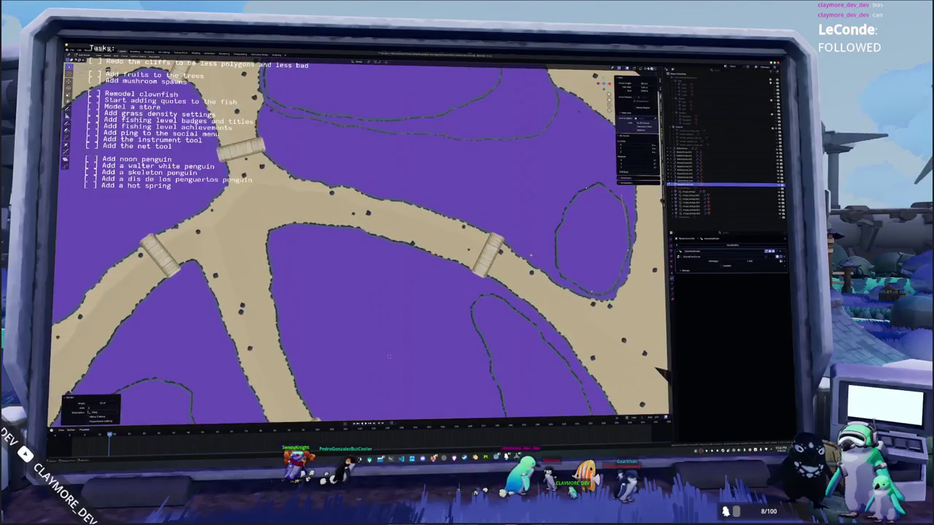
Step: Move the top edge of the inner outline loop and shift the loop slightly right
{"action": "scroll", "coordinate": [584, 161], "scroll_direction": "up", "scroll_amount": 1}
{"action": "left_click", "coordinate": [514, 281]}
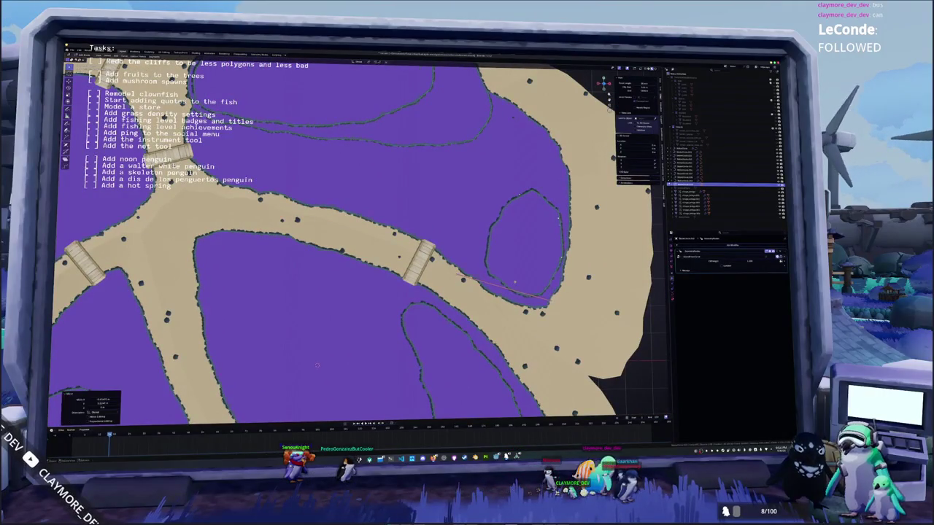
{"action": "key", "text": "g"}
{"action": "left_click", "coordinate": [549, 214]}
{"action": "left_click_drag", "start_coordinate": [508, 186], "coordinate": [508, 187]}
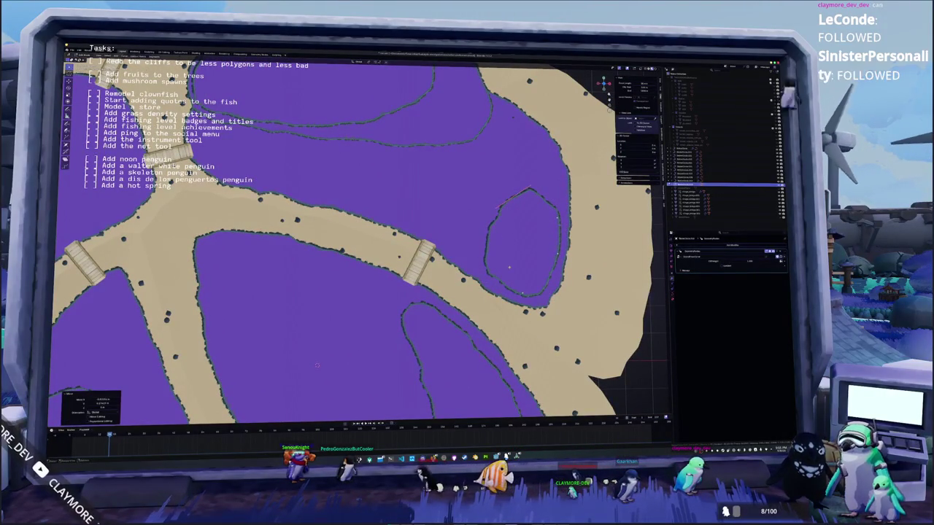
{"action": "key", "text": "g"}
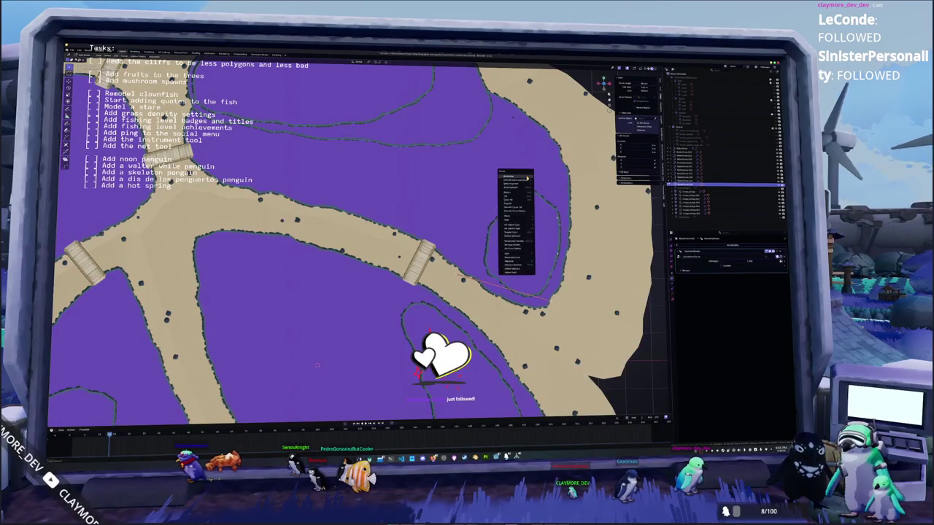
{"action": "left_click", "coordinate": [511, 241]}
{"action": "key", "text": "g"}
{"action": "left_click", "coordinate": [502, 233]}
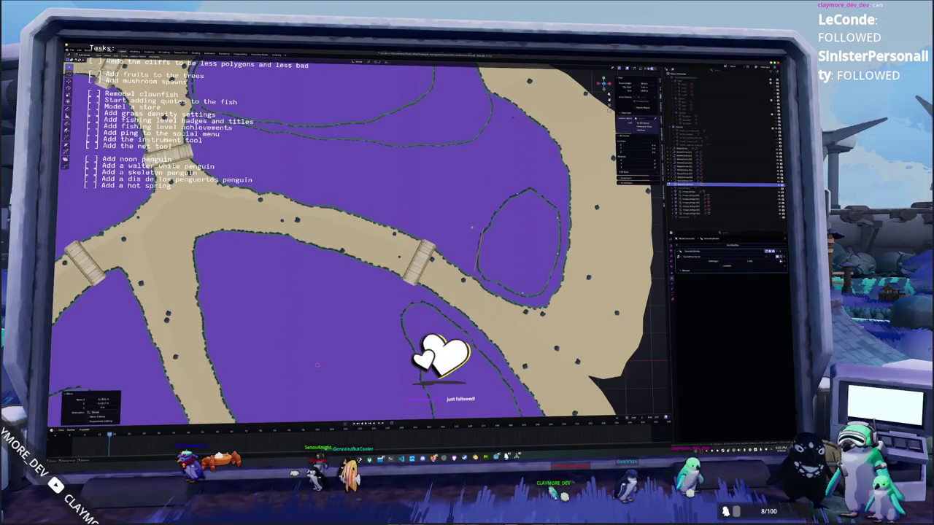
{"action": "key", "text": "g"}
{"action": "left_click", "coordinate": [499, 237]}
Step: Nudge vertices and edges on the loop's right side and bottom to follow the plateau edge
{"action": "left_click_drag", "start_coordinate": [504, 180], "coordinate": [511, 183]}
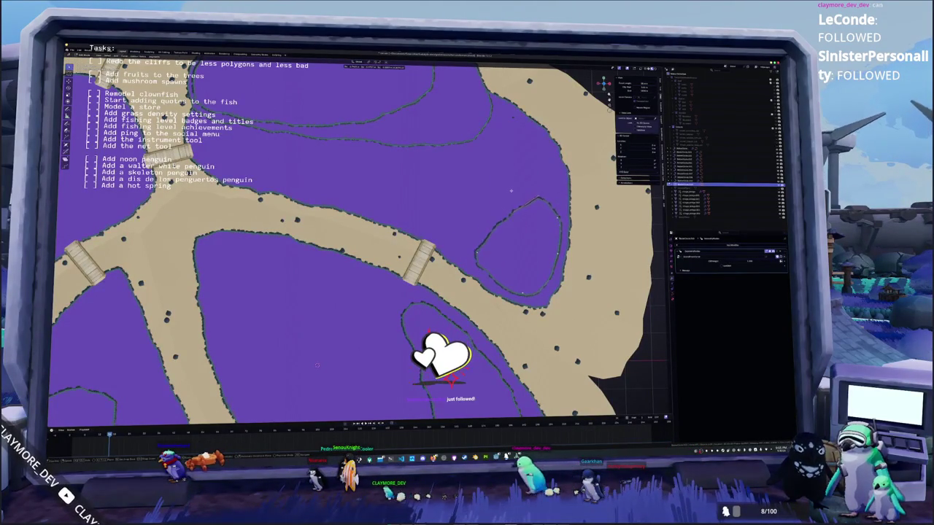
{"action": "left_click", "coordinate": [535, 184]}
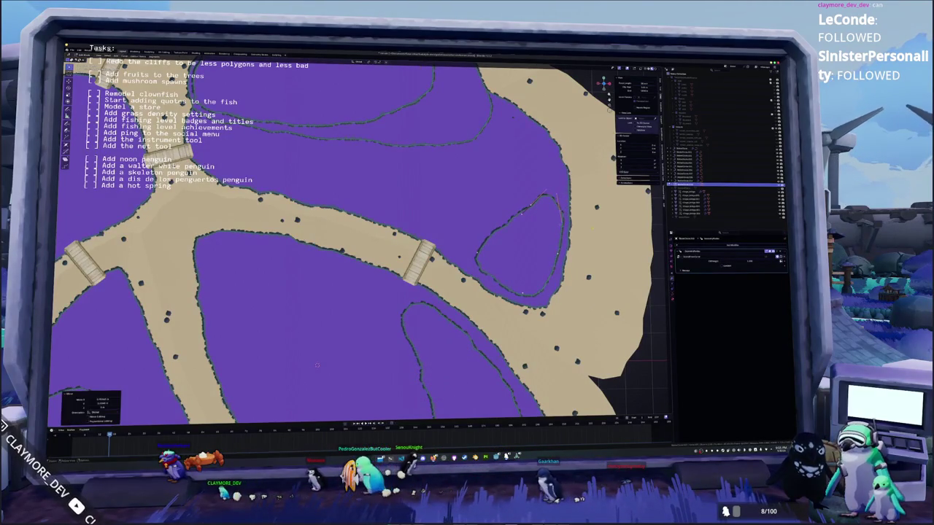
{"action": "middle_click_drag", "start_coordinate": [534, 180], "coordinate": [495, 215], "text": "shift"}
{"action": "scroll", "coordinate": [536, 216], "scroll_direction": "up", "scroll_amount": 2}
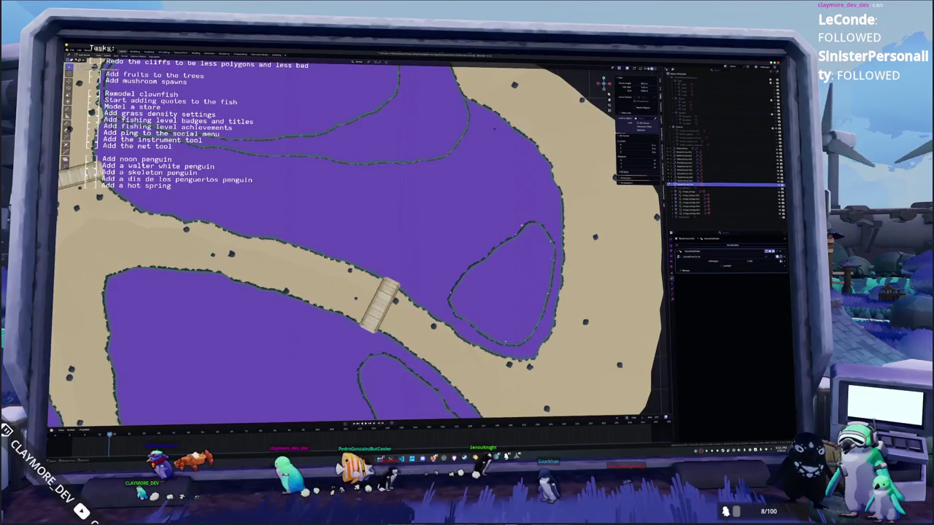
{"action": "left_click", "coordinate": [539, 216]}
{"action": "key", "text": "g"}
{"action": "left_click", "coordinate": [546, 222]}
{"action": "left_click_drag", "start_coordinate": [546, 223], "coordinate": [550, 237]}
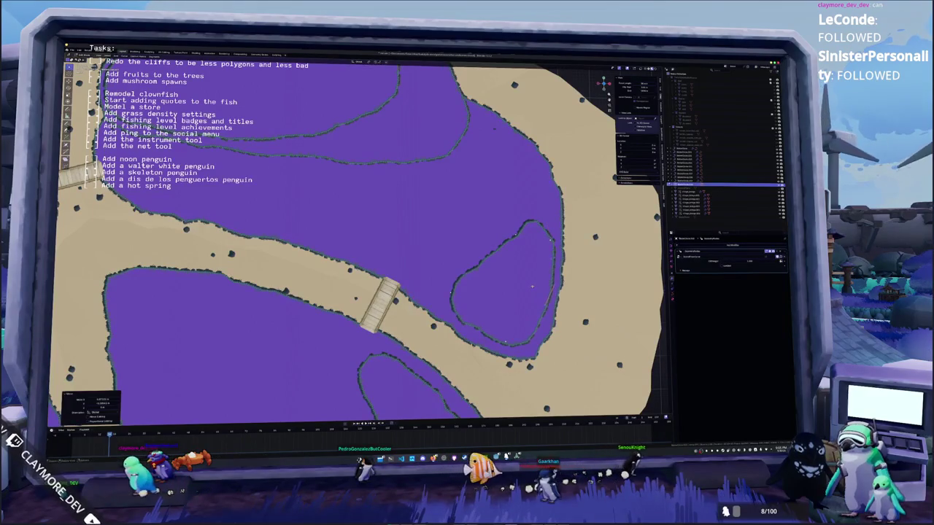
{"action": "left_click_drag", "start_coordinate": [517, 349], "coordinate": [537, 355]}
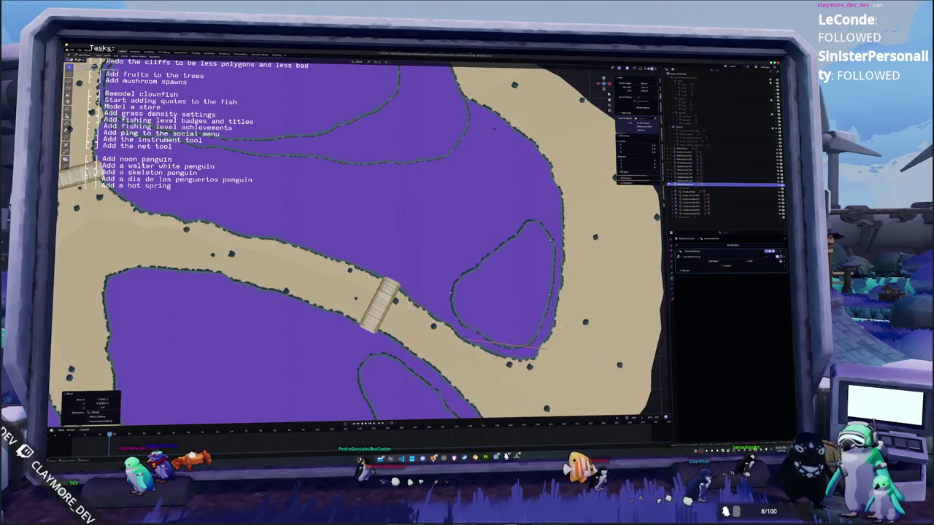
{"action": "left_click_drag", "start_coordinate": [433, 288], "coordinate": [436, 286]}
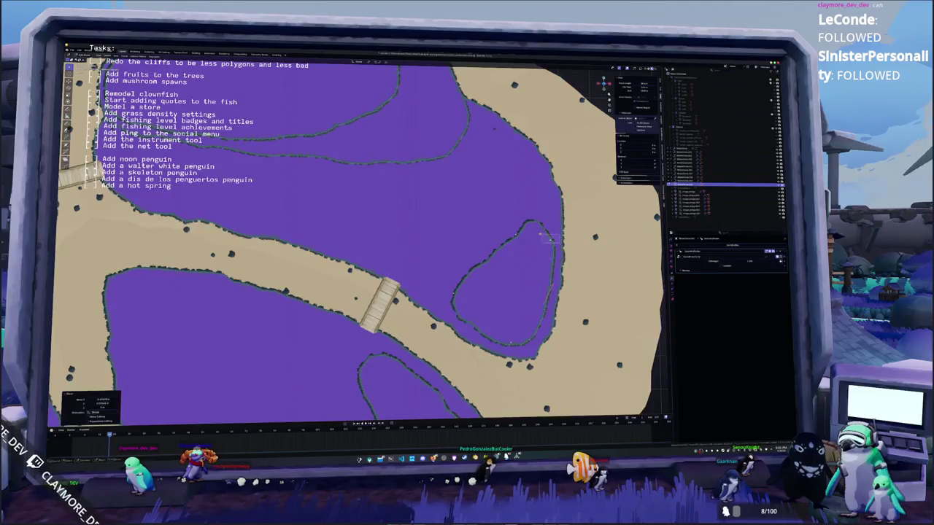
{"action": "left_click_drag", "start_coordinate": [544, 236], "coordinate": [508, 232]}
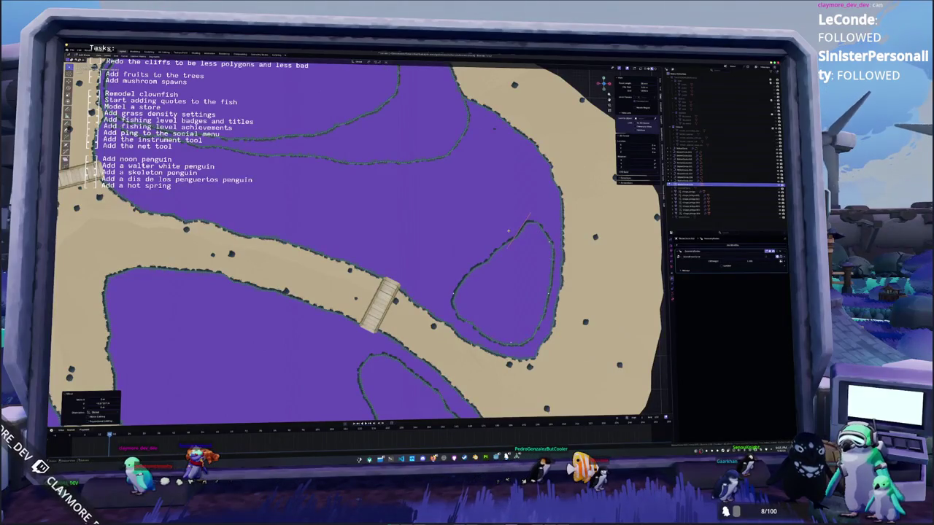
Step: Orbit to a tilted, higher perspective view of the island terrain
{"action": "scroll", "coordinate": [509, 232], "scroll_direction": "down", "scroll_amount": 5}
{"action": "mouse_move", "coordinate": [508, 232]}
{"action": "middle_mouse_down"}
{"action": "mouse_move", "coordinate": [482, 189]}
{"action": "mouse_move", "coordinate": [467, 240]}
{"action": "mouse_move", "coordinate": [482, 255]}
{"action": "middle_mouse_up"}
{"action": "mouse_move", "coordinate": [396, 222]}
{"action": "middle_mouse_down"}
{"action": "mouse_move", "coordinate": [416, 228]}
{"action": "mouse_move", "coordinate": [444, 204]}
{"action": "mouse_move", "coordinate": [463, 264]}
{"action": "middle_mouse_up"}
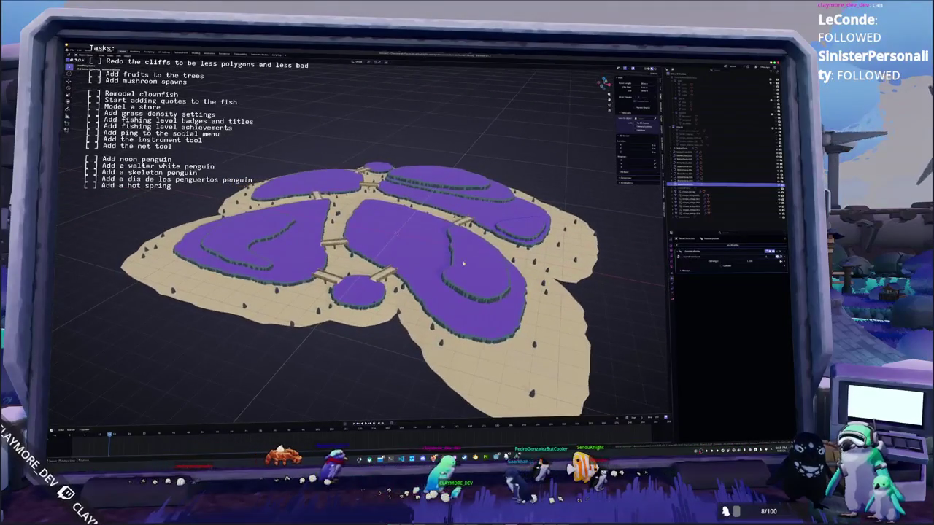
{"action": "left_click", "coordinate": [379, 299]}
{"action": "left_click", "coordinate": [397, 234], "text": "shift"}
{"action": "left_click", "coordinate": [522, 228], "text": "shift"}
{"action": "left_click", "coordinate": [367, 163], "text": "shift"}
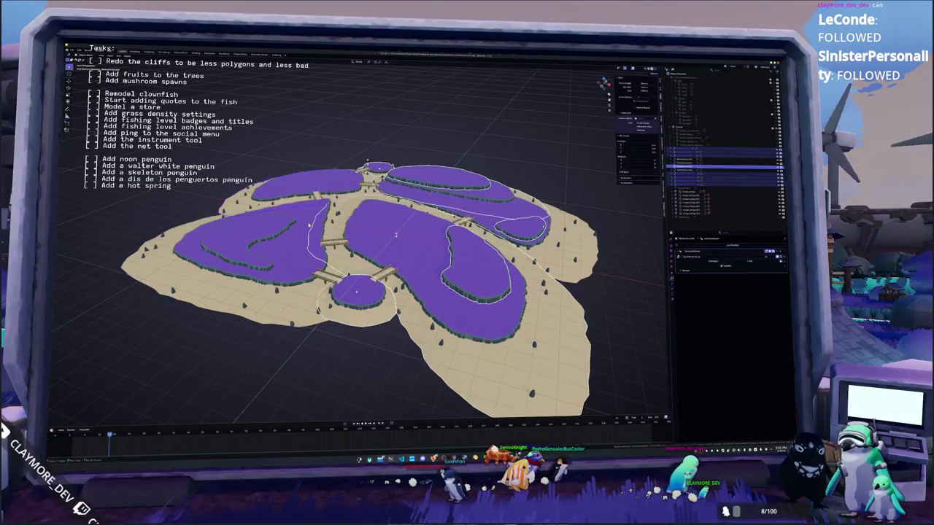
{"action": "middle_click_drag", "start_coordinate": [397, 235], "coordinate": [391, 231]}
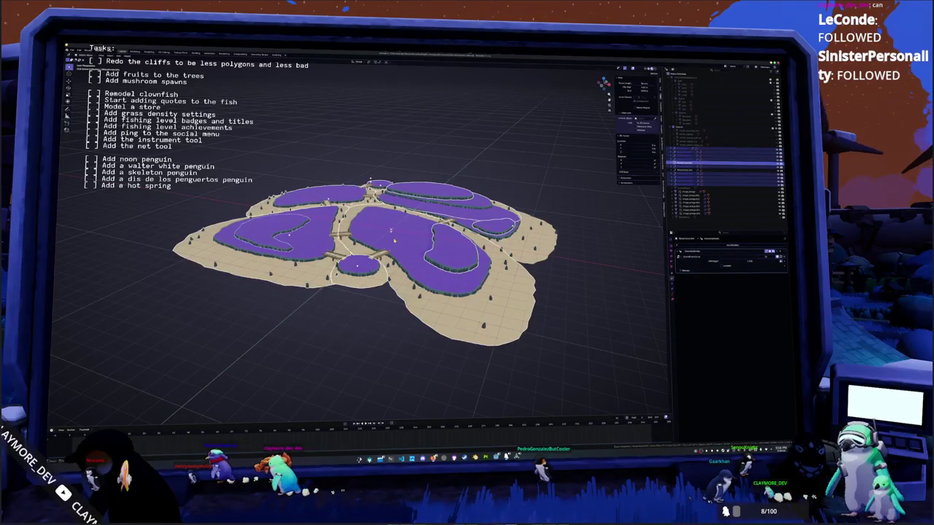
{"action": "scroll", "coordinate": [365, 255], "scroll_direction": "up", "scroll_amount": 3}
{"action": "scroll", "coordinate": [365, 255], "scroll_direction": "up", "scroll_amount": 1}
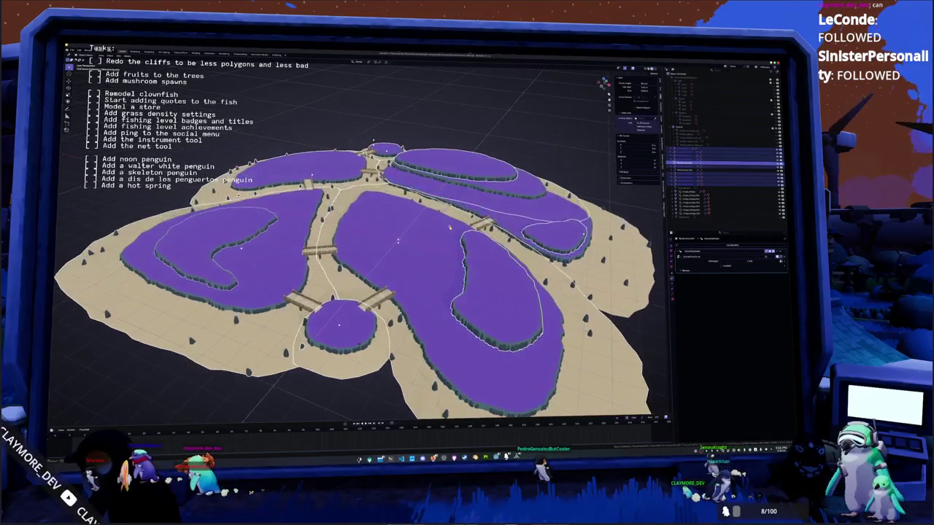
{"action": "middle_click_drag", "start_coordinate": [365, 291], "coordinate": [364, 248]}
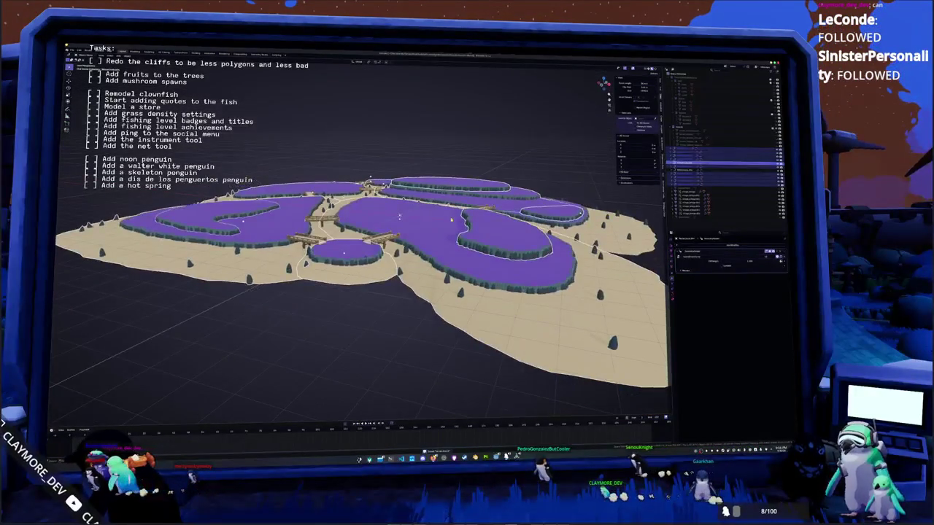
{"action": "middle_click_drag", "start_coordinate": [399, 216], "coordinate": [397, 221]}
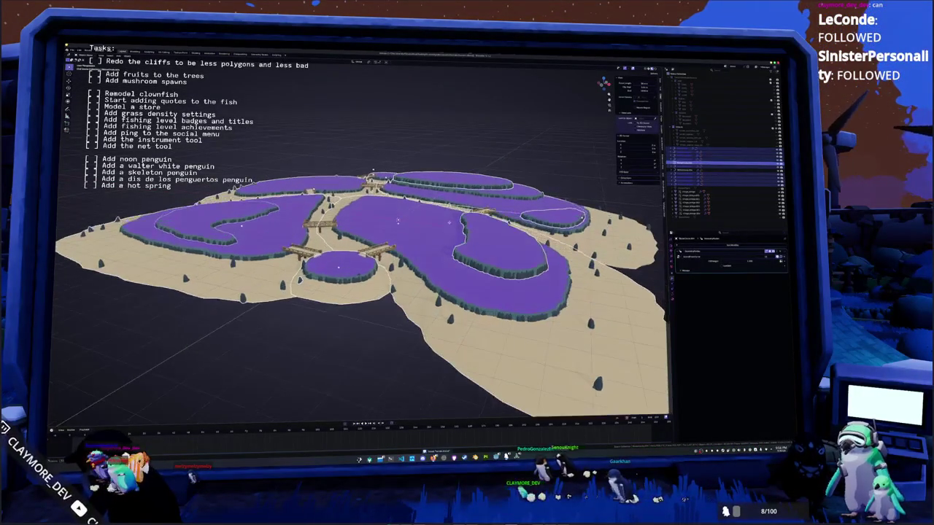
{"action": "left_click", "coordinate": [681, 168]}
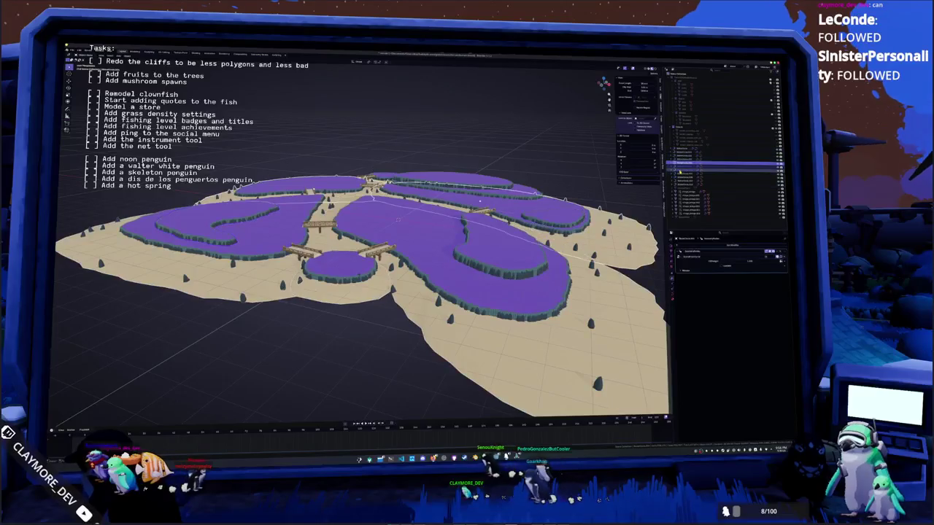
Step: Move the bridge objects into a new collection placed at the top of the Outliner
{"action": "key", "text": "Down"}
{"action": "key", "text": "Down"}
{"action": "key", "text": "Down"}
{"action": "key", "text": "Down"}
{"action": "scroll", "coordinate": [493, 186], "scroll_direction": "down", "scroll_amount": 3}
{"action": "scroll", "coordinate": [510, 233], "scroll_direction": "down", "scroll_amount": 2}
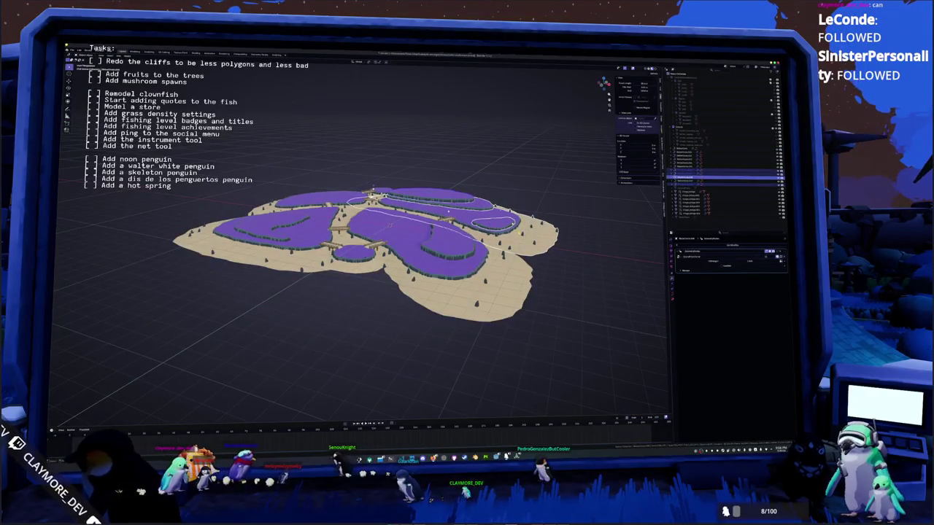
{"action": "left_click", "coordinate": [687, 212]}
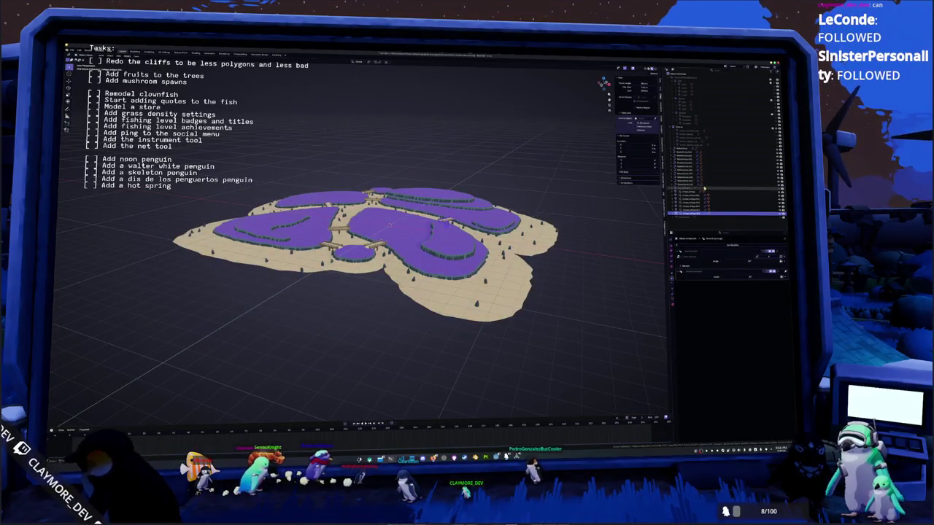
{"action": "left_click", "coordinate": [687, 192], "text": "shift"}
{"action": "key", "text": "m"}
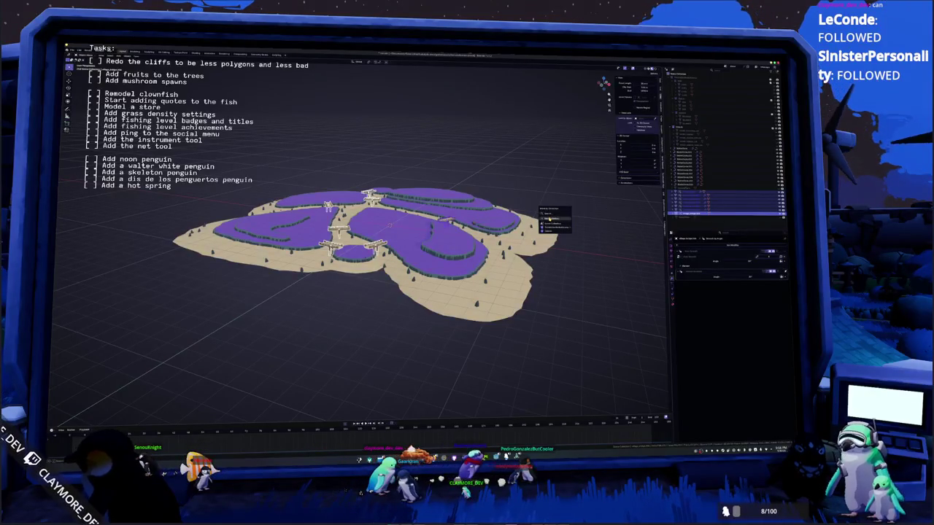
{"action": "left_click", "coordinate": [547, 218]}
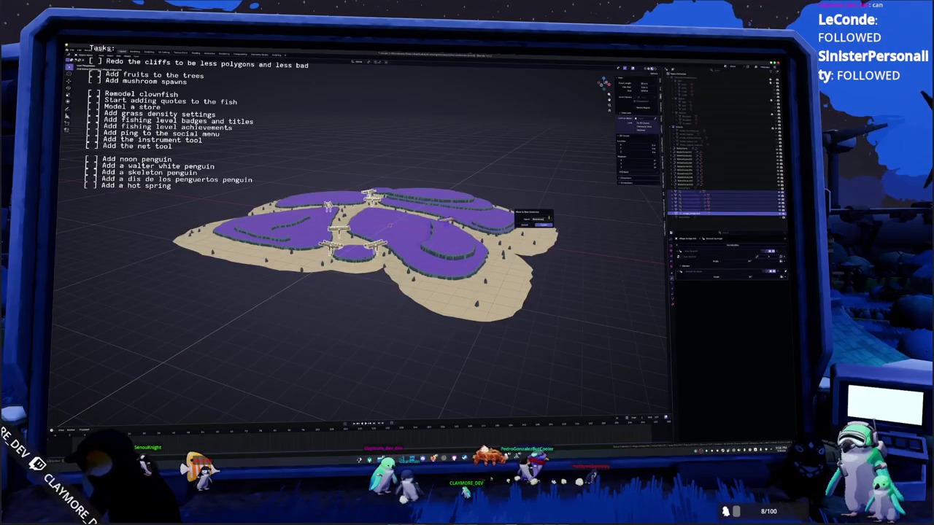
{"action": "key", "text": "Return"}
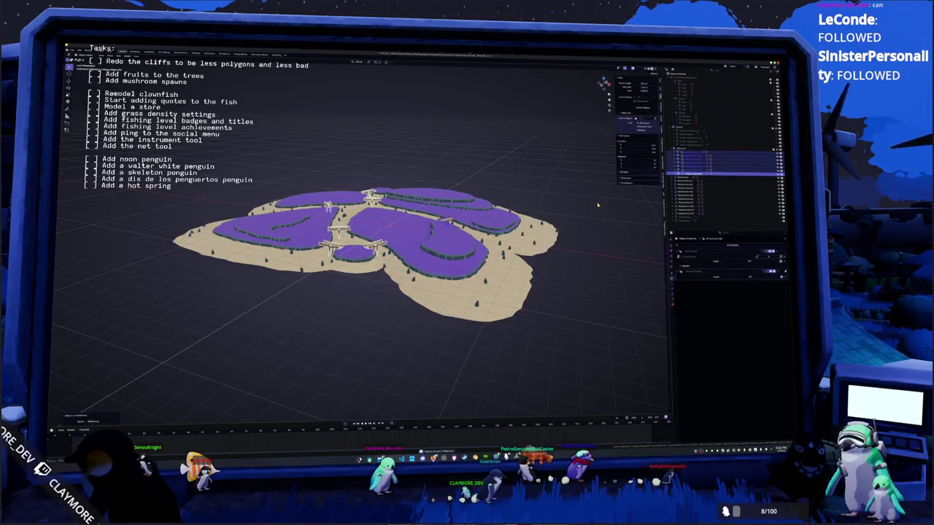
{"action": "left_click", "coordinate": [690, 149]}
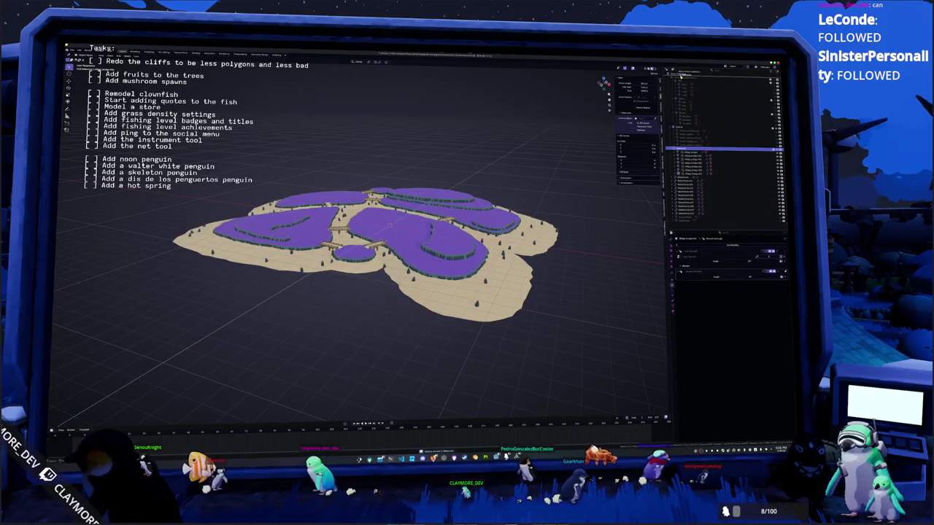
{"action": "left_click_drag", "start_coordinate": [689, 149], "coordinate": [689, 76]}
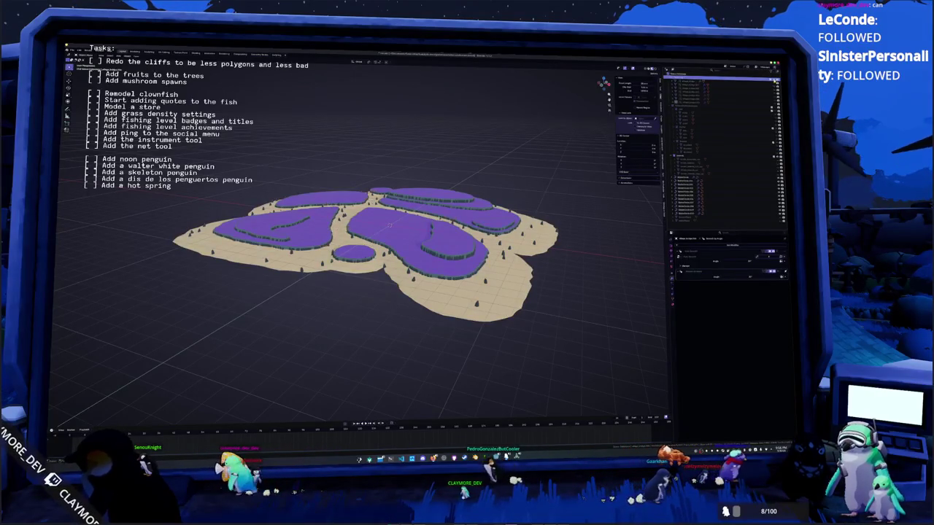
Step: Put the selected island terrain pieces into another new collection and select its children
{"action": "middle_click_drag", "start_coordinate": [364, 248], "coordinate": [400, 219], "text": "shift"}
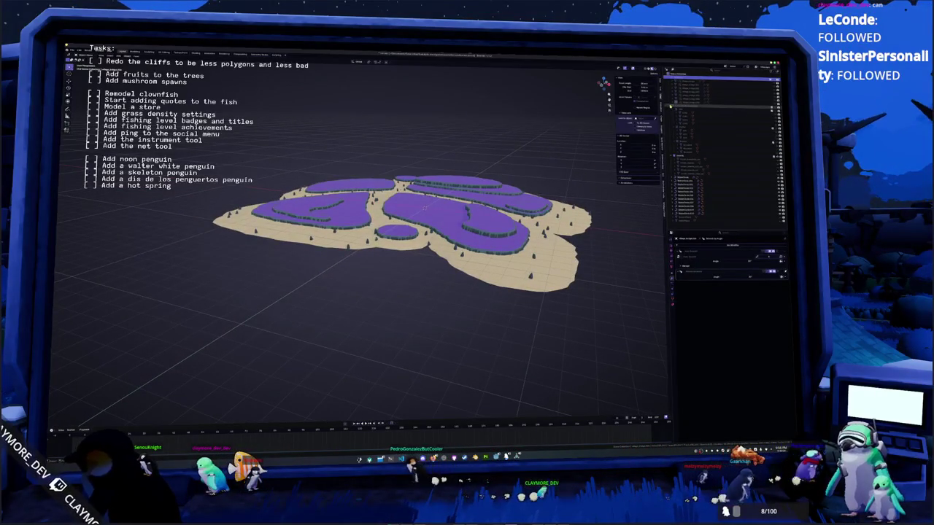
{"action": "left_click", "coordinate": [680, 111]}
{"action": "left_click", "coordinate": [682, 131]}
{"action": "left_click", "coordinate": [683, 166], "text": "shift"}
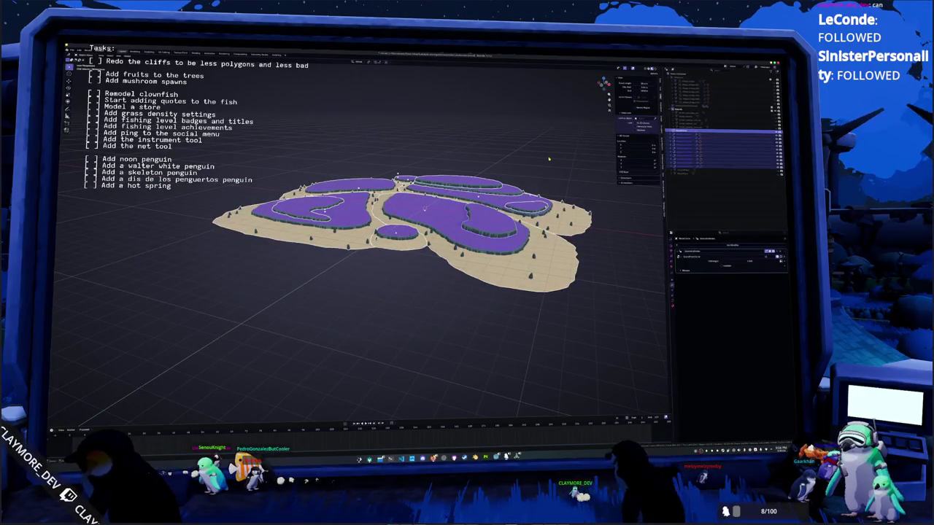
{"action": "key", "text": "m"}
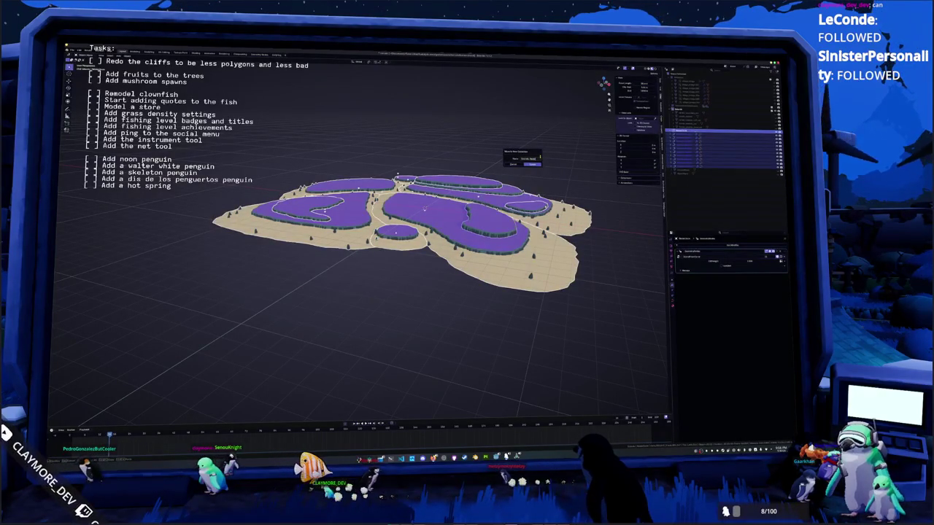
{"action": "key", "text": "Return"}
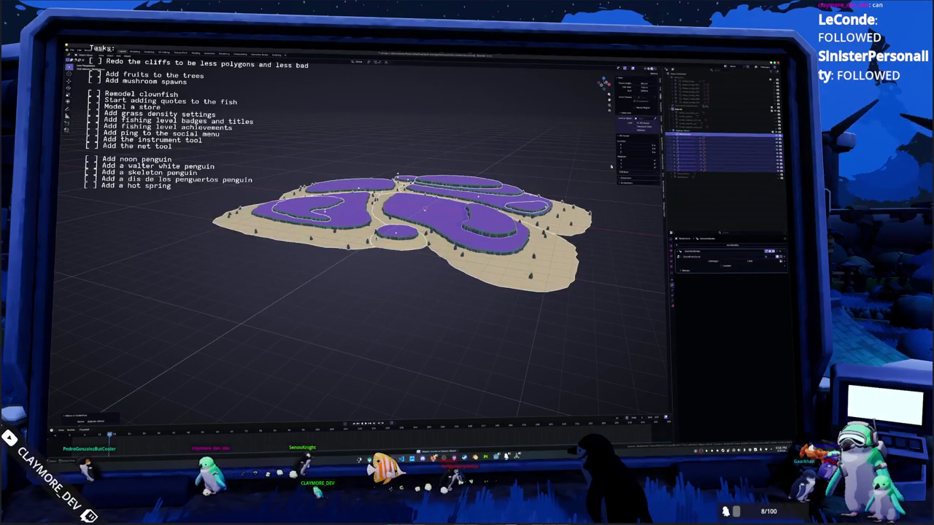
{"action": "left_click", "coordinate": [764, 132]}
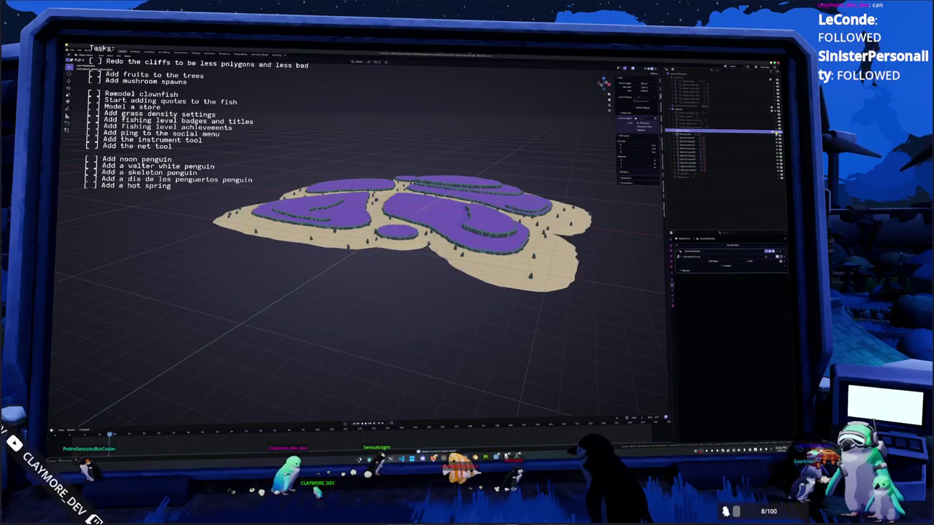
{"action": "left_click", "coordinate": [684, 145], "text": "shift"}
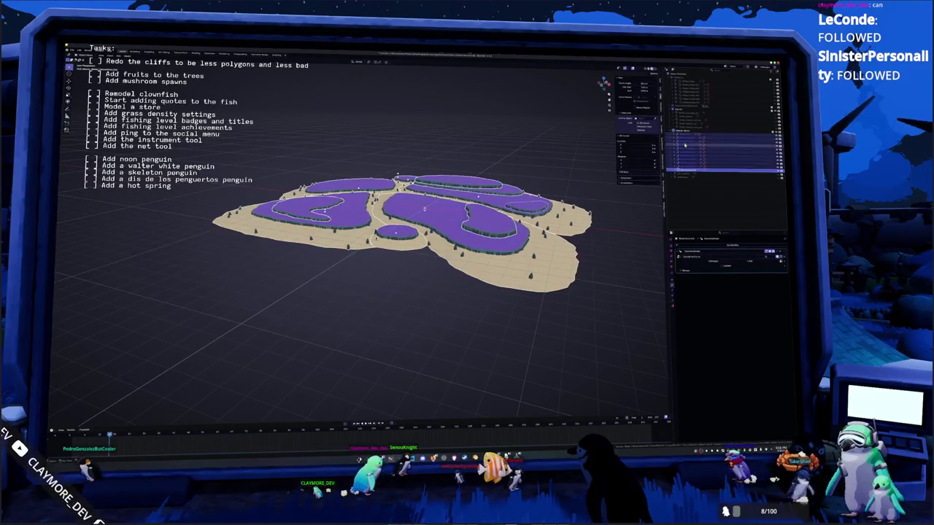
Step: Duplicate the selected island pieces, raise the copy along Z, and check its material settings
{"action": "right_click", "coordinate": [492, 186]}
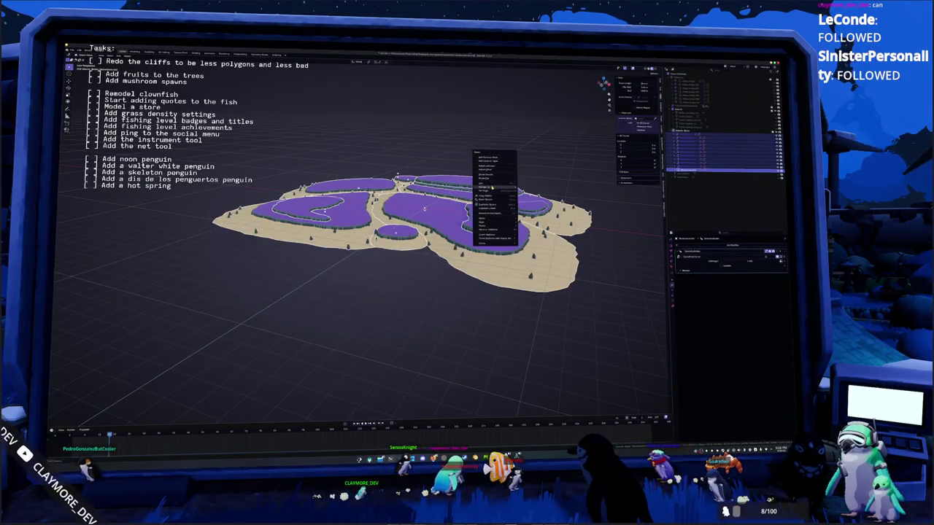
{"action": "key", "text": "shift+d"}
{"action": "right_click", "coordinate": [510, 182]}
{"action": "key", "text": "Escape"}
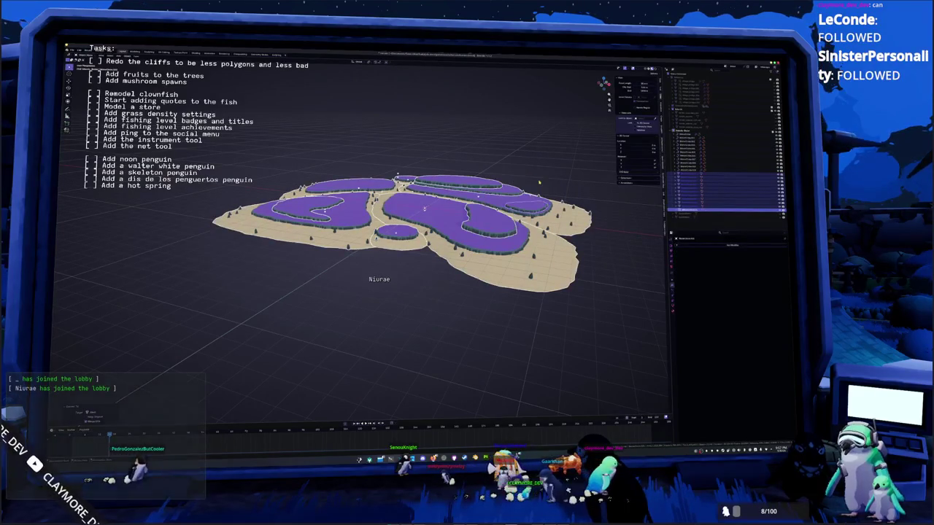
{"action": "scroll", "coordinate": [539, 182], "scroll_direction": "up", "scroll_amount": 3}
{"action": "key", "text": "g"}
{"action": "key", "text": "z"}
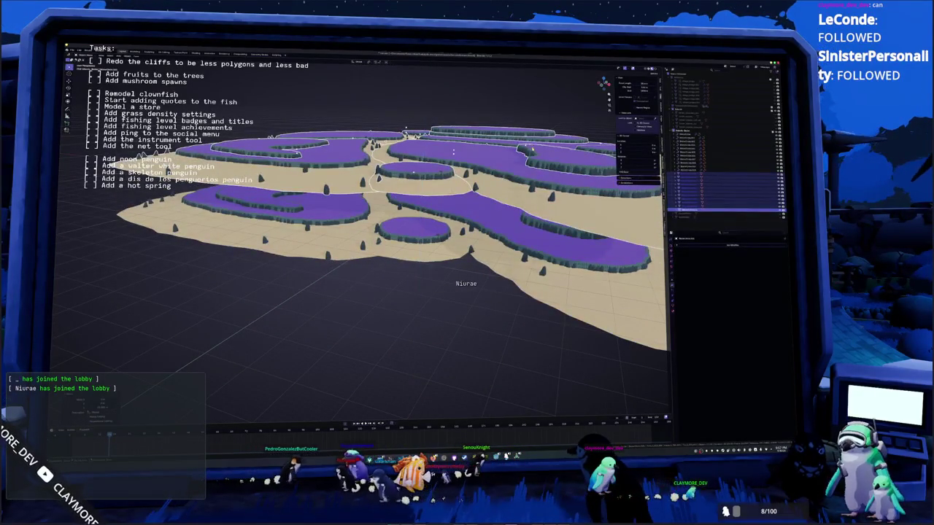
{"action": "key", "text": "Return"}
{"action": "key", "text": "KP_Decimal"}
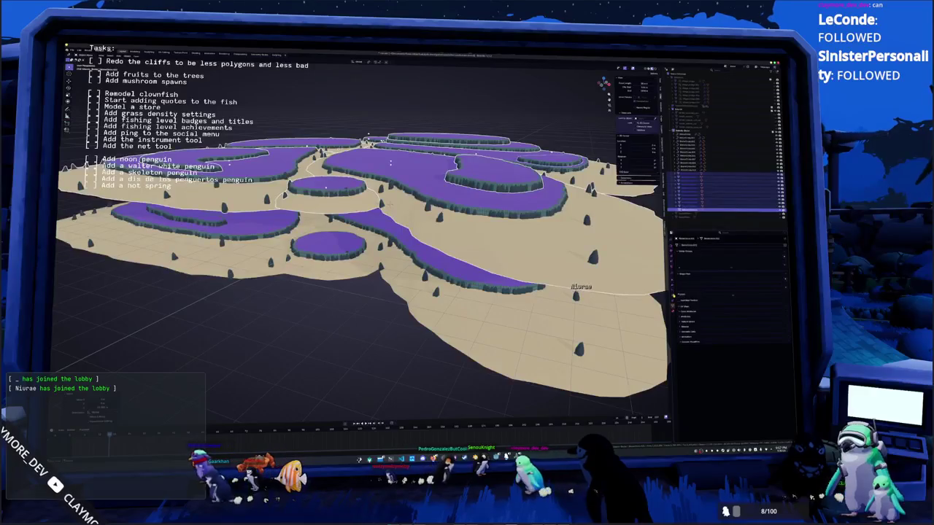
{"action": "left_click", "coordinate": [673, 306]}
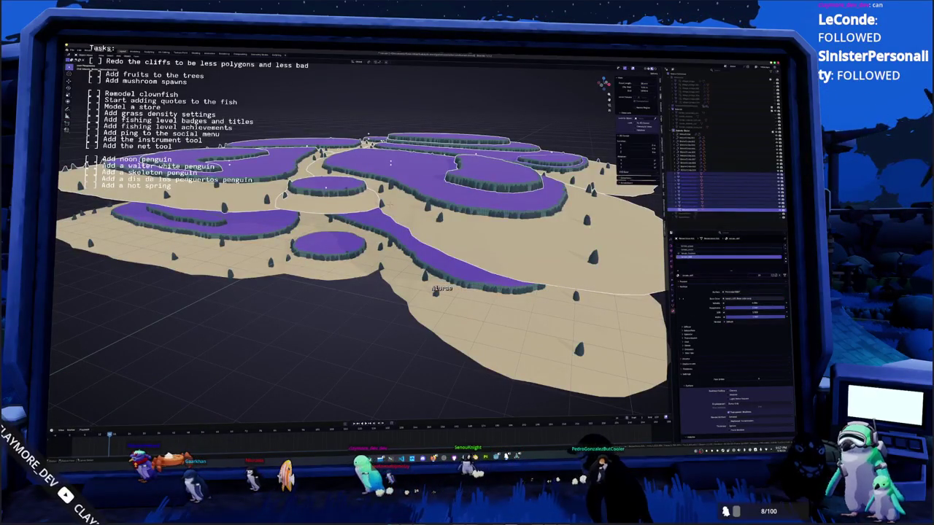
{"action": "key", "text": "ctrl+z"}
{"action": "key", "text": "ctrl+z"}
{"action": "key", "text": "ctrl+z"}
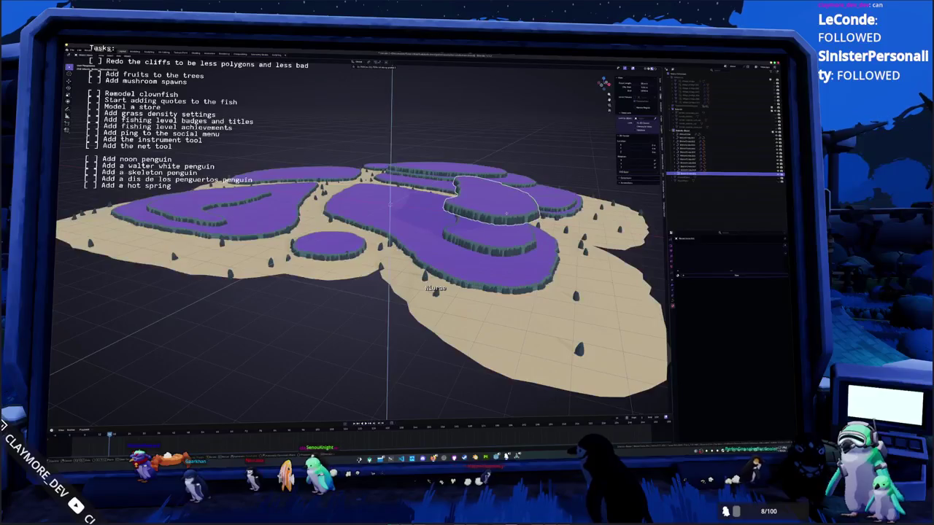
Step: Select a cliff tier, view its modifiers, and convert it to a plain mesh
{"action": "scroll", "coordinate": [489, 234], "scroll_direction": "up", "scroll_amount": 2}
{"action": "scroll", "coordinate": [482, 233], "scroll_direction": "up", "scroll_amount": 4}
{"action": "left_click", "coordinate": [447, 279]}
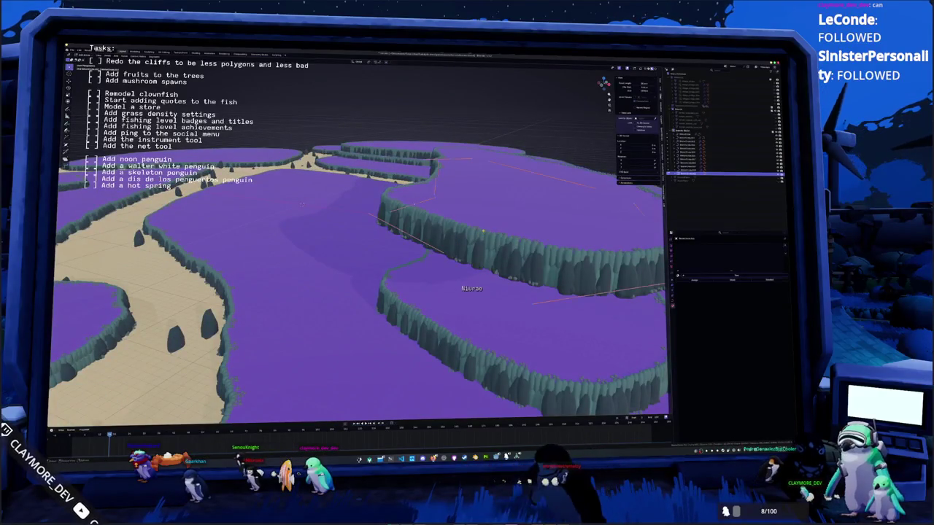
{"action": "left_click", "coordinate": [777, 252]}
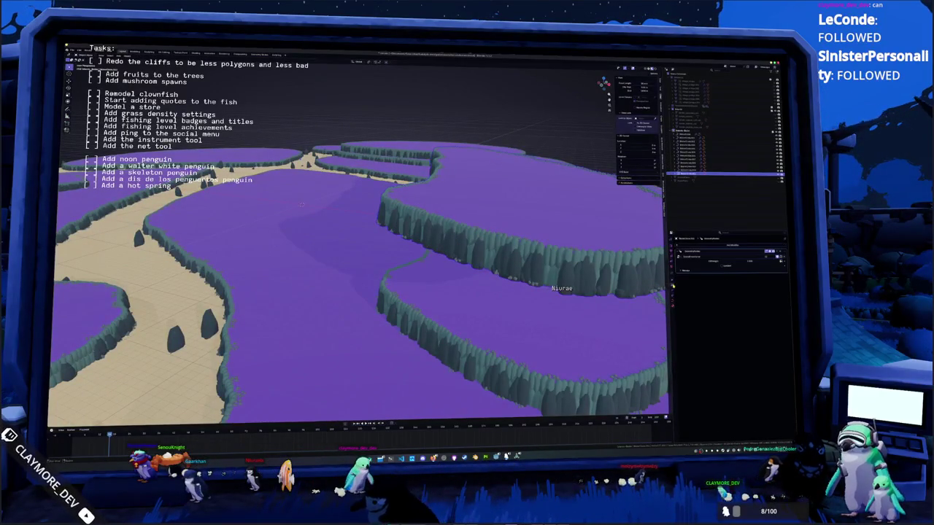
{"action": "left_click", "coordinate": [772, 257]}
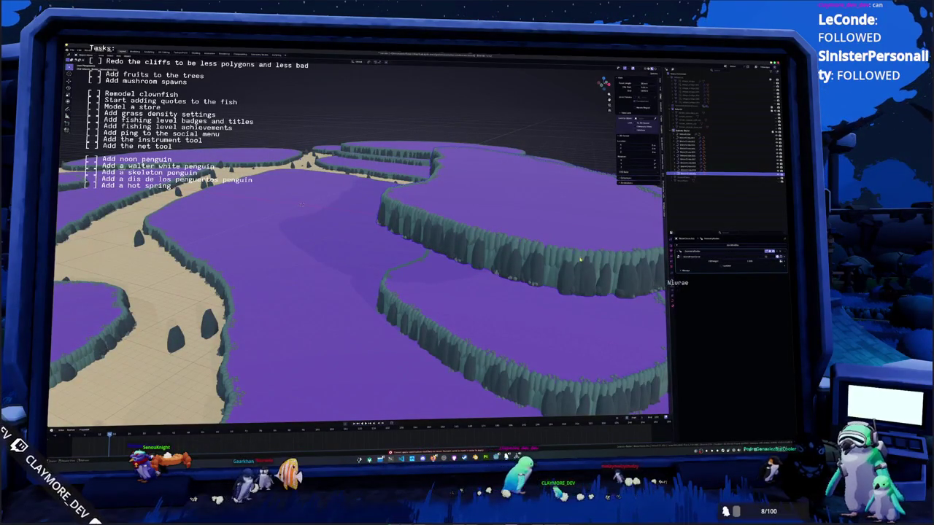
{"action": "middle_click_drag", "start_coordinate": [452, 248], "coordinate": [540, 245]}
{"action": "right_click", "coordinate": [515, 234]}
{"action": "mouse_move", "coordinate": [490, 234]}
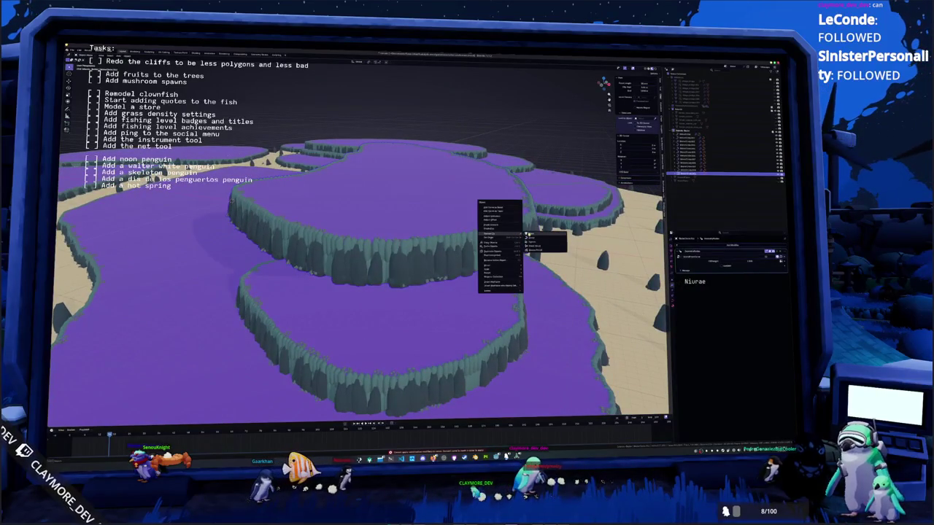
{"action": "left_click", "coordinate": [531, 235]}
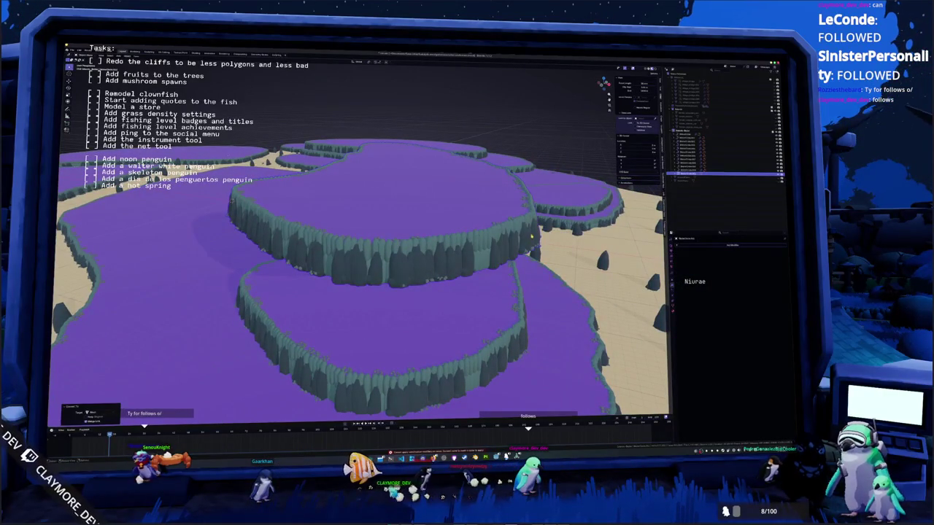
Step: Toggle Edit Mode on the upper cliff tier, then delete that tier
{"action": "key", "text": "Tab"}
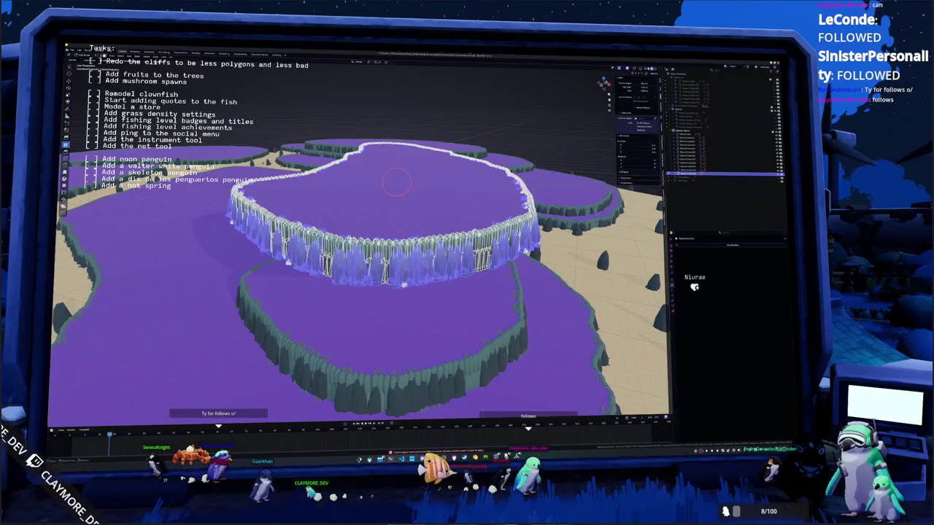
{"action": "key", "text": "Tab"}
{"action": "middle_click_drag", "start_coordinate": [487, 252], "coordinate": [428, 323]}
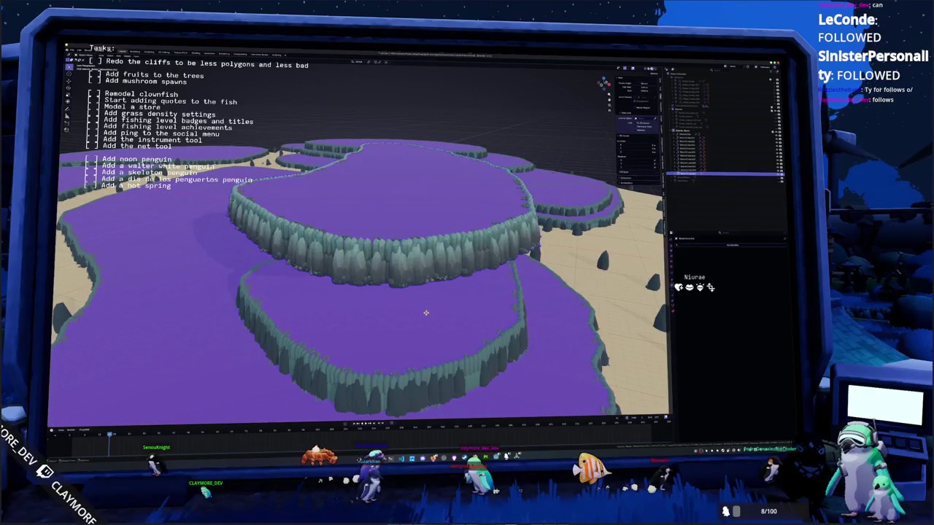
{"action": "left_click", "coordinate": [461, 257]}
{"action": "key", "text": "Tab"}
{"action": "key", "text": "Tab"}
{"action": "key", "text": "Tab"}
{"action": "key", "text": "Tab"}
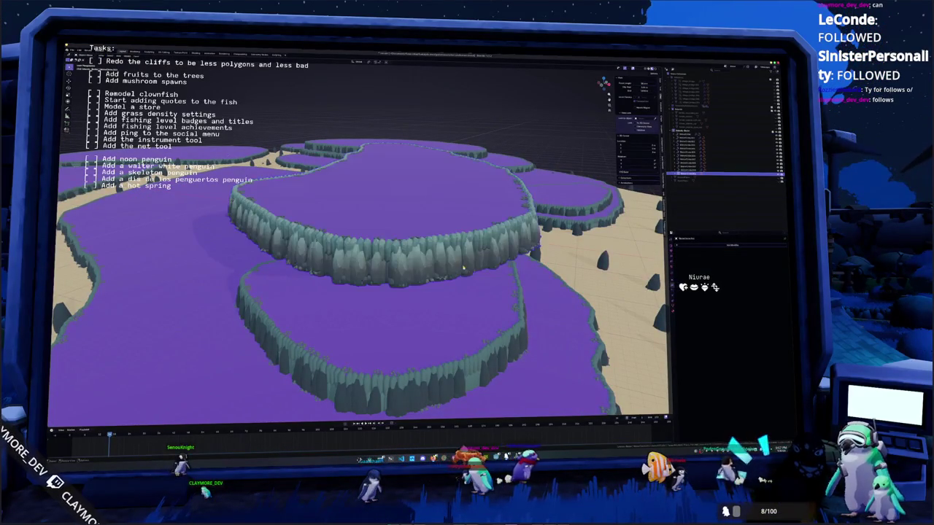
{"action": "key", "text": "Tab"}
{"action": "key", "text": "Tab"}
{"action": "scroll", "coordinate": [357, 241], "scroll_direction": "down", "scroll_amount": 3}
{"action": "scroll", "coordinate": [357, 241], "scroll_direction": "down", "scroll_amount": 2}
{"action": "key", "text": "Tab"}
{"action": "key", "text": "Tab"}
{"action": "key", "text": "Delete"}
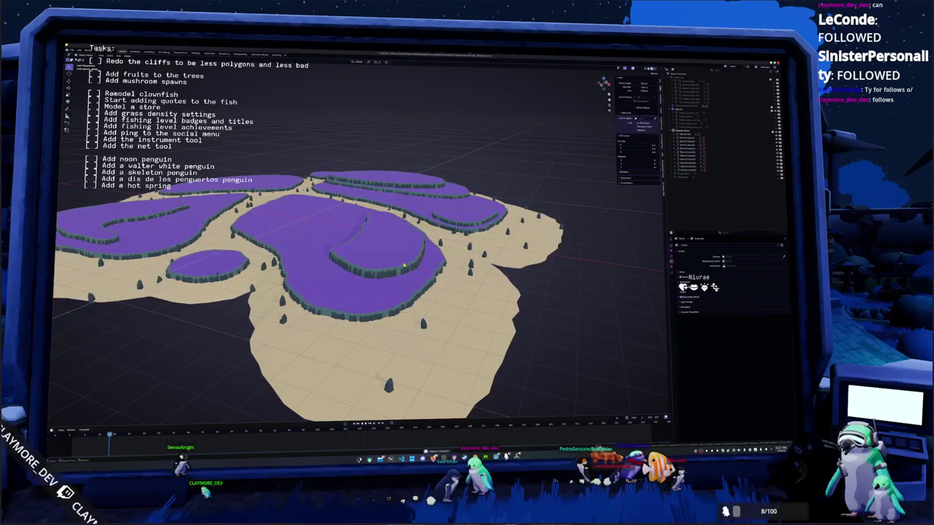
Step: Restore the deleted tier, then duplicate all island pieces, convert them to mesh, and lower the copy along Z
{"action": "key", "text": "ctrl+z"}
{"action": "key", "text": "a"}
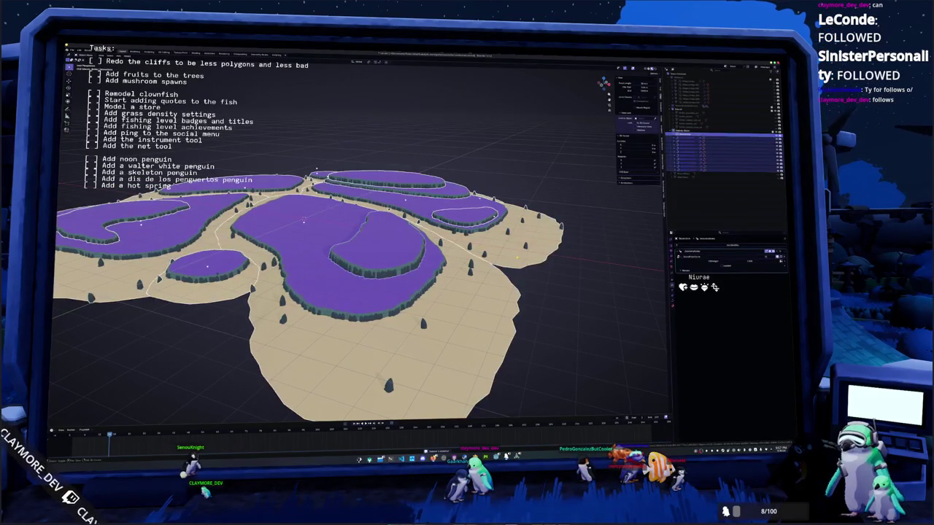
{"action": "key", "text": "shift+d"}
{"action": "key", "text": "Escape"}
{"action": "right_click", "coordinate": [504, 220]}
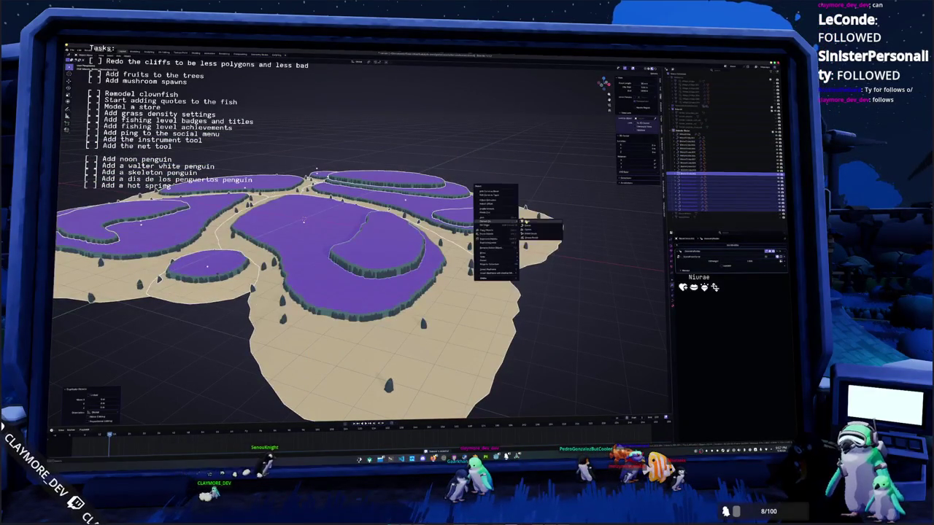
{"action": "left_click", "coordinate": [528, 222]}
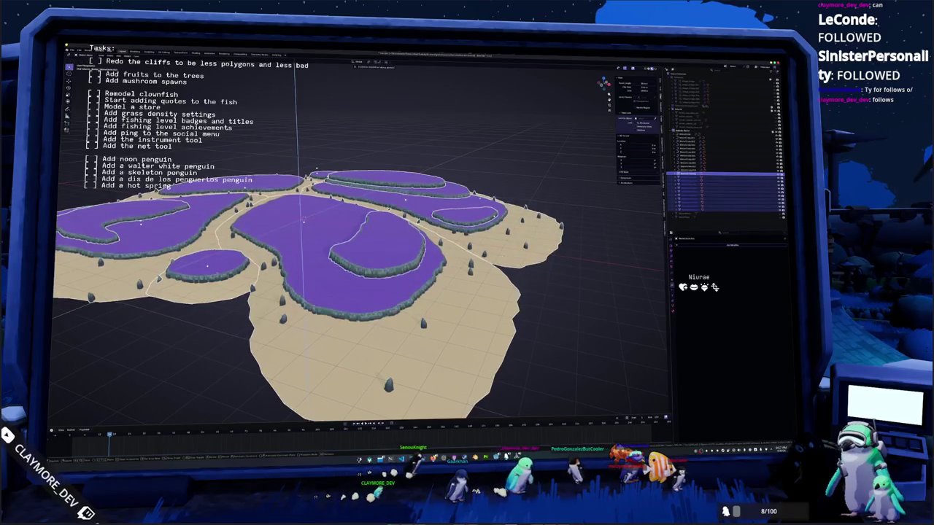
{"action": "key", "text": "g"}
{"action": "key", "text": "z"}
{"action": "key", "text": "Return"}
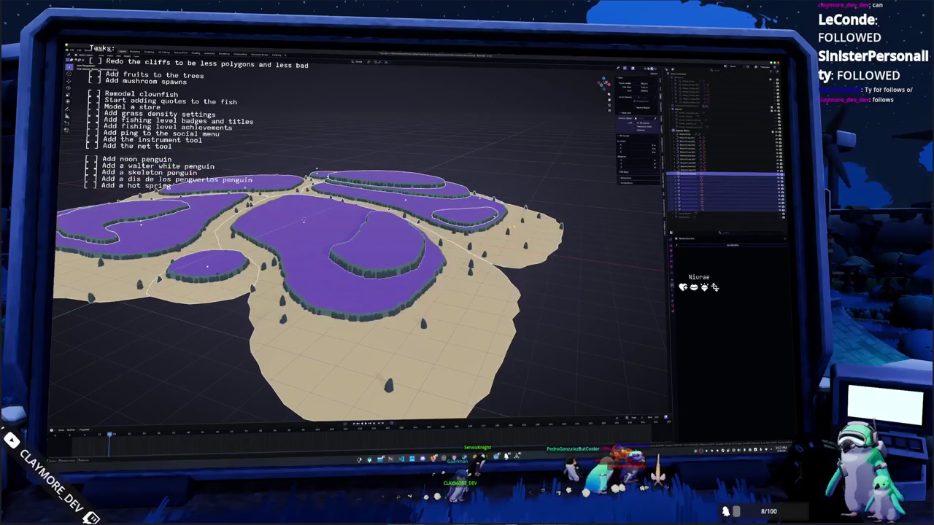
Step: Move the converted copy into a new collection, collapse it, and deselect everything
{"action": "key", "text": "m"}
{"action": "left_click", "coordinate": [519, 217]}
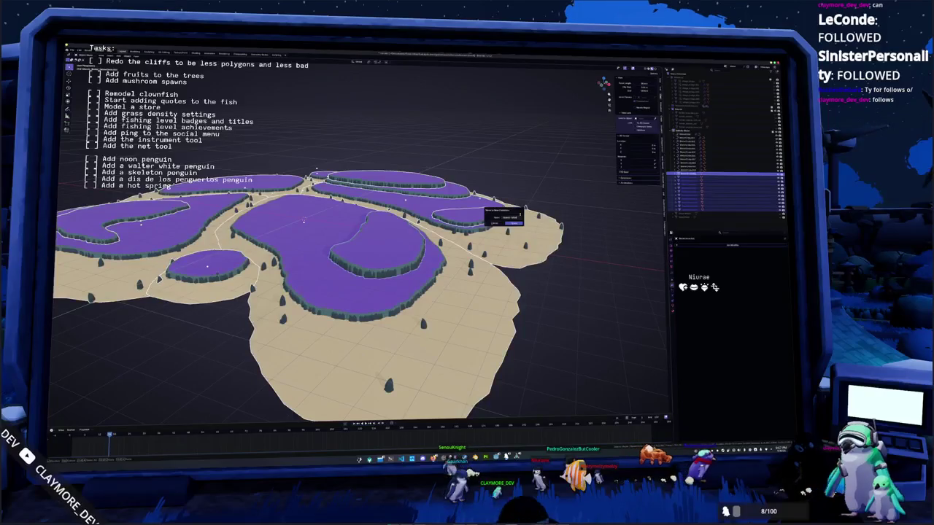
{"action": "left_click", "coordinate": [511, 221]}
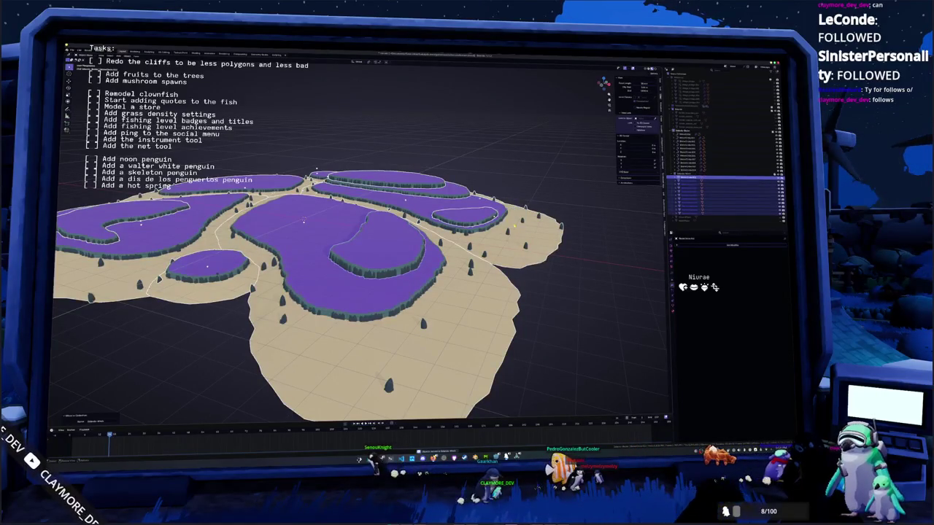
{"action": "left_click", "coordinate": [671, 130]}
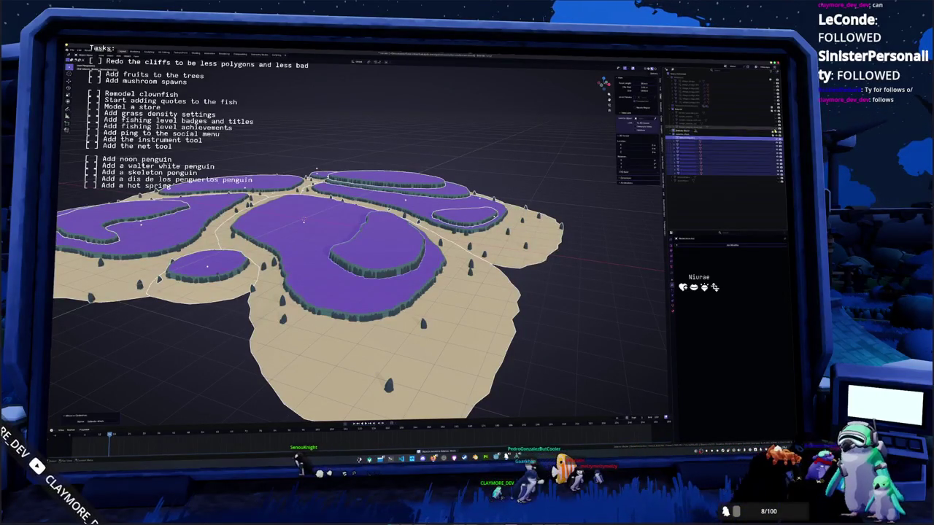
{"action": "left_click", "coordinate": [594, 197]}
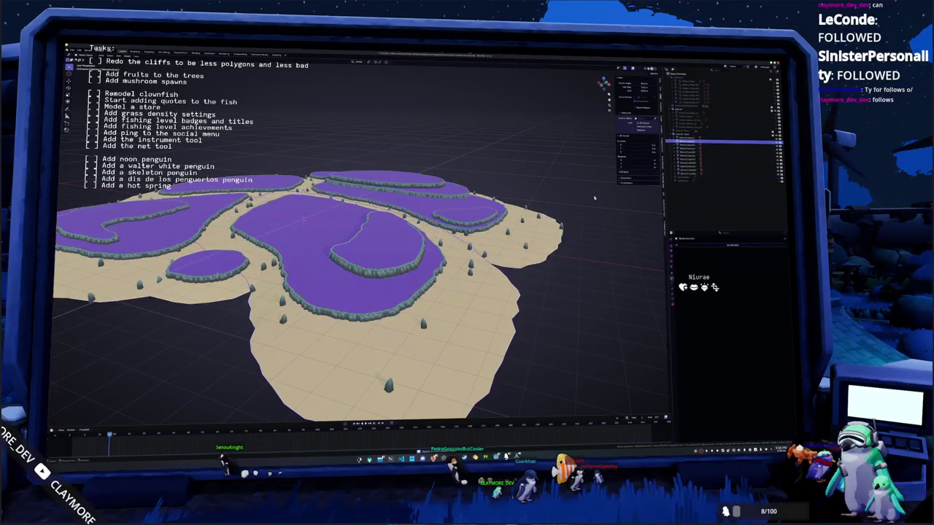
Step: Batch-rename the selected island plateau piece, rerunning Batch Rename from the F3 search
{"action": "middle_click_drag", "start_coordinate": [593, 197], "coordinate": [435, 254]}
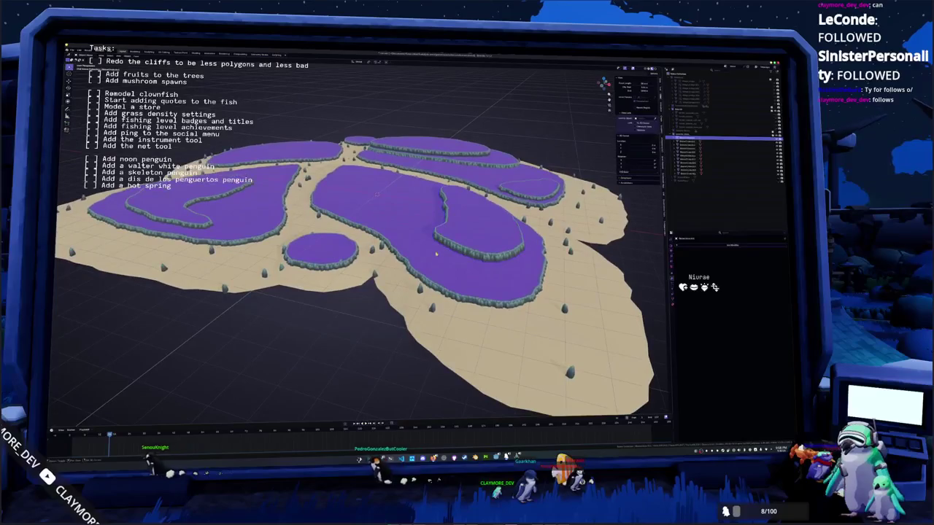
{"action": "left_click", "coordinate": [438, 259]}
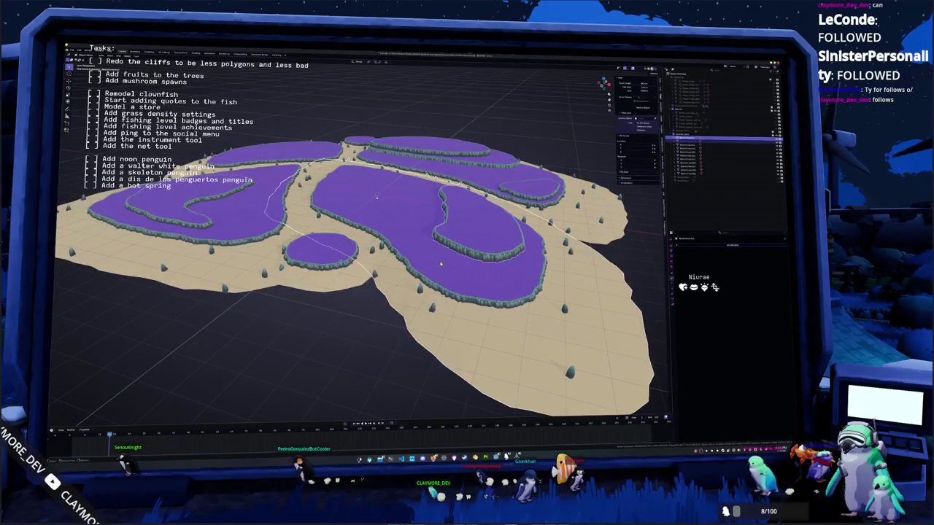
{"action": "key", "text": "ctrl+F2"}
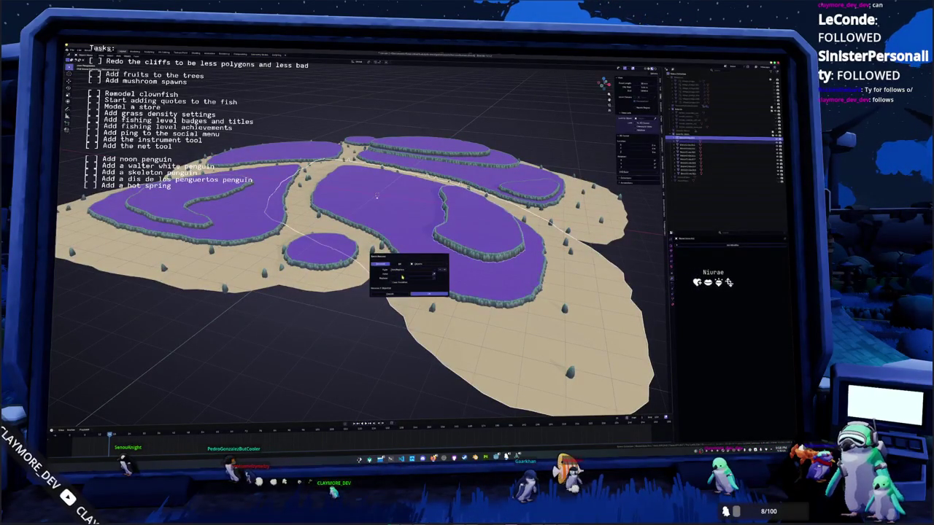
{"action": "left_click", "coordinate": [400, 280]}
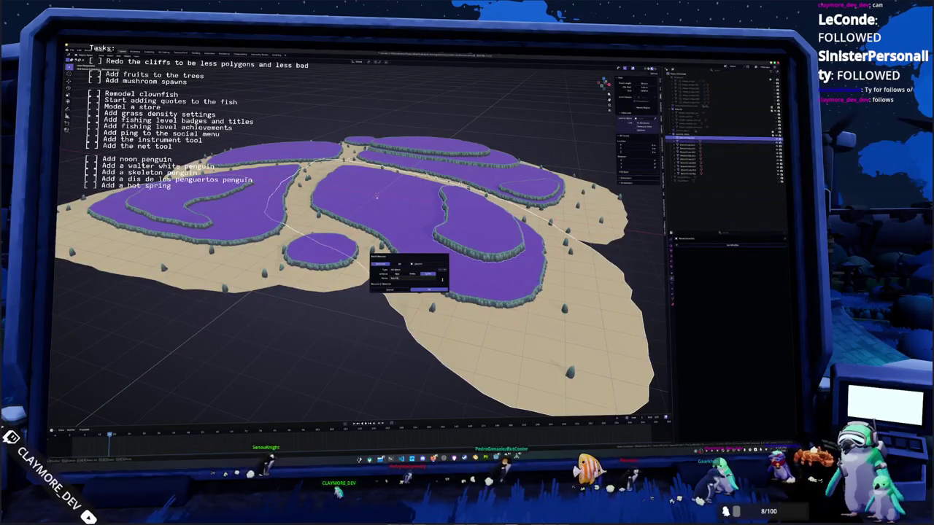
{"action": "key", "text": "Return"}
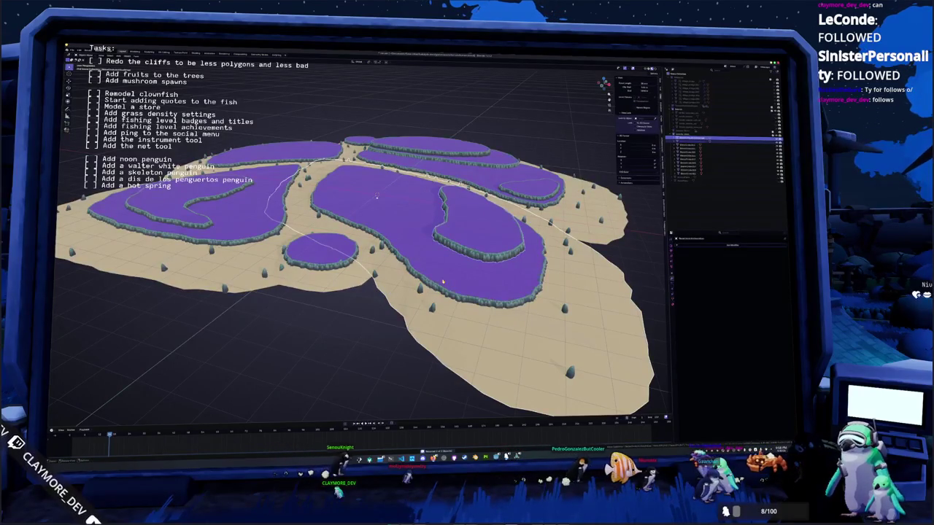
{"action": "middle_click_drag", "start_coordinate": [365, 219], "coordinate": [368, 240]}
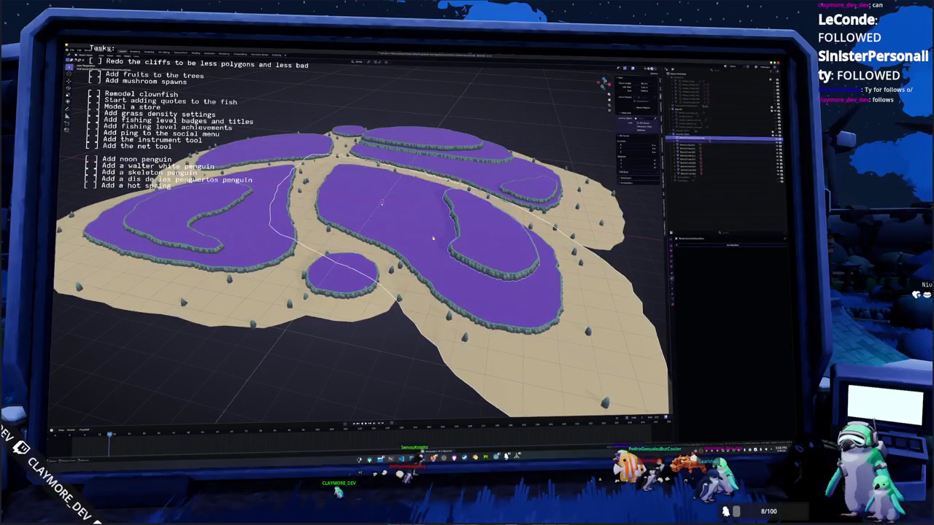
{"action": "key", "text": "F3"}
{"action": "key", "text": "Return"}
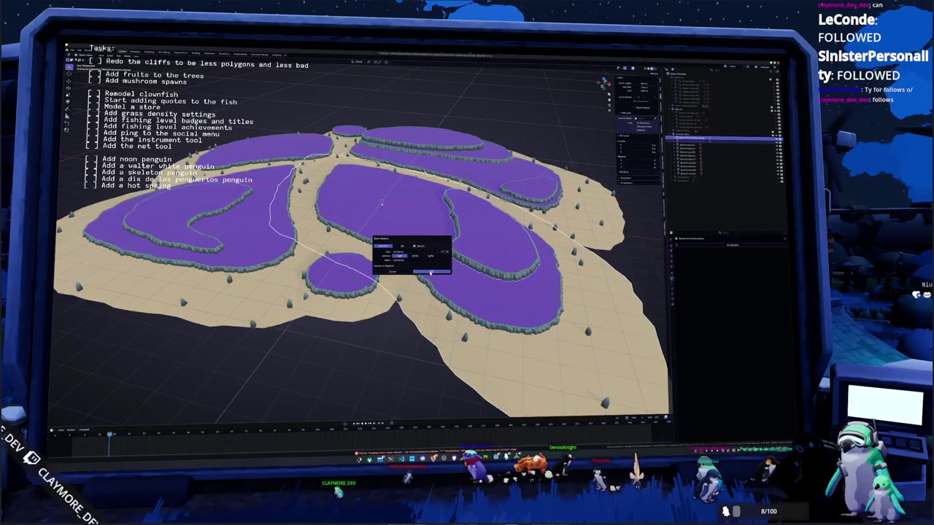
{"action": "left_click", "coordinate": [430, 271]}
{"action": "scroll", "coordinate": [633, 193], "scroll_direction": "down", "scroll_amount": 2}
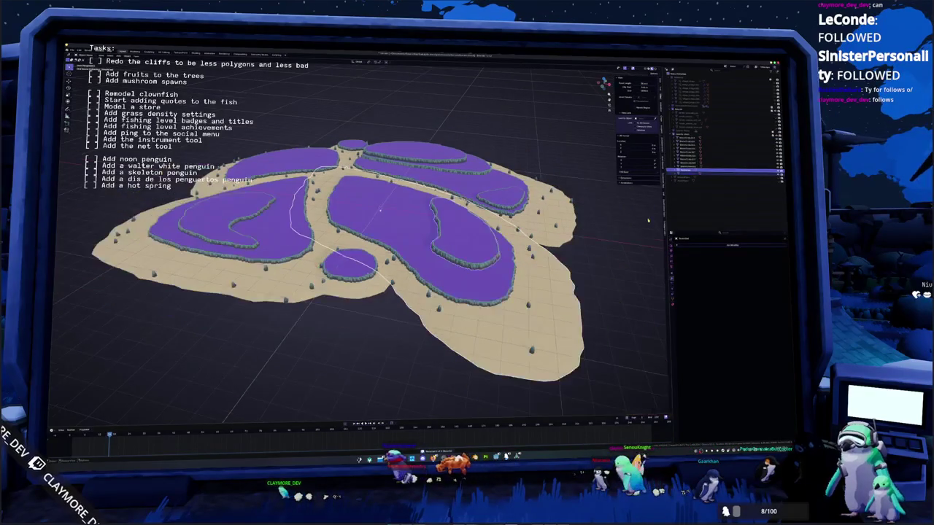
Step: Select two more terrain pieces and batch-rename them 'Bushes'
{"action": "mouse_move", "coordinate": [634, 222]}
{"action": "middle_mouse_down"}
{"action": "mouse_move", "coordinate": [514, 251]}
{"action": "mouse_move", "coordinate": [467, 212]}
{"action": "middle_mouse_up"}
{"action": "left_click", "coordinate": [454, 192]}
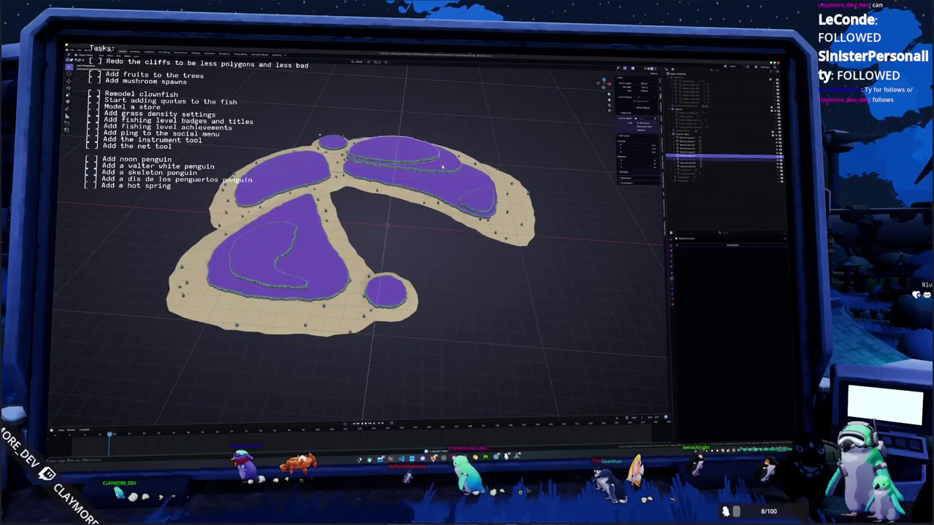
{"action": "left_click", "coordinate": [478, 205]}
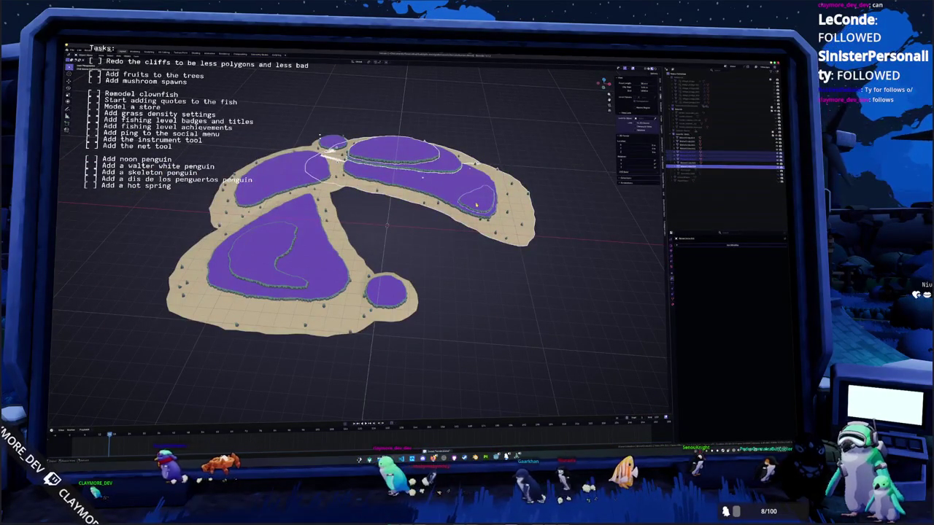
{"action": "key", "text": "F3"}
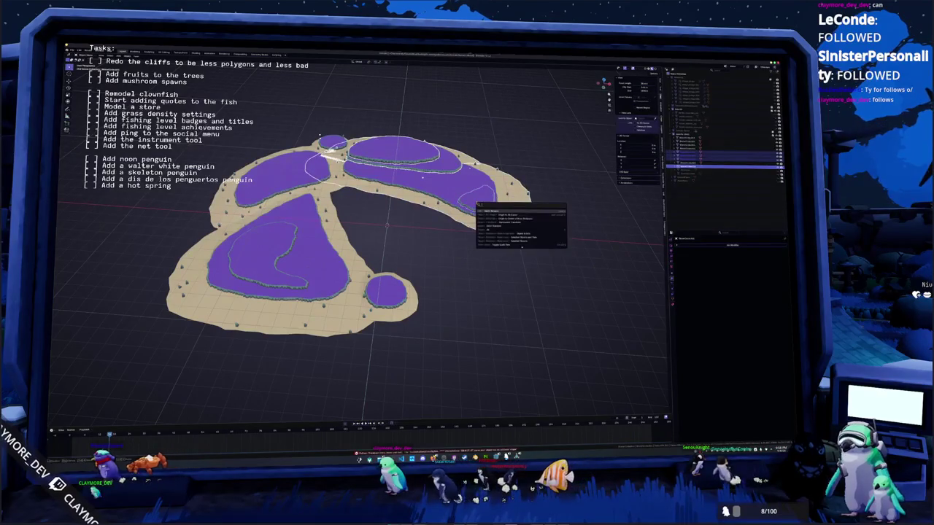
{"action": "key", "text": "Return"}
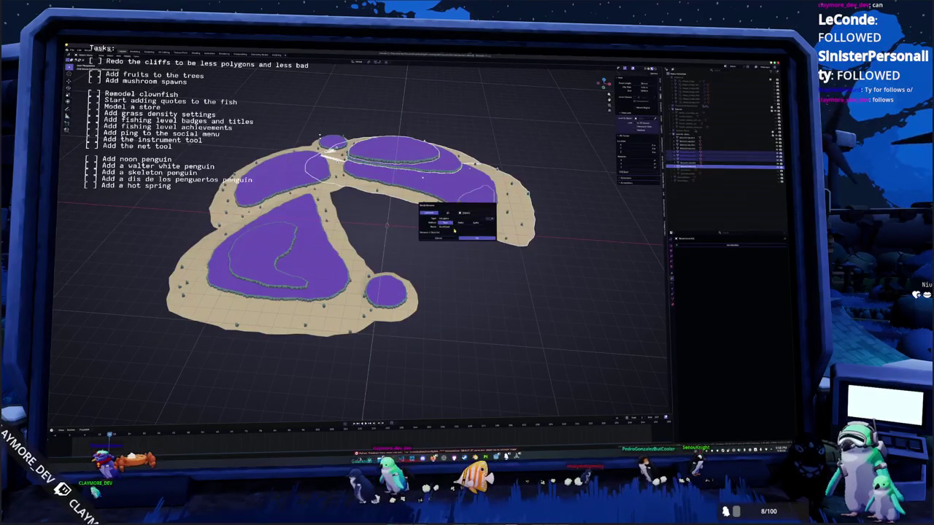
{"action": "type", "text": "Bushes"}
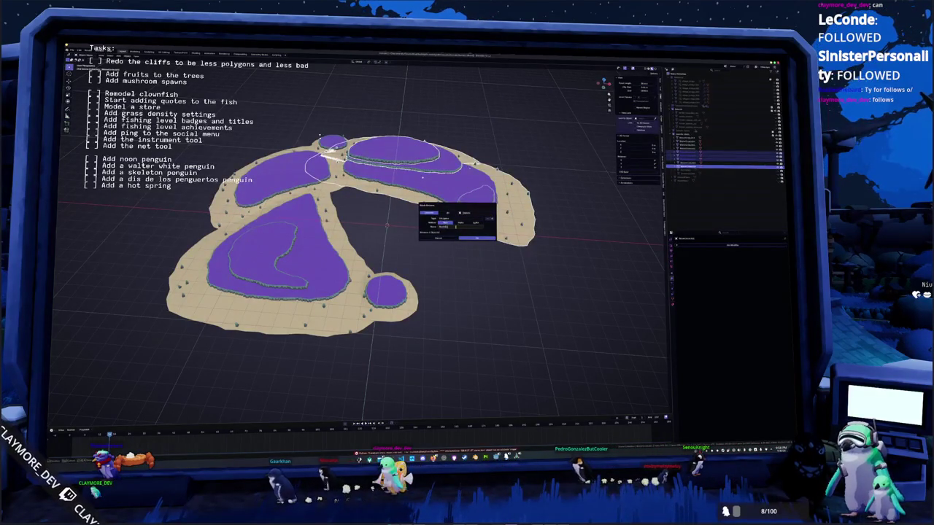
{"action": "left_click", "coordinate": [479, 239]}
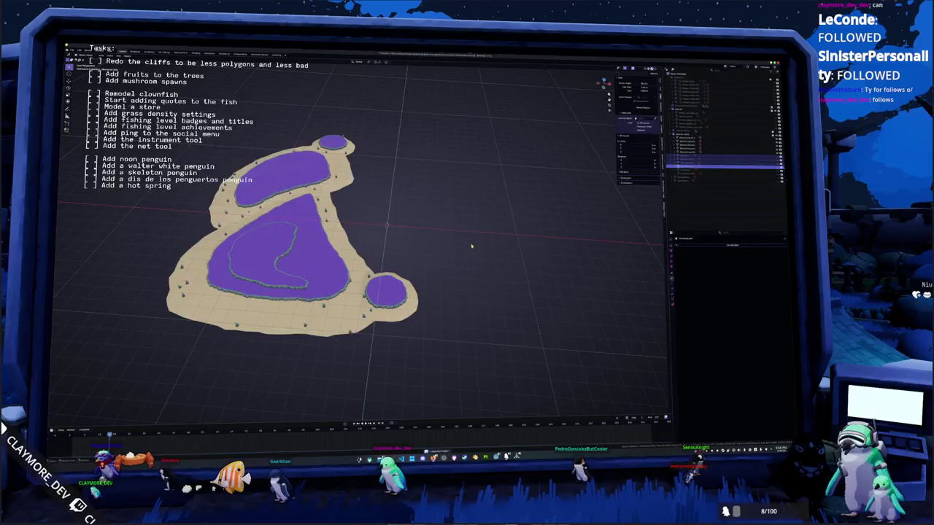
Step: Rename the active island object to 'Rock' with F2
{"action": "middle_click_drag", "start_coordinate": [473, 248], "coordinate": [452, 205]}
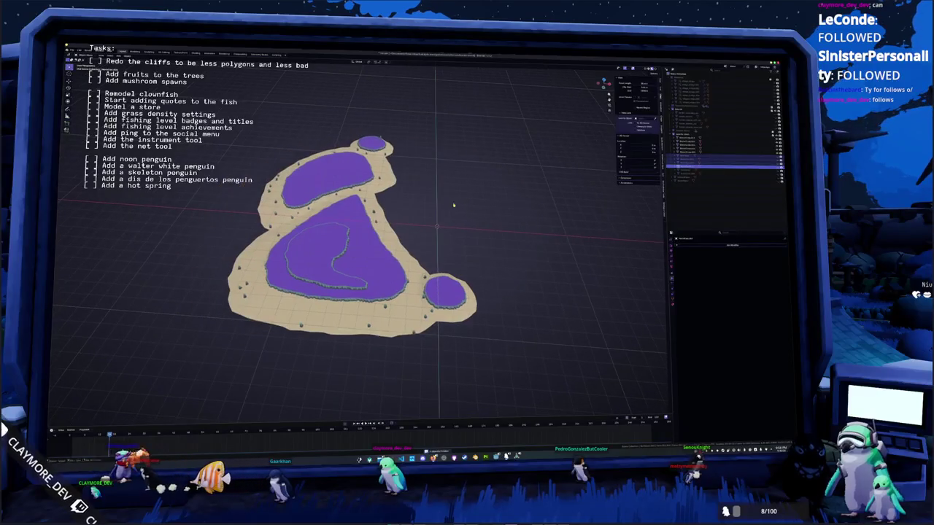
{"action": "right_click", "coordinate": [419, 155]}
{"action": "left_click", "coordinate": [453, 166]}
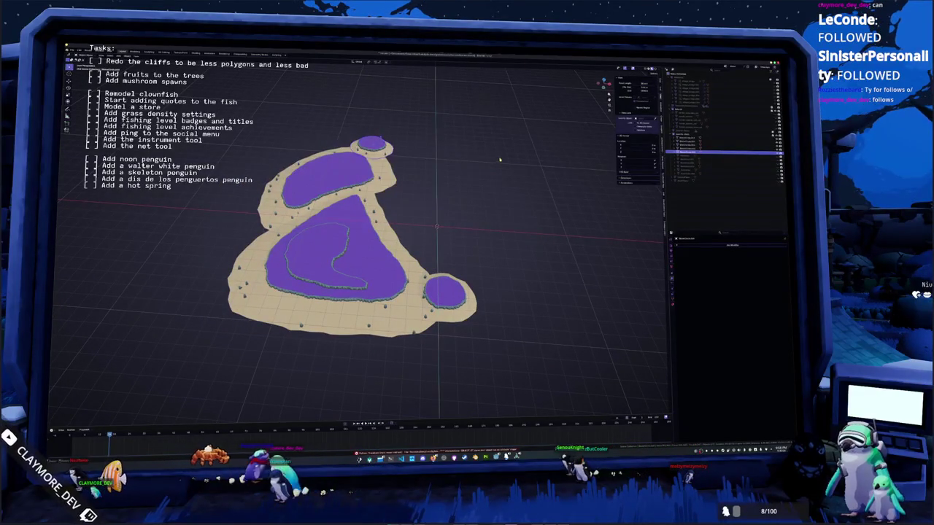
{"action": "key", "text": "F2"}
{"action": "type", "text": "Rock"}
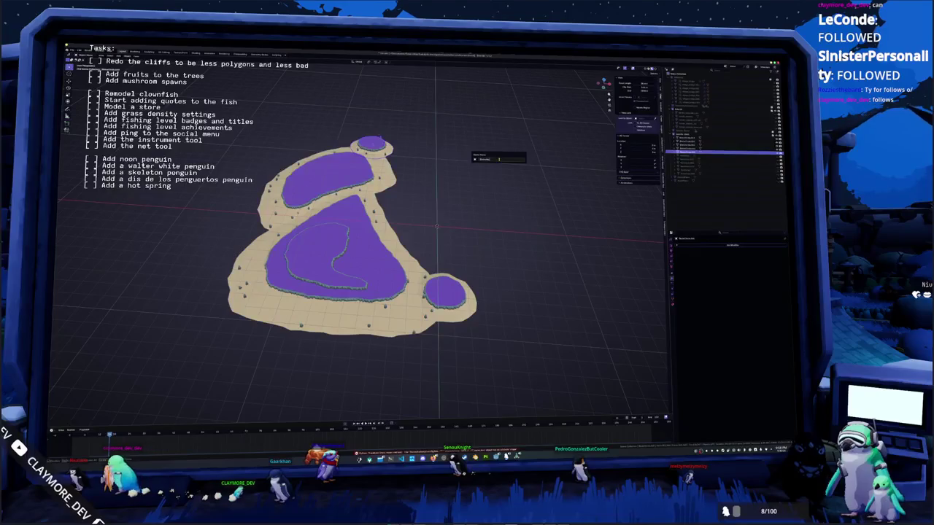
{"action": "key", "text": "Return"}
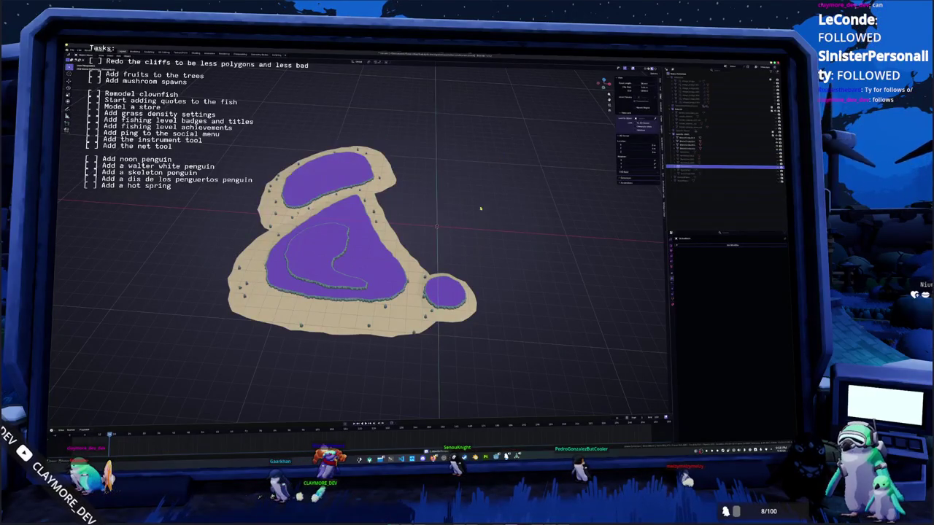
Step: Frame the small round island, rename it, then remove it from view
{"action": "left_click", "coordinate": [445, 307]}
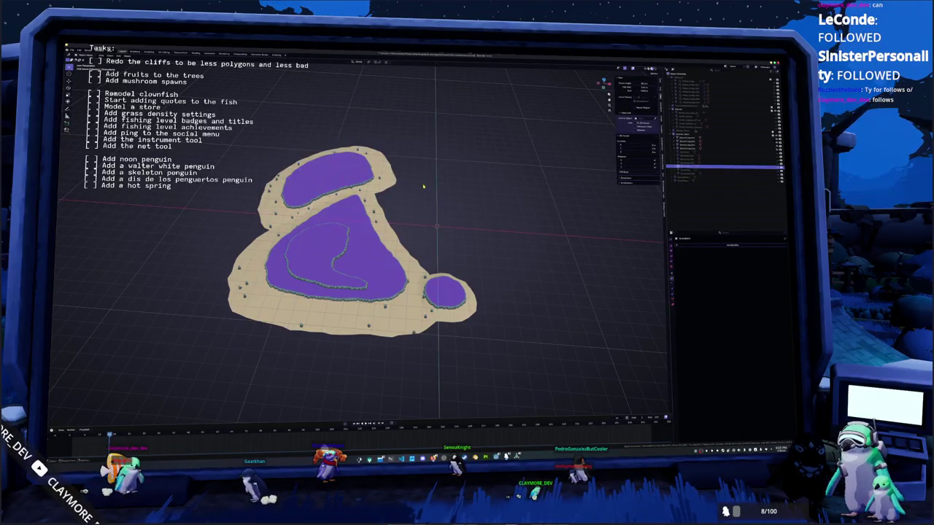
{"action": "key", "text": "KP_Decimal"}
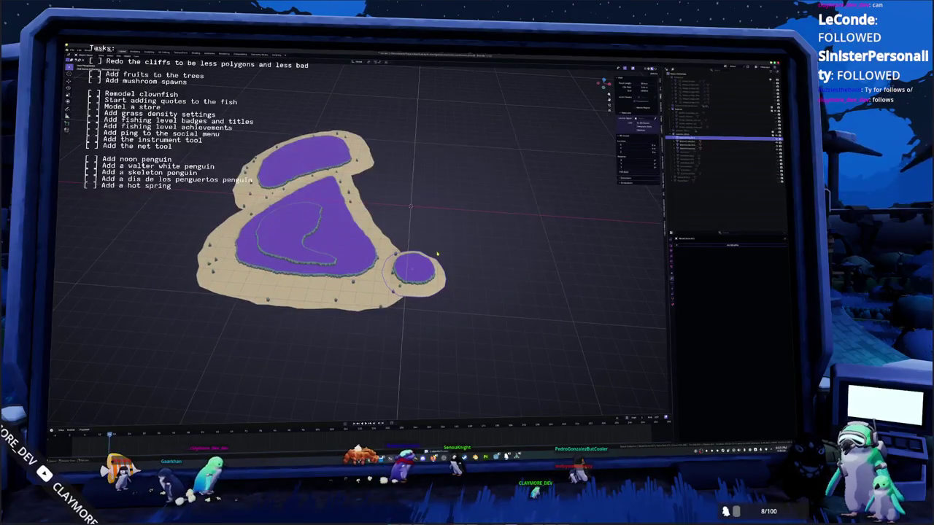
{"action": "key", "text": "F3"}
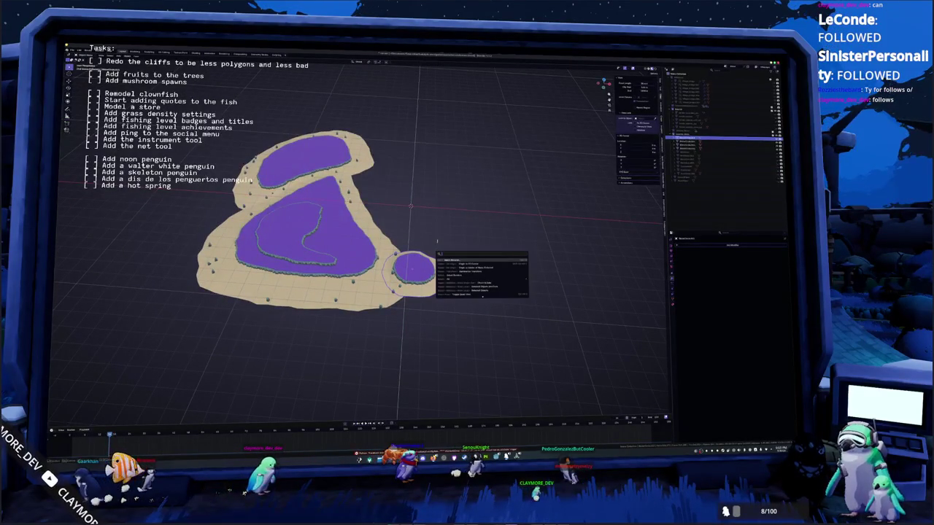
{"action": "key", "text": "Escape"}
{"action": "key", "text": "F2"}
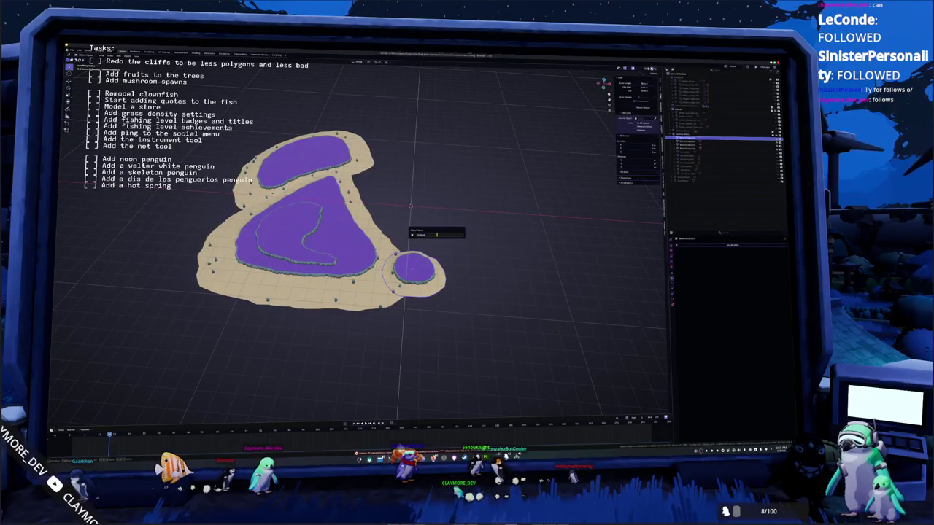
{"action": "key", "text": "Return"}
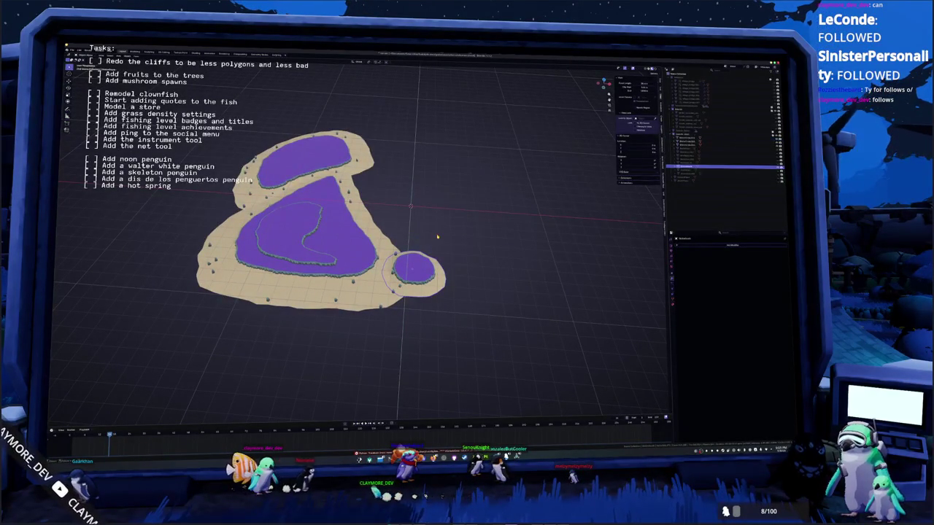
{"action": "key", "text": "Delete"}
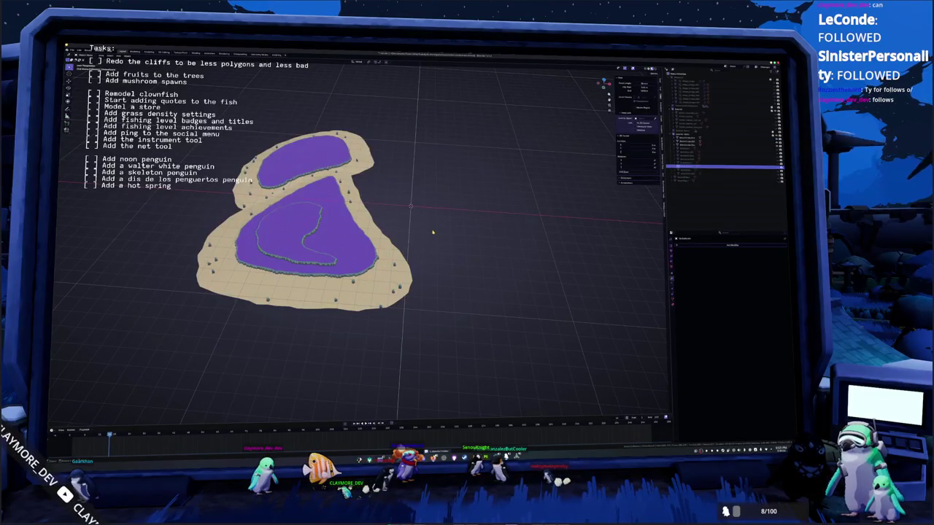
Step: Select the inner lake piece and batch-rename the lower island pieces
{"action": "middle_click_drag", "start_coordinate": [411, 216], "coordinate": [365, 219]}
{"action": "left_click", "coordinate": [325, 228]}
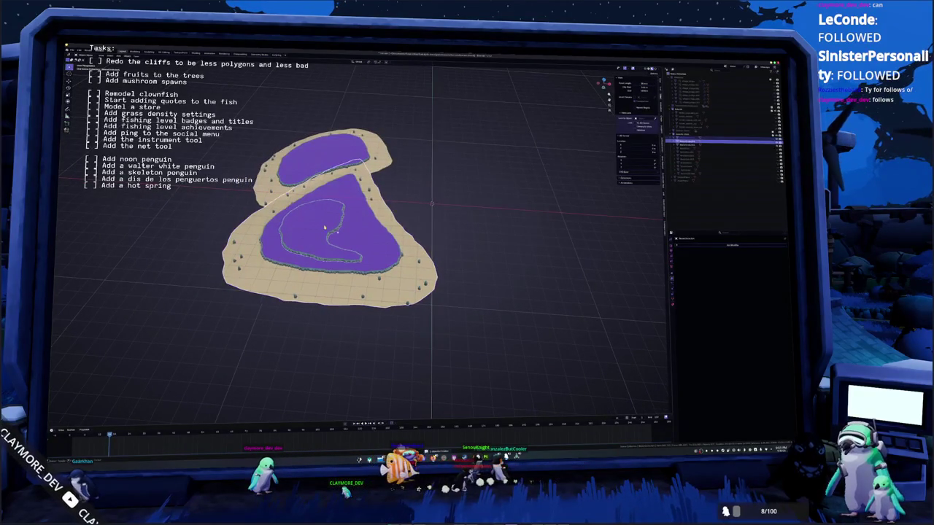
{"action": "key", "text": "F3"}
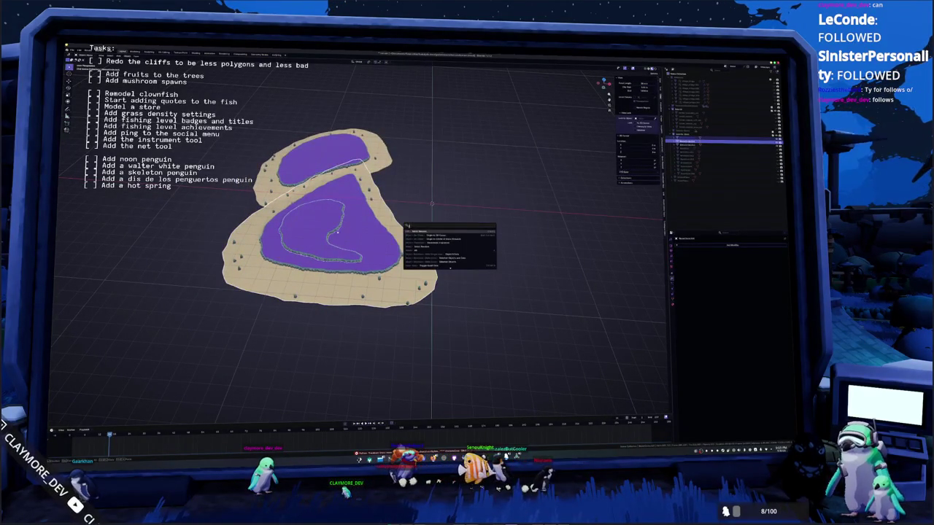
{"action": "left_click", "coordinate": [418, 234]}
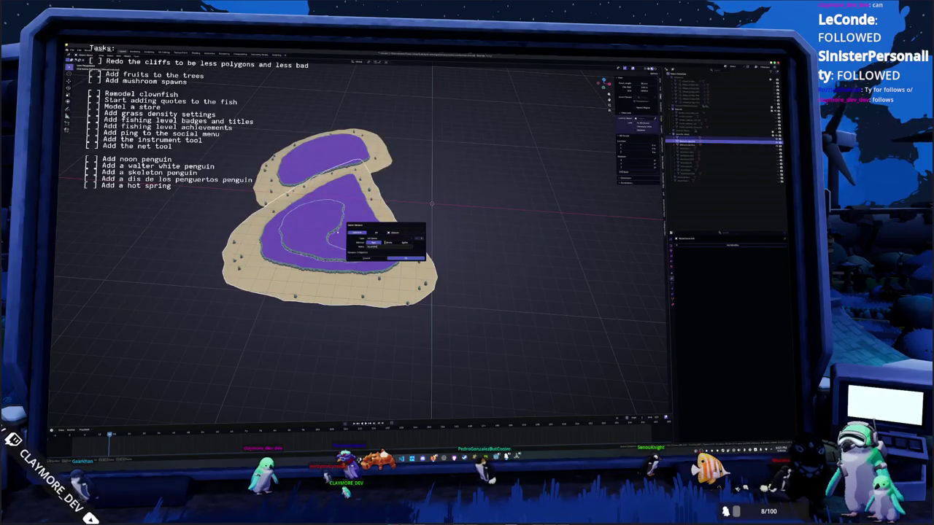
{"action": "left_click", "coordinate": [406, 258]}
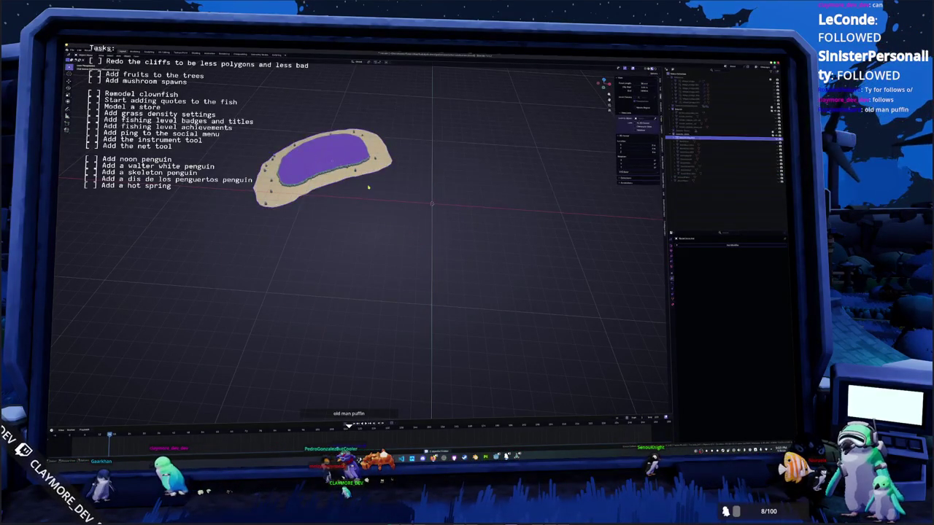
Step: Confirm the new name for the remaining island piece
{"action": "key", "text": "F3"}
{"action": "key", "text": "Escape"}
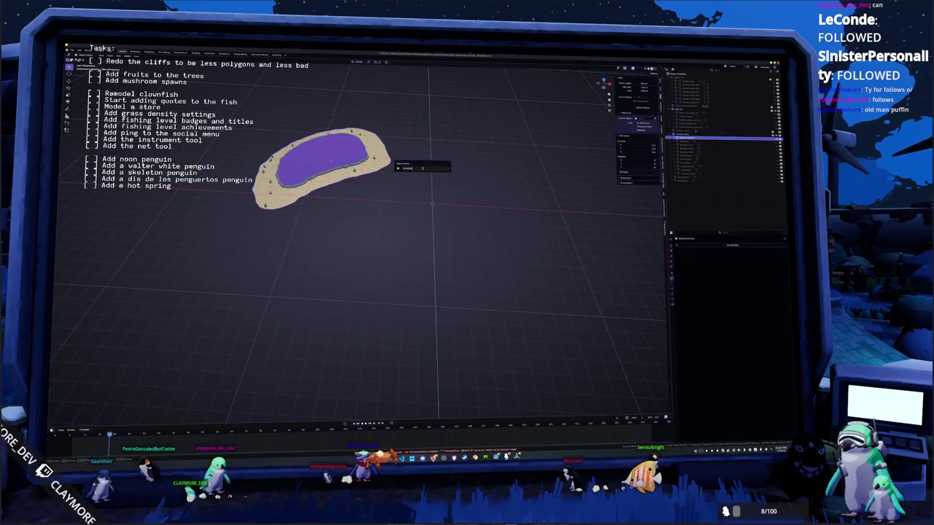
{"action": "key", "text": "Return"}
Step: Unhide all terrain pieces, then hide the transparent ring and light ground plane
{"action": "left_click", "coordinate": [493, 185]}
{"action": "key", "text": "KP_Divide"}
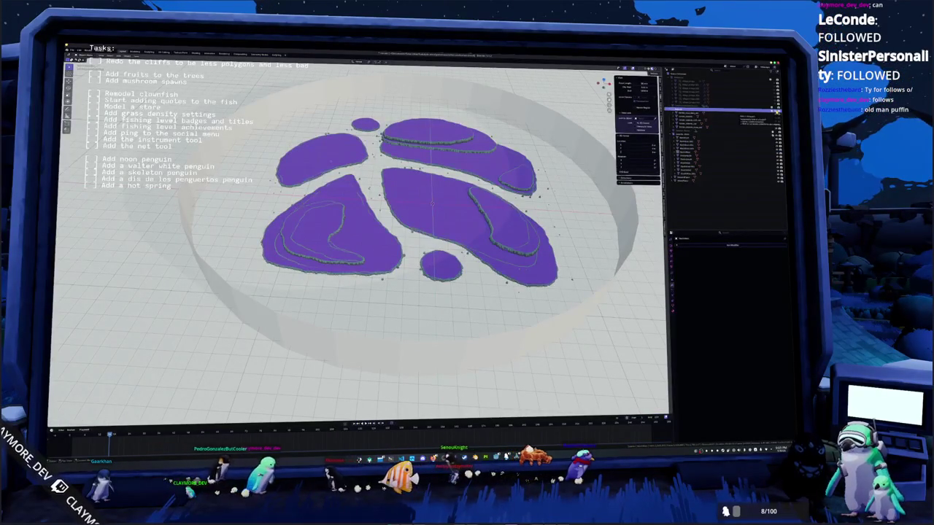
{"action": "key", "text": "h"}
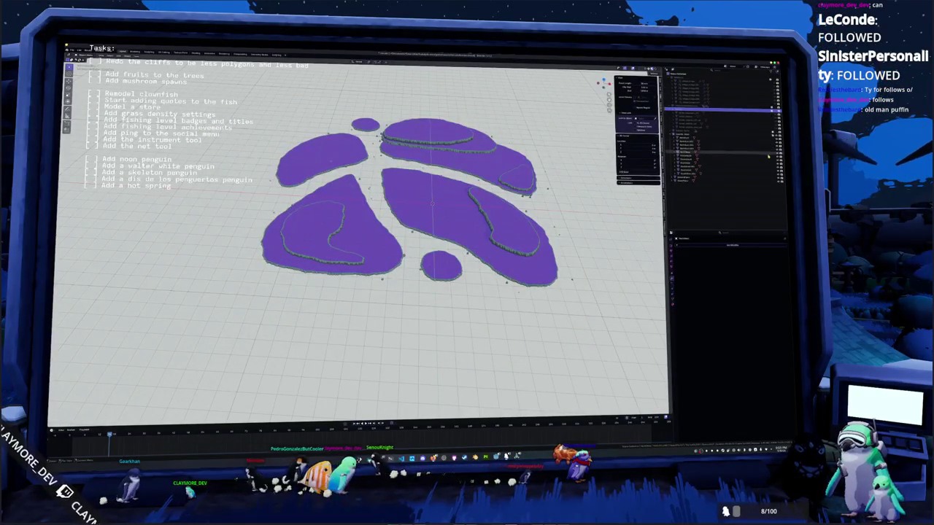
{"action": "left_click", "coordinate": [682, 179]}
{"action": "key", "text": "h"}
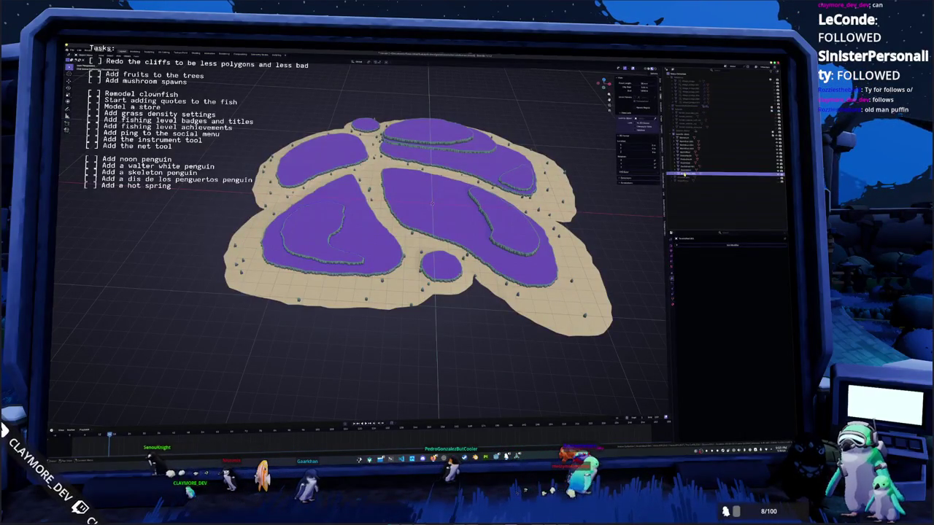
{"action": "left_click", "coordinate": [685, 137], "text": "shift"}
Step: Enter Edit Mode on the selected island terrain pieces and mark the cliff-edge strip
{"action": "middle_click_drag", "start_coordinate": [437, 219], "coordinate": [425, 196]}
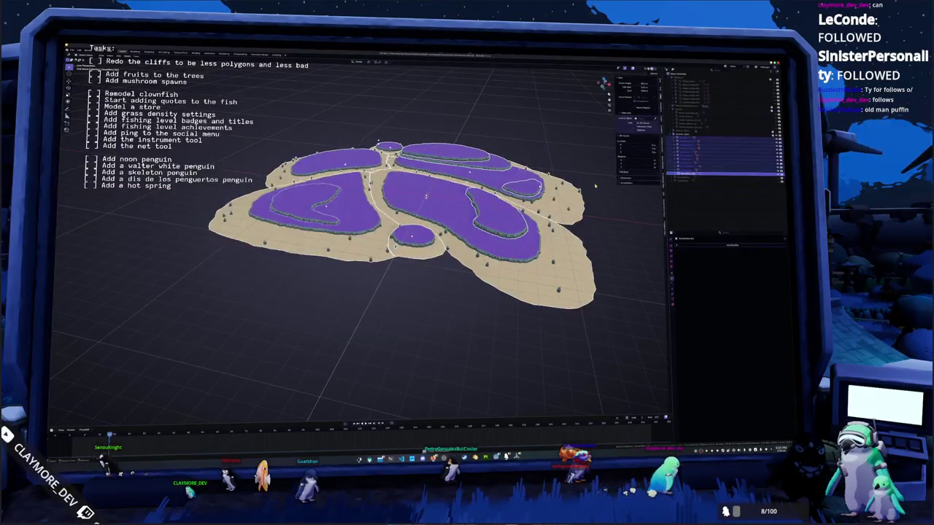
{"action": "key", "text": "Tab"}
{"action": "scroll", "coordinate": [453, 175], "scroll_direction": "up", "scroll_amount": 4}
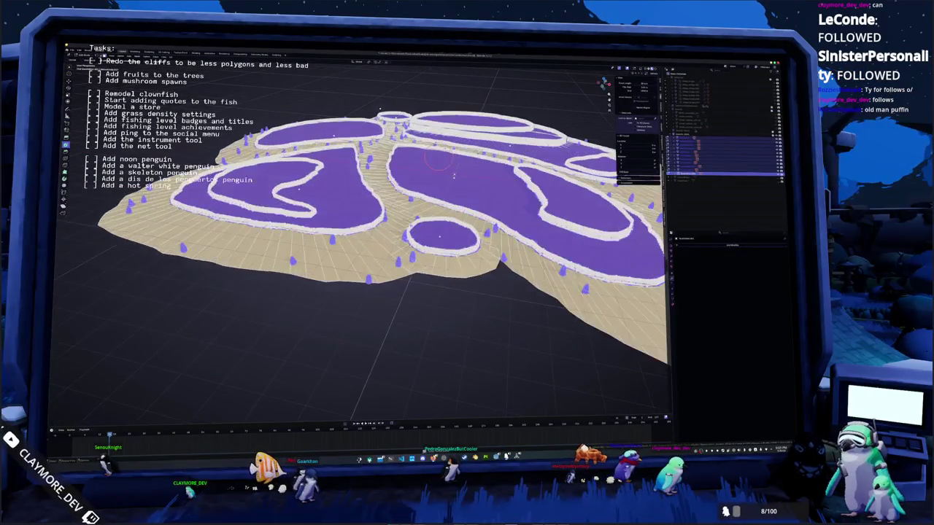
{"action": "middle_click_drag", "start_coordinate": [453, 175], "coordinate": [436, 182]}
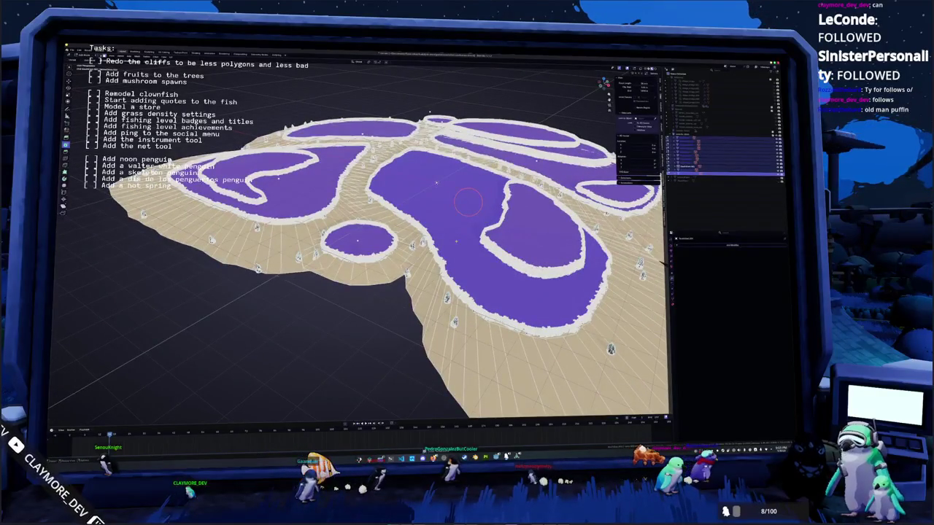
{"action": "scroll", "coordinate": [436, 183], "scroll_direction": "up", "scroll_amount": 3}
{"action": "scroll", "coordinate": [430, 188], "scroll_direction": "down", "scroll_amount": 3}
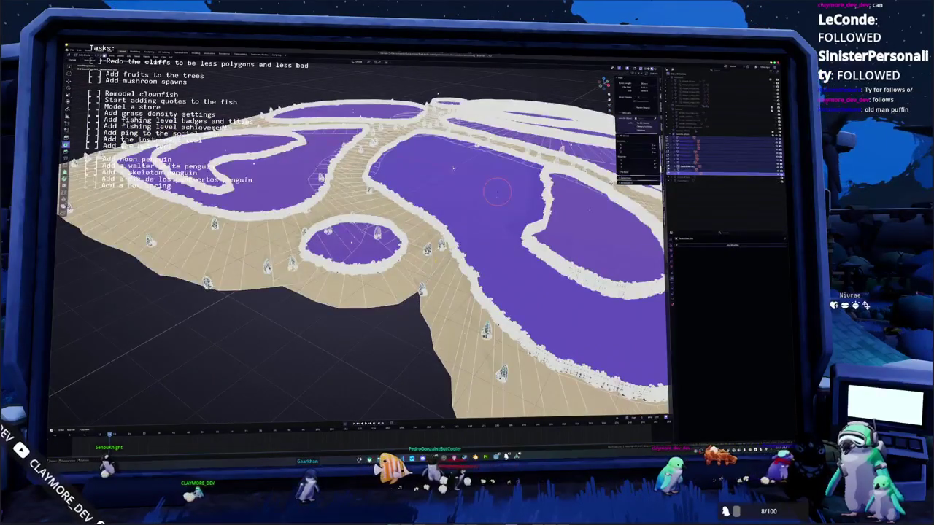
{"action": "scroll", "coordinate": [423, 193], "scroll_direction": "down", "scroll_amount": 2}
{"action": "left_click_drag", "start_coordinate": [413, 291], "coordinate": [373, 262]}
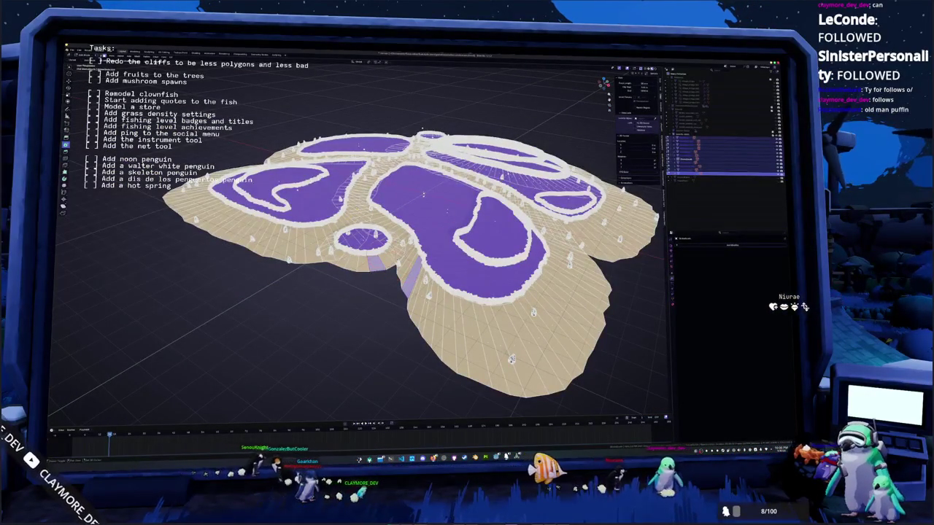
{"action": "mouse_move", "coordinate": [374, 262]}
{"action": "middle_mouse_down"}
{"action": "mouse_move", "coordinate": [361, 349]}
{"action": "mouse_move", "coordinate": [316, 353]}
{"action": "mouse_move", "coordinate": [386, 402]}
{"action": "middle_mouse_up"}
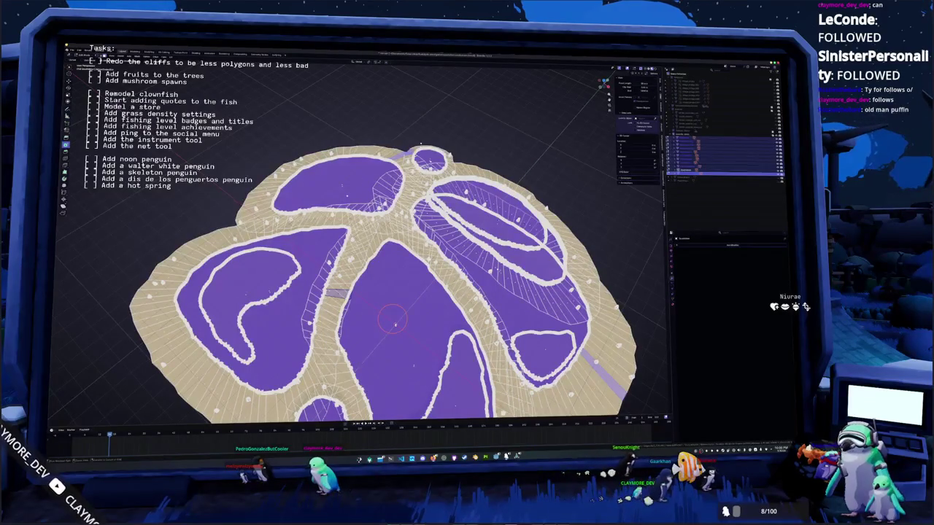
Step: Test masking the island surface, clear the mask, and unhide the full scene with Alt+H
{"action": "key", "text": "shift+k"}
{"action": "key", "text": "ctrl+z"}
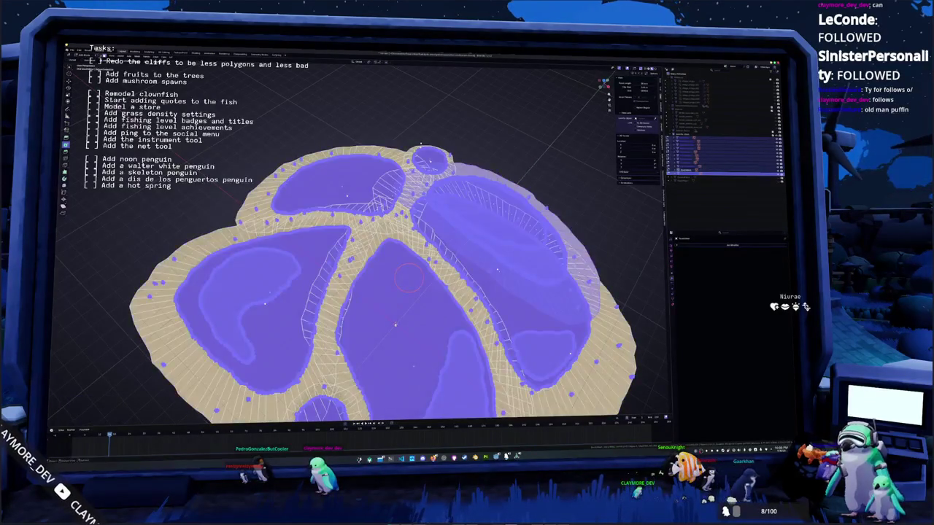
{"action": "key", "text": "alt+m"}
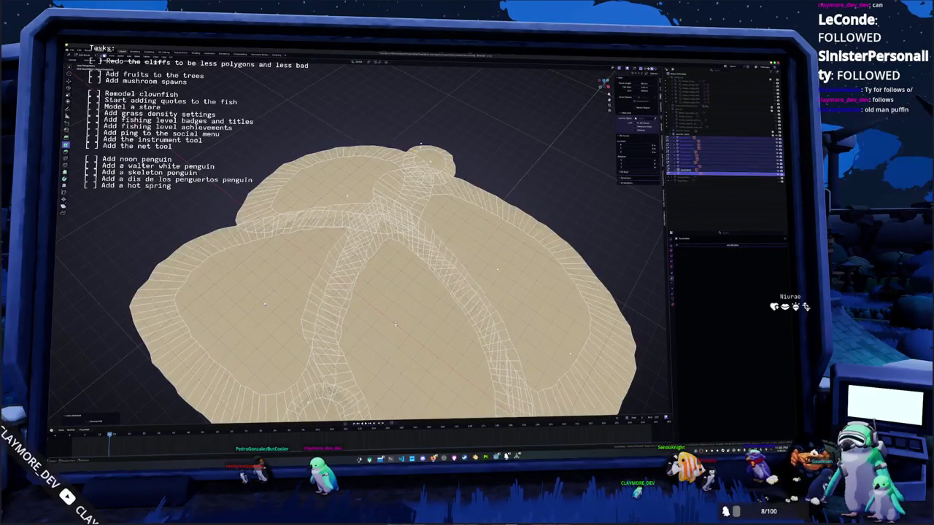
{"action": "middle_click_drag", "start_coordinate": [394, 292], "coordinate": [394, 263]}
{"action": "middle_click_drag", "start_coordinate": [394, 277], "coordinate": [394, 328]}
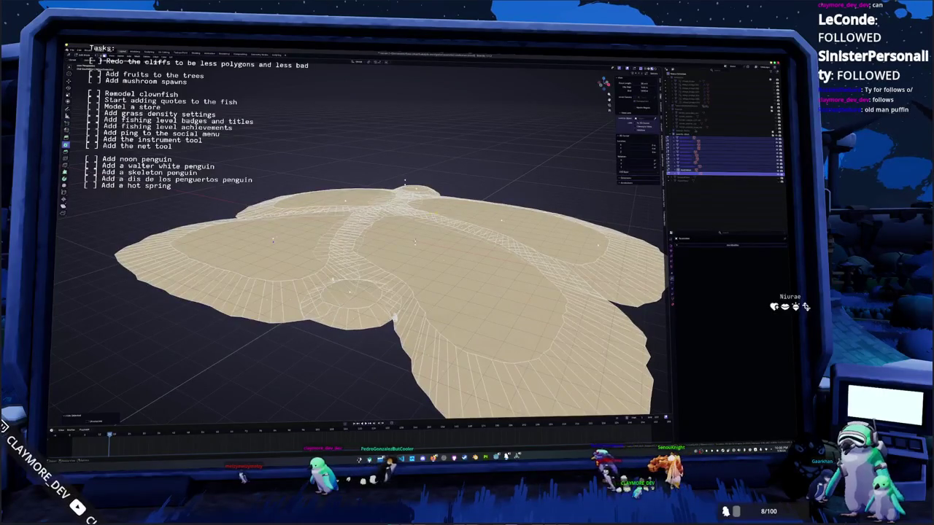
{"action": "scroll", "coordinate": [394, 292], "scroll_direction": "down", "scroll_amount": 2}
{"action": "key", "text": "alt+h"}
Step: View the terrain from top view and select the plateau's inner ellipse region
{"action": "mouse_move", "coordinate": [394, 277]}
{"action": "middle_mouse_down"}
{"action": "mouse_move", "coordinate": [394, 248]}
{"action": "mouse_move", "coordinate": [394, 329]}
{"action": "middle_mouse_up"}
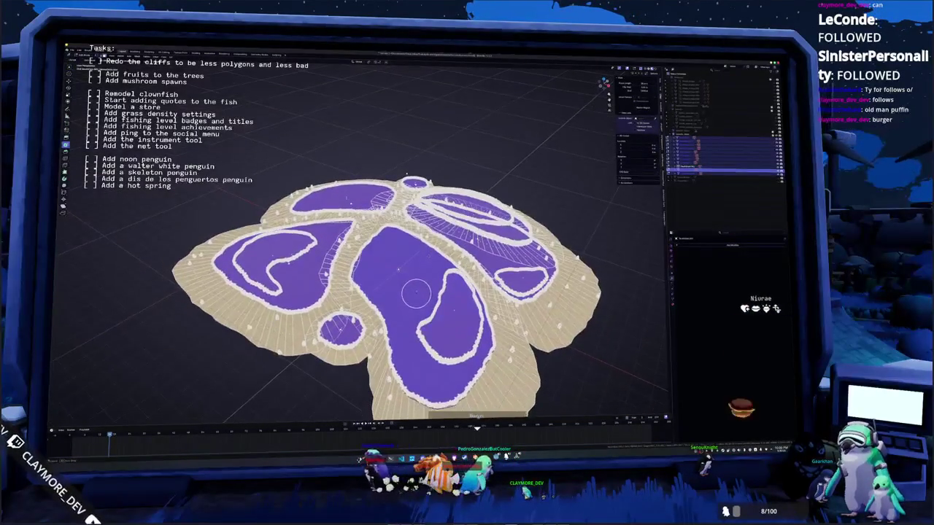
{"action": "middle_click_drag", "start_coordinate": [394, 292], "coordinate": [365, 292]}
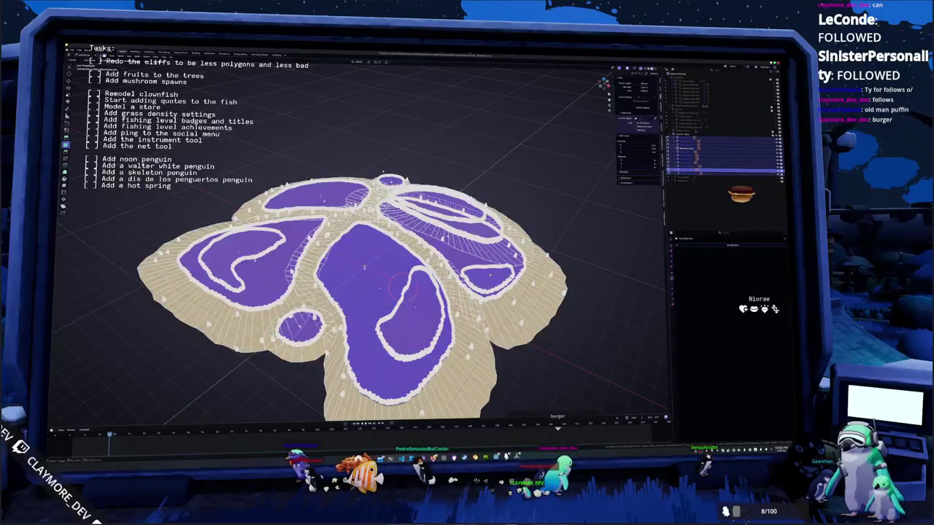
{"action": "key", "text": "KP_7"}
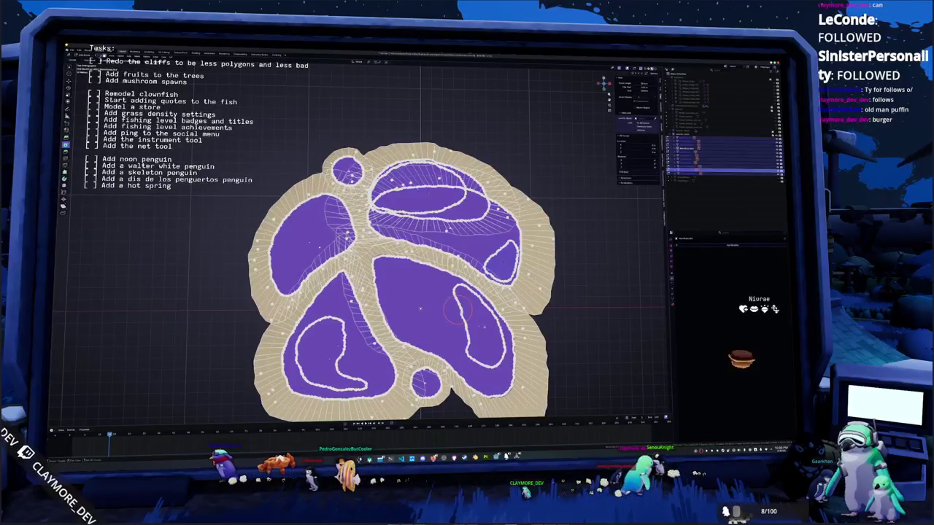
{"action": "middle_click_drag", "start_coordinate": [394, 306], "coordinate": [400, 277], "text": "shift"}
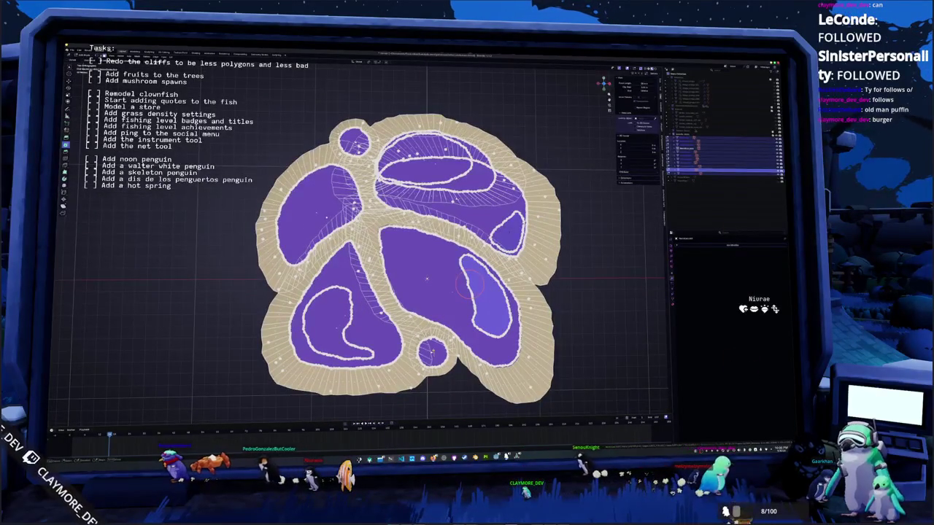
{"action": "mouse_move", "coordinate": [438, 302]}
{"action": "middle_mouse_down", "text": "shift"}
{"action": "mouse_move", "coordinate": [482, 305]}
{"action": "mouse_move", "coordinate": [501, 344]}
{"action": "middle_mouse_up", "text": "shift"}
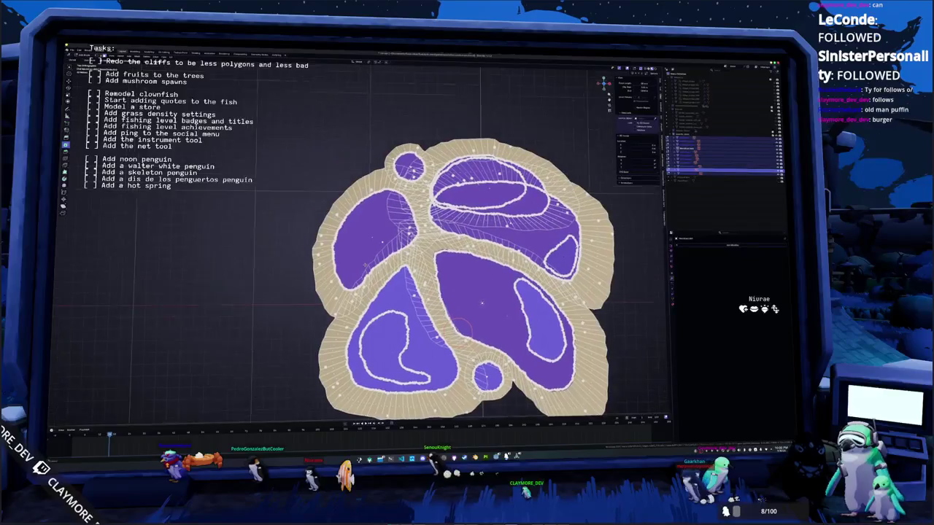
{"action": "scroll", "coordinate": [373, 238], "scroll_direction": "up", "scroll_amount": 3}
{"action": "middle_click_drag", "start_coordinate": [373, 238], "coordinate": [352, 292], "text": "shift"}
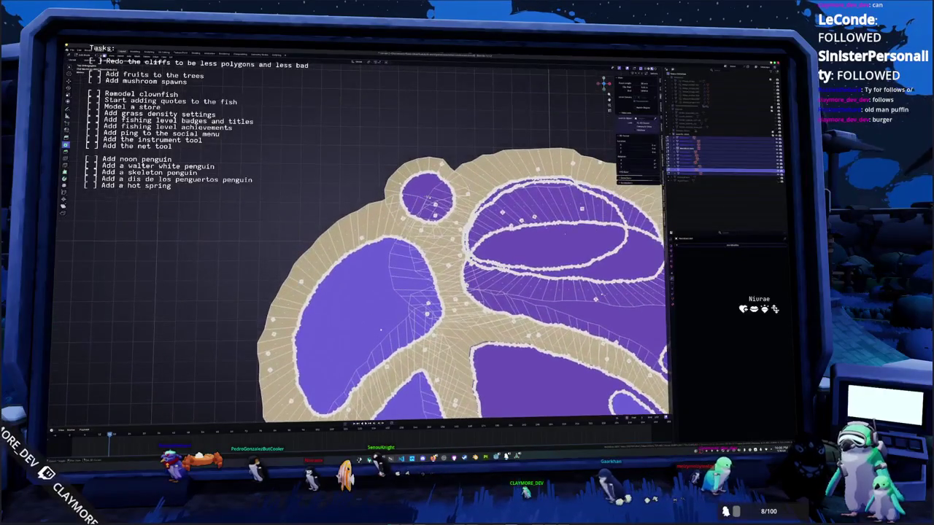
{"action": "mouse_move", "coordinate": [438, 292]}
{"action": "middle_mouse_down", "text": "shift"}
{"action": "mouse_move", "coordinate": [373, 283]}
{"action": "mouse_move", "coordinate": [364, 261]}
{"action": "middle_mouse_up", "text": "shift"}
{"action": "left_click", "coordinate": [505, 229]}
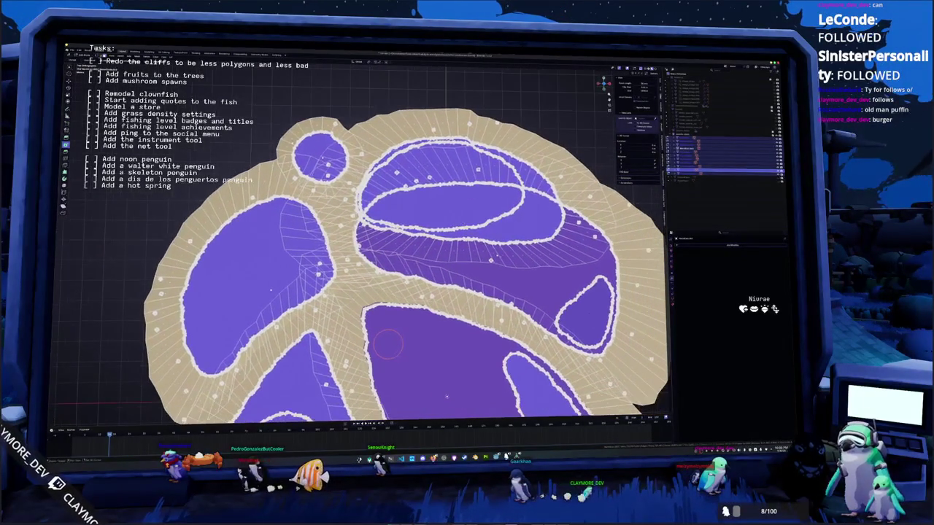
{"action": "scroll", "coordinate": [389, 343], "scroll_direction": "down", "scroll_amount": 1}
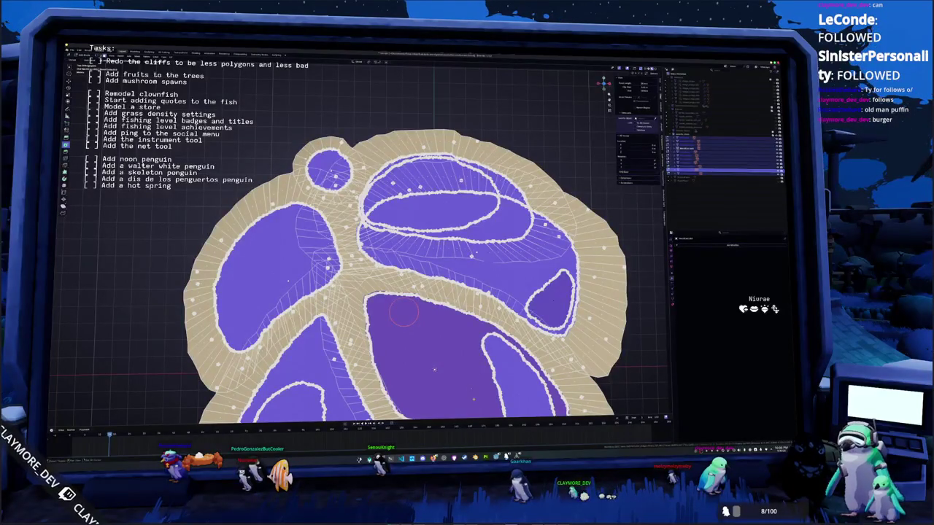
{"action": "scroll", "coordinate": [434, 370], "scroll_direction": "down", "scroll_amount": 2}
{"action": "middle_click_drag", "start_coordinate": [434, 370], "coordinate": [368, 244]}
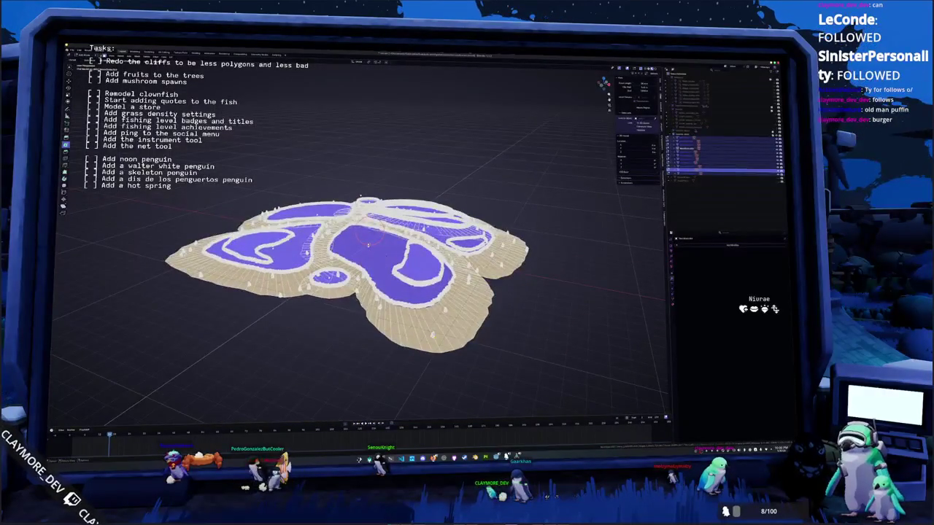
Step: Refine the selection to just the purple plateau faces, deselecting sandy paths and ring edges
{"action": "key", "text": "a"}
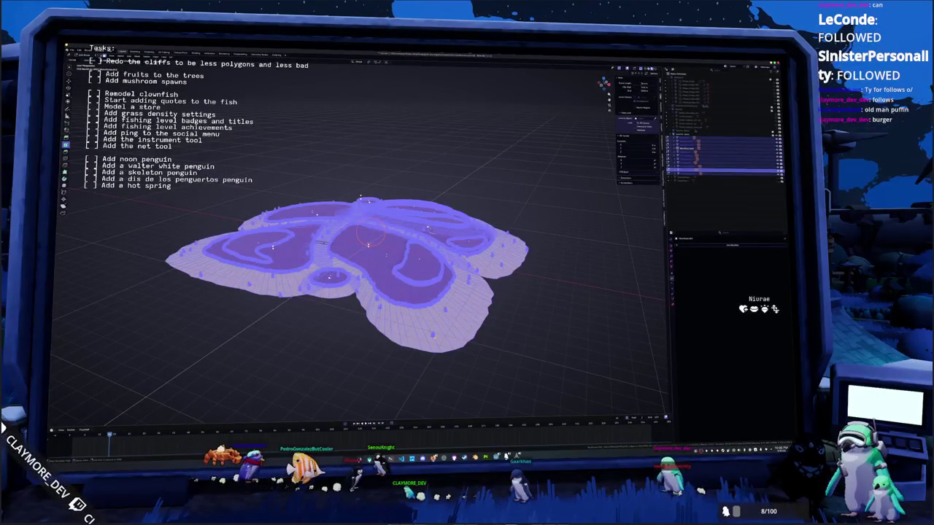
{"action": "key", "text": "alt+a"}
{"action": "key", "text": "ctrl+i"}
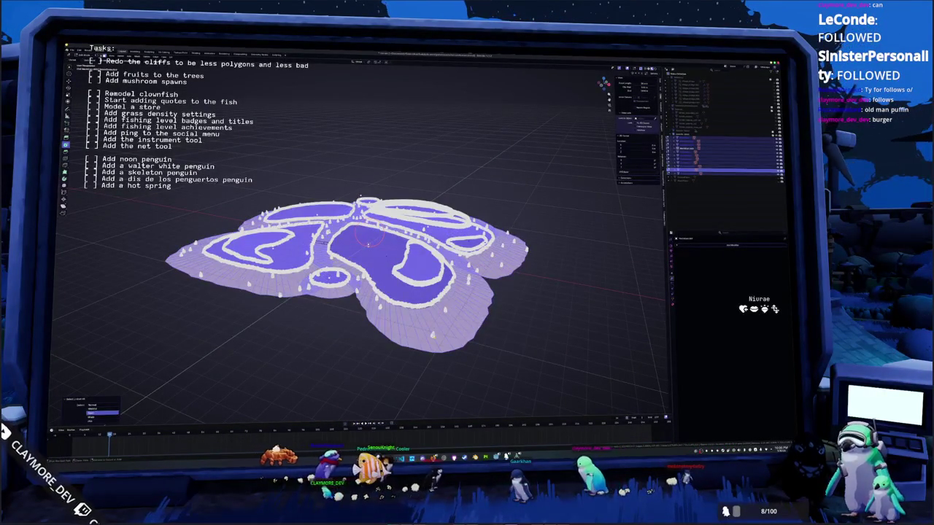
{"action": "key", "text": "ctrl+i"}
{"action": "key", "text": "ctrl+KP_Subtract"}
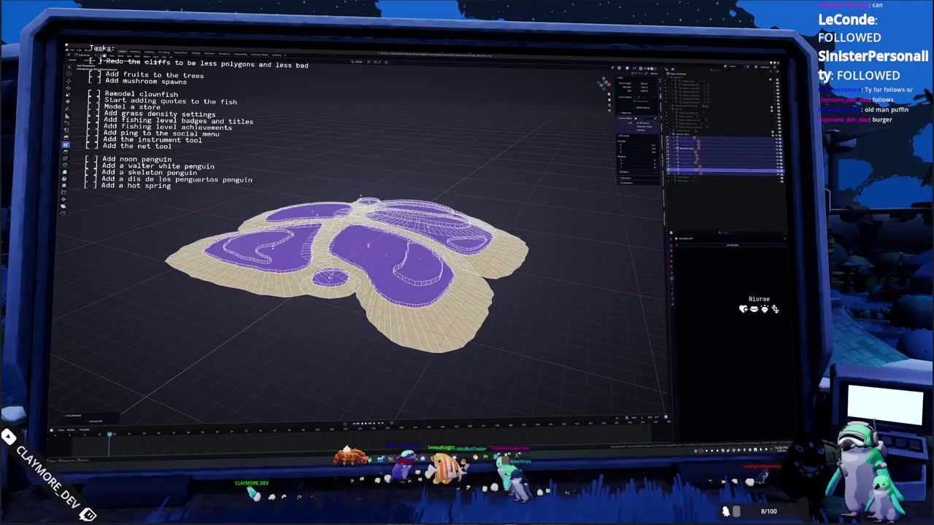
{"action": "key", "text": "alt+z"}
{"action": "key", "text": "alt+z"}
{"action": "scroll", "coordinate": [357, 270], "scroll_direction": "up", "scroll_amount": 2}
{"action": "scroll", "coordinate": [358, 270], "scroll_direction": "up", "scroll_amount": 1}
{"action": "scroll", "coordinate": [358, 270], "scroll_direction": "up", "scroll_amount": 2}
{"action": "scroll", "coordinate": [358, 270], "scroll_direction": "up", "scroll_amount": 2}
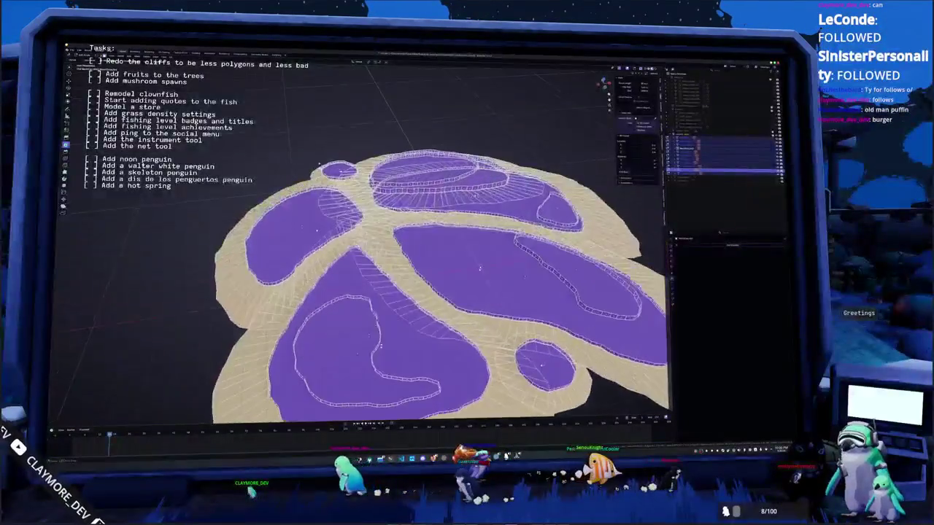
{"action": "middle_click_drag", "start_coordinate": [479, 268], "coordinate": [466, 250]}
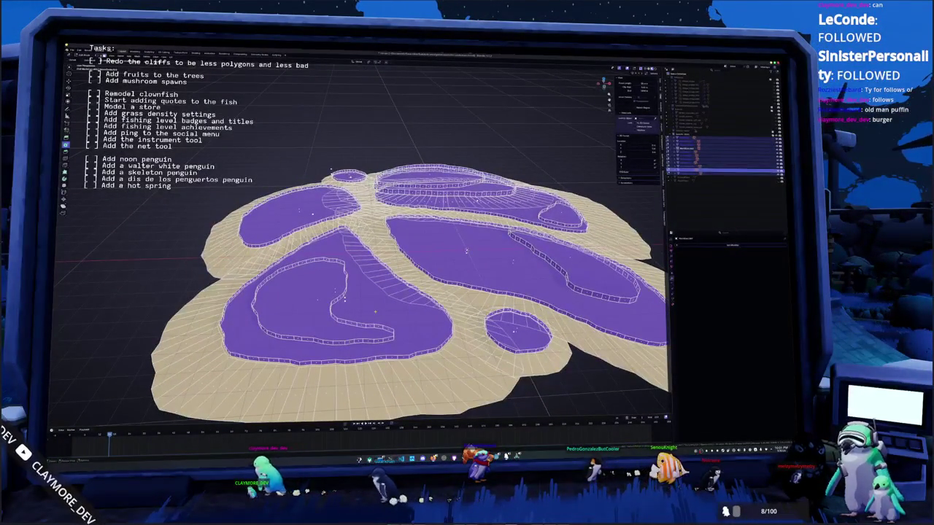
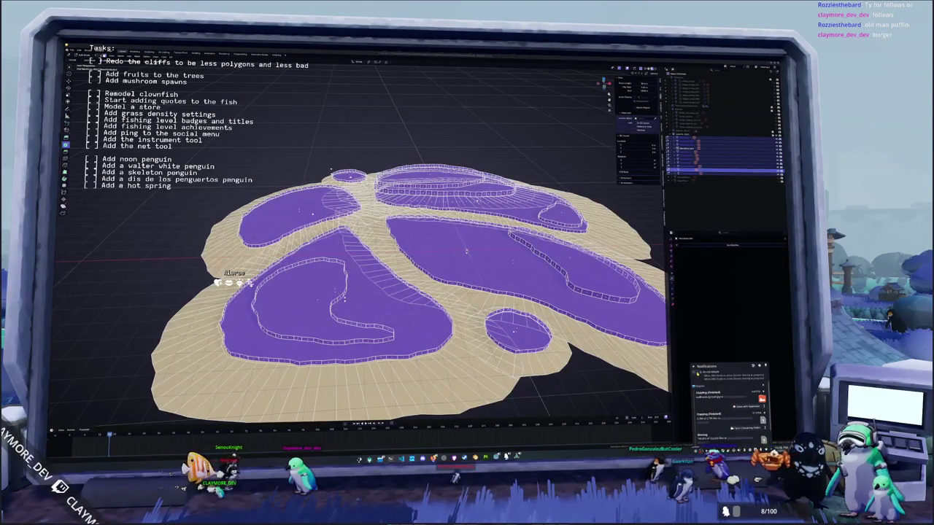
Step: Select a band of faces on the central purple plateau
{"action": "left_click", "coordinate": [733, 352]}
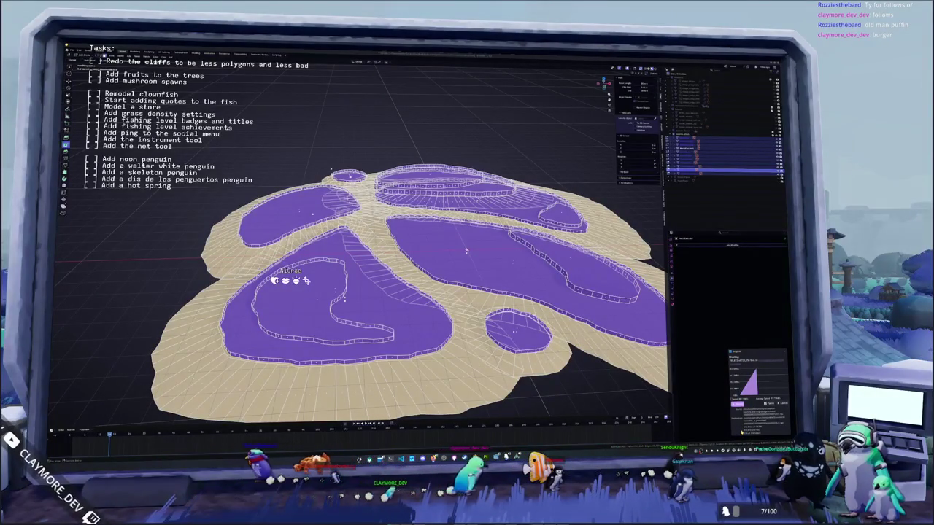
{"action": "left_click", "coordinate": [735, 405]}
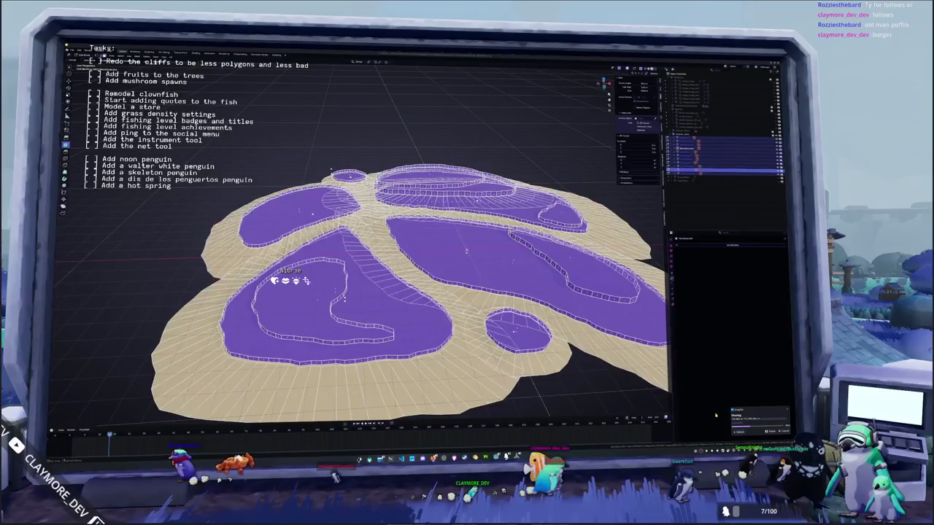
{"action": "middle_click_drag", "start_coordinate": [591, 319], "coordinate": [569, 302]}
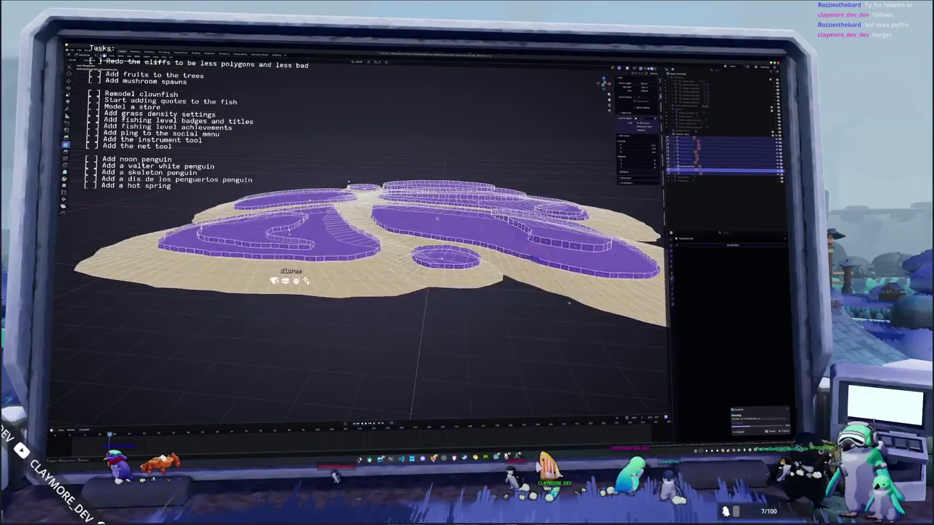
{"action": "left_click", "coordinate": [536, 239]}
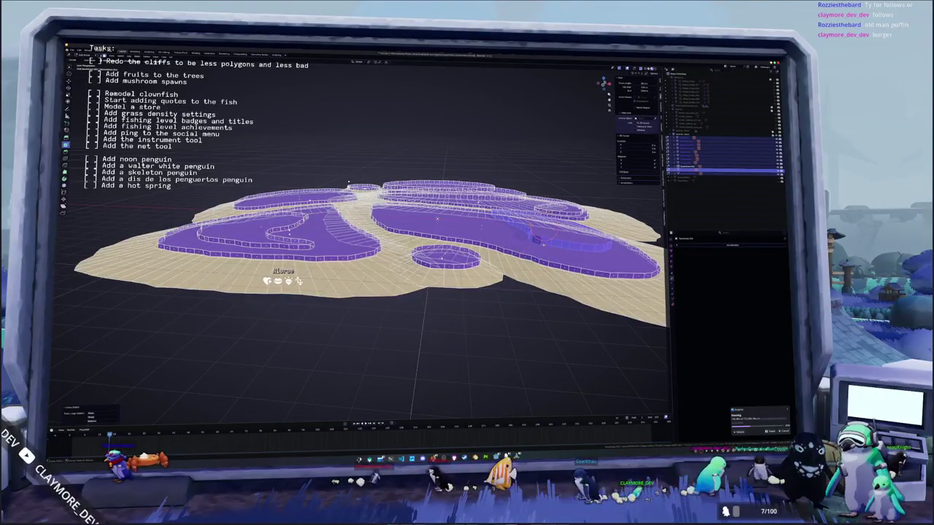
Step: Reshape the loop with proportional editing into a curved outline, then select the sand faces
{"action": "middle_click_drag", "start_coordinate": [536, 239], "coordinate": [456, 219]}
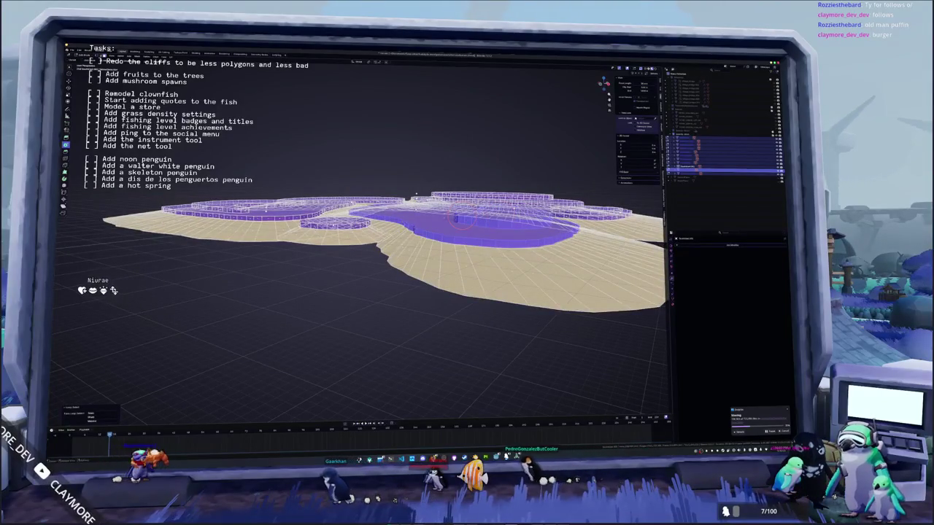
{"action": "mouse_move", "coordinate": [416, 194]}
{"action": "middle_mouse_down"}
{"action": "mouse_move", "coordinate": [427, 201]}
{"action": "mouse_move", "coordinate": [419, 197]}
{"action": "middle_mouse_up"}
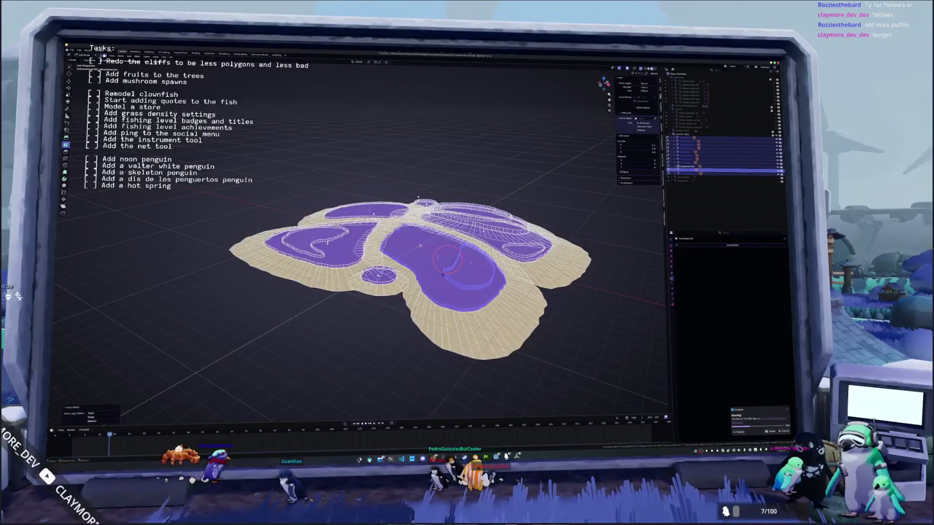
{"action": "left_click", "coordinate": [446, 260]}
{"action": "mouse_move", "coordinate": [418, 197]}
{"action": "middle_mouse_down"}
{"action": "mouse_move", "coordinate": [436, 201]}
{"action": "mouse_move", "coordinate": [464, 331]}
{"action": "mouse_move", "coordinate": [438, 361]}
{"action": "middle_mouse_up"}
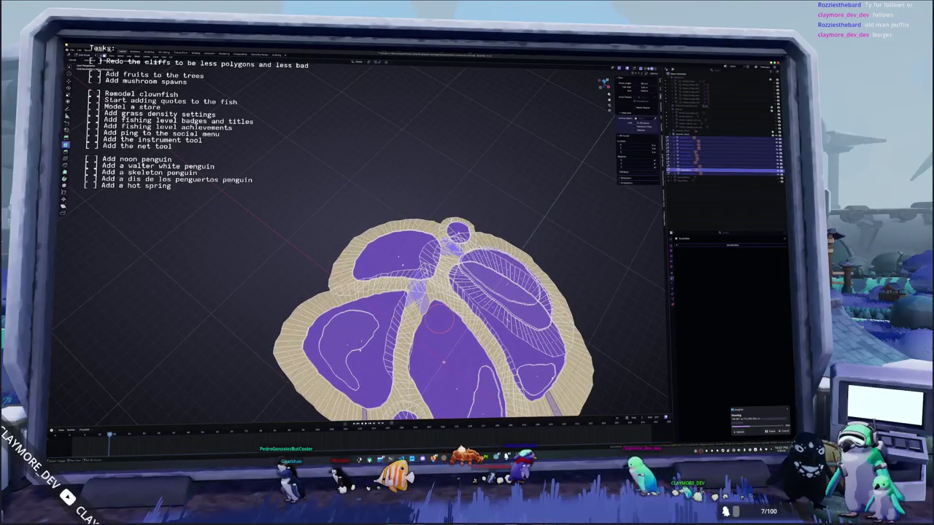
{"action": "key", "text": "alt+a"}
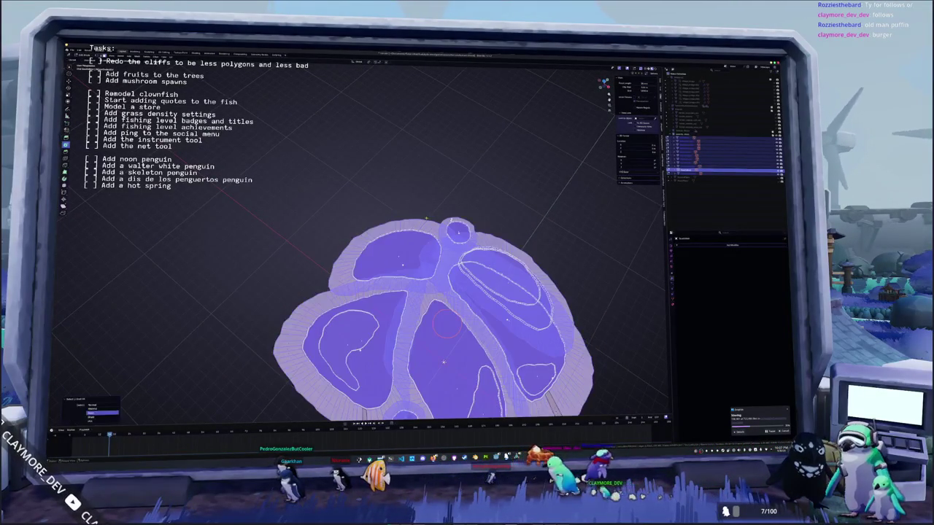
Step: Delete the sand base faces and switch to a top-down orthographic view
{"action": "key", "text": "x"}
{"action": "middle_click_drag", "start_coordinate": [451, 220], "coordinate": [452, 235]}
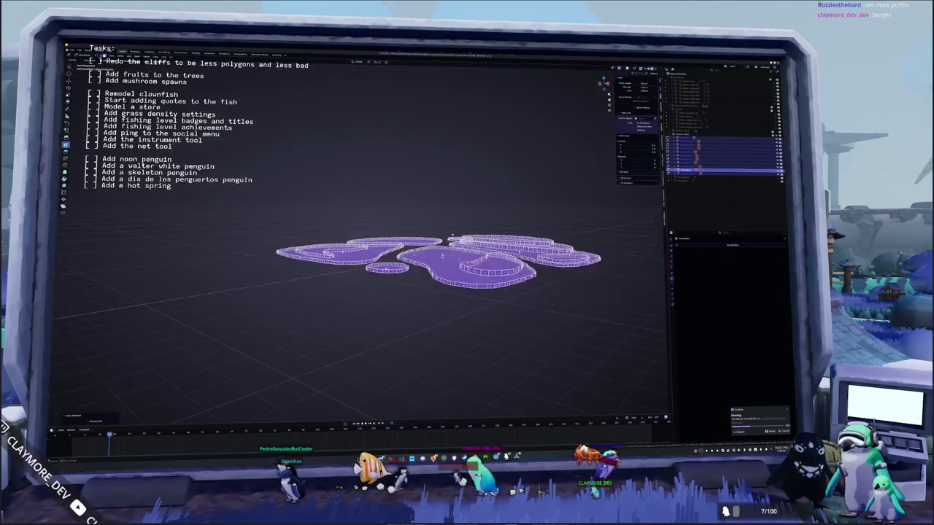
{"action": "scroll", "coordinate": [442, 255], "scroll_direction": "up", "scroll_amount": 3}
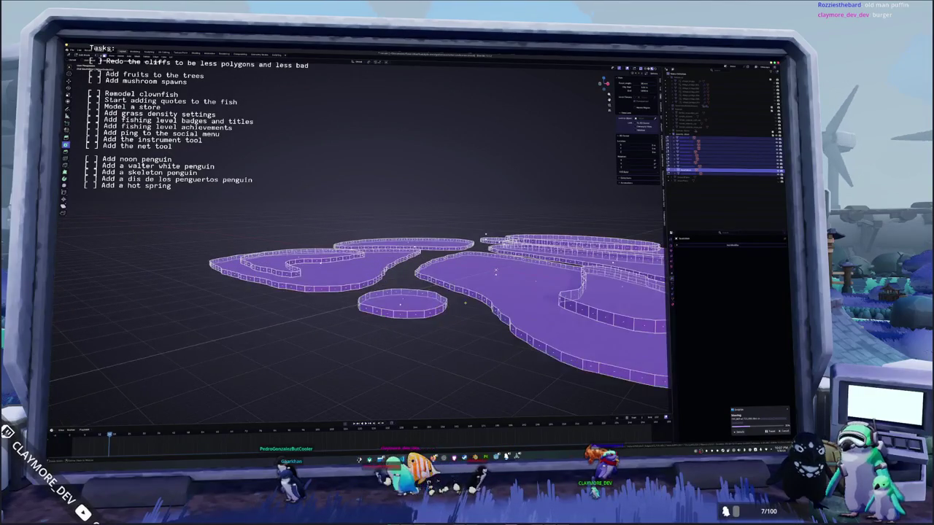
{"action": "right_click", "coordinate": [534, 284], "text": "shift"}
{"action": "mouse_move", "coordinate": [496, 270]}
{"action": "middle_mouse_down"}
{"action": "mouse_move", "coordinate": [421, 304]}
{"action": "mouse_move", "coordinate": [515, 310]}
{"action": "middle_mouse_up"}
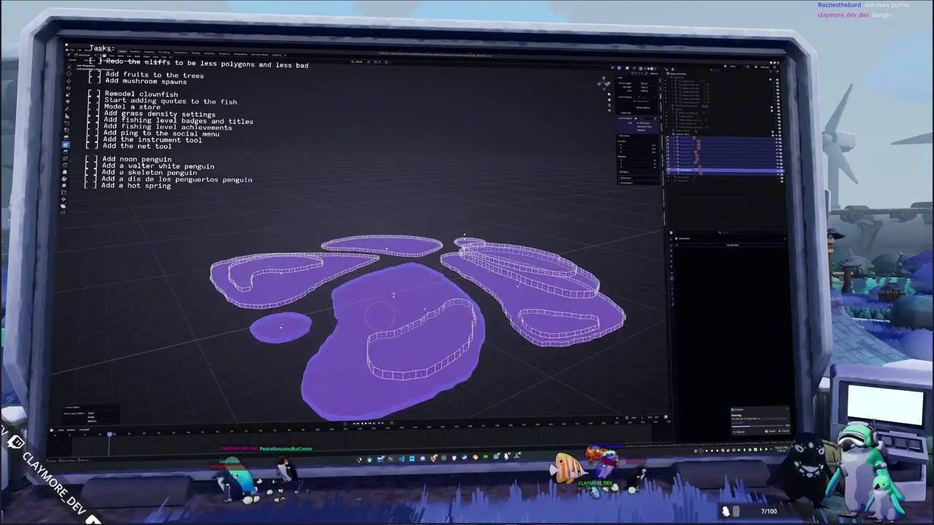
{"action": "key", "text": "KP_7"}
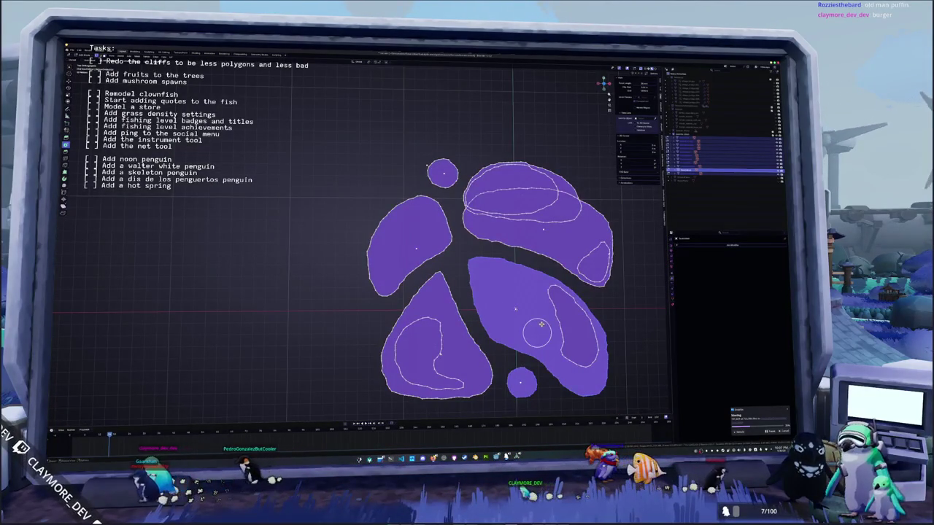
{"action": "key", "text": "Escape"}
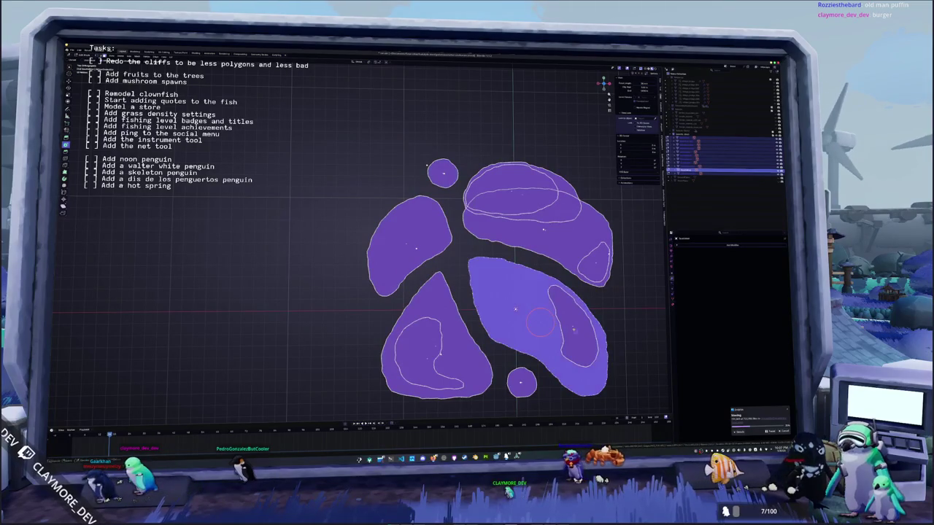
Step: Circle-select the islands, invert the selection, and extrude the plateaus upward into walls
{"action": "key", "text": "c"}
{"action": "mouse_move", "coordinate": [557, 313]}
{"action": "left_mouse_down"}
{"action": "mouse_move", "coordinate": [542, 257]}
{"action": "mouse_move", "coordinate": [523, 253]}
{"action": "left_mouse_up"}
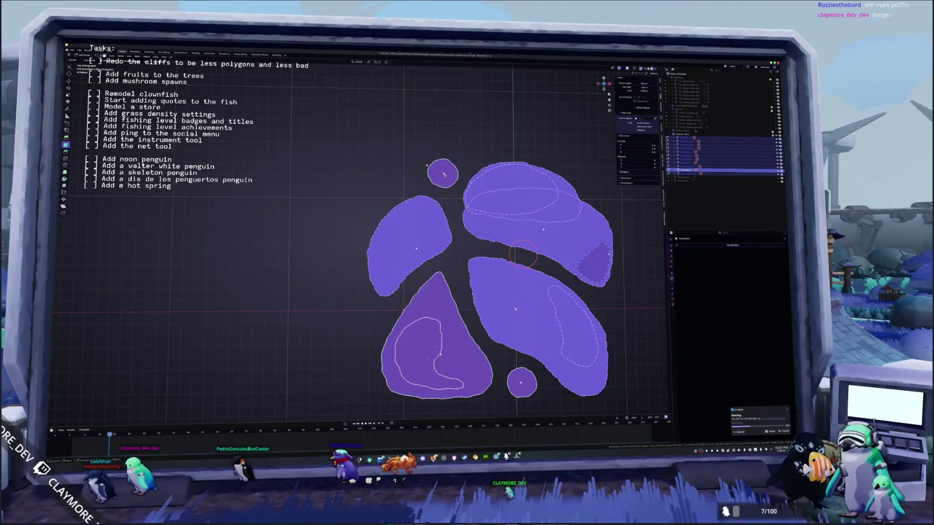
{"action": "middle_click_drag", "start_coordinate": [523, 253], "coordinate": [524, 221]}
{"action": "left_click_drag", "start_coordinate": [523, 221], "coordinate": [515, 230]}
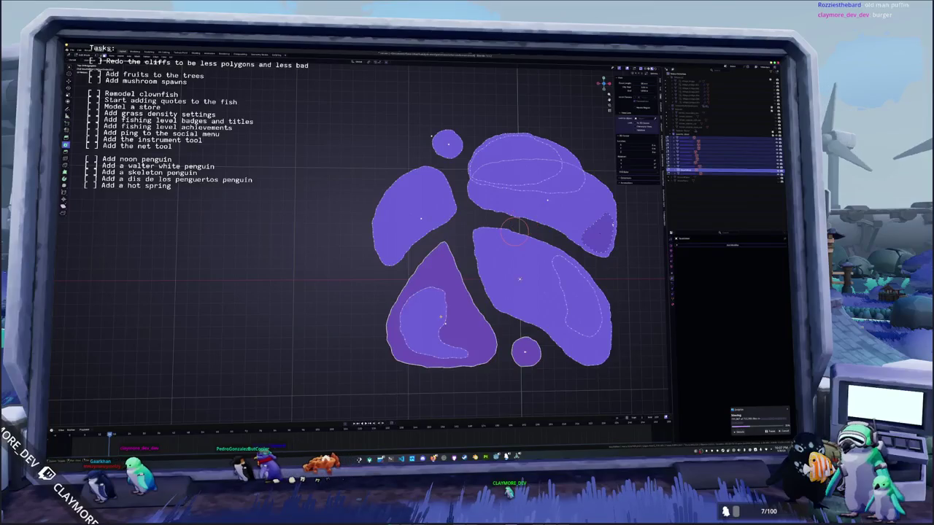
{"action": "key", "text": "ctrl+l"}
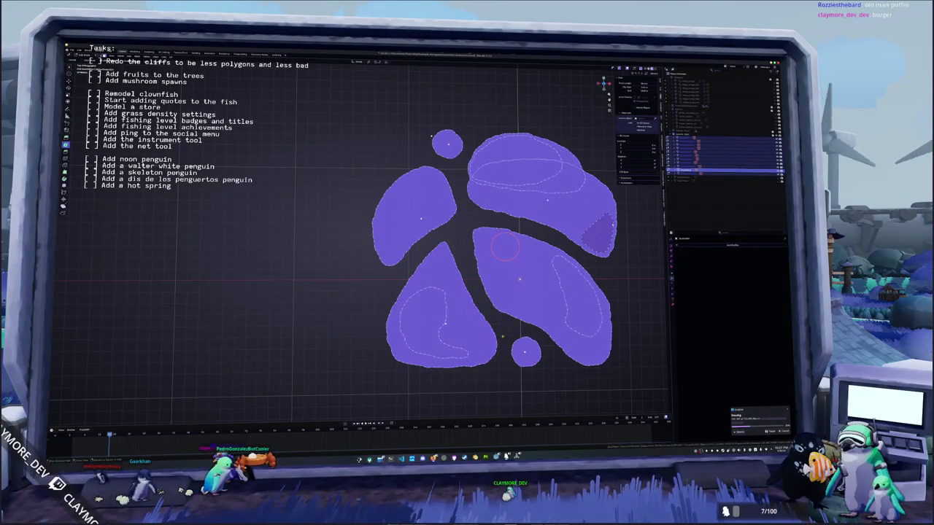
{"action": "key", "text": "alt+a"}
{"action": "mouse_move", "coordinate": [505, 247]}
{"action": "middle_mouse_down"}
{"action": "mouse_move", "coordinate": [488, 269]}
{"action": "mouse_move", "coordinate": [504, 259]}
{"action": "middle_mouse_up"}
{"action": "key", "text": "e"}
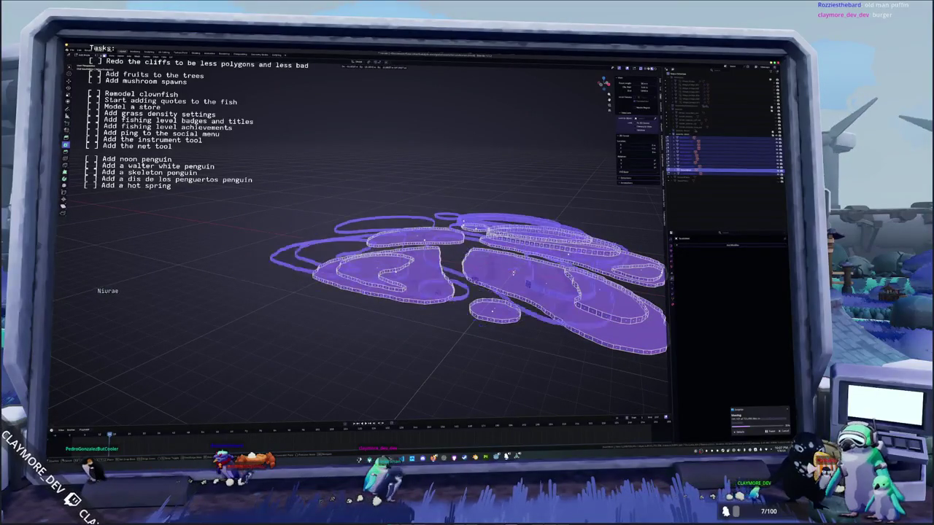
{"action": "left_click", "coordinate": [482, 204]}
Step: Separate the mesh by loose parts and select the left island object
{"action": "right_click", "coordinate": [476, 237]}
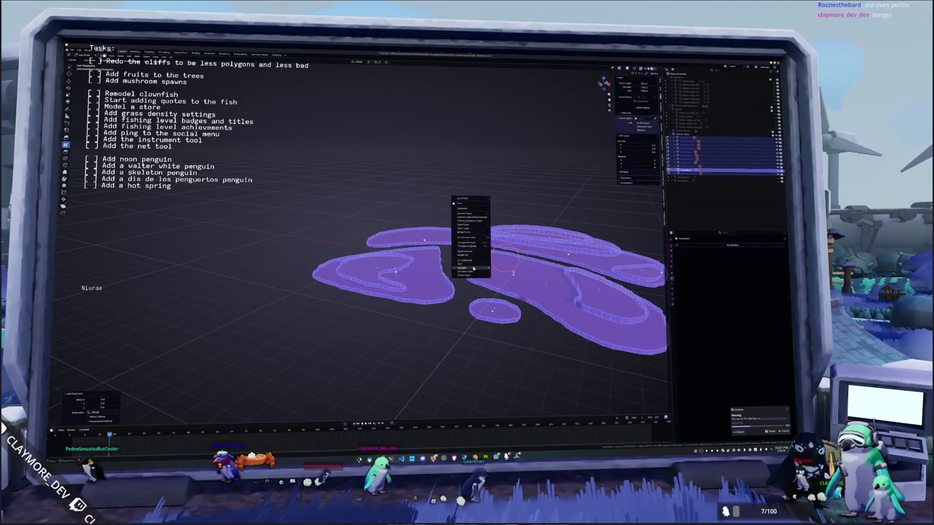
{"action": "left_click", "coordinate": [511, 275]}
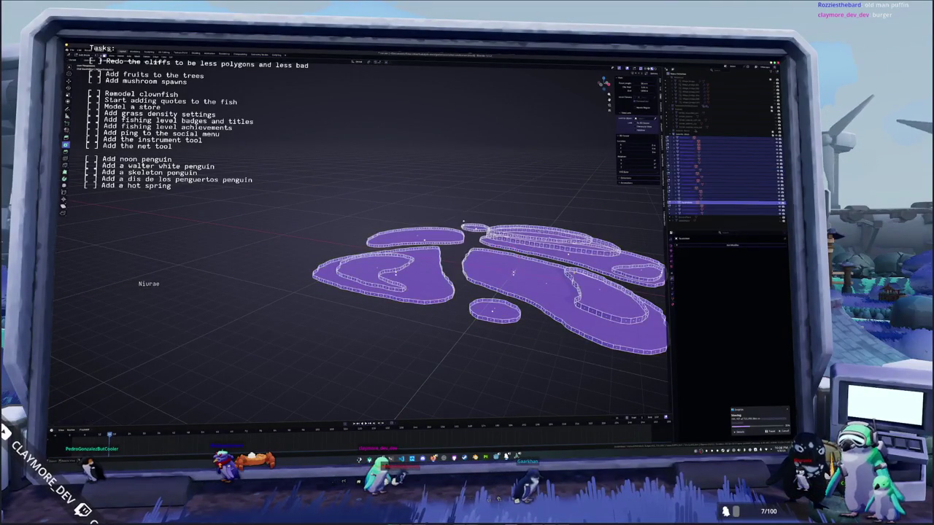
{"action": "key", "text": "Tab"}
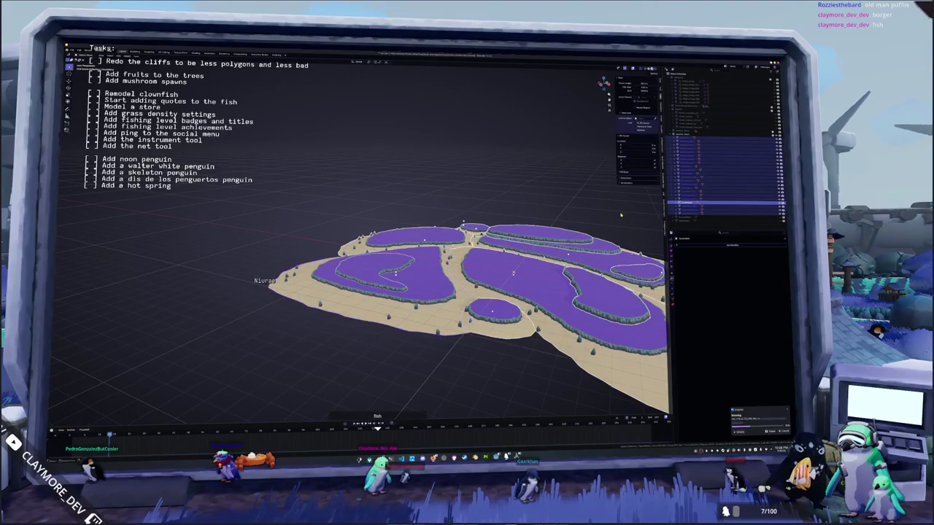
{"action": "key", "text": "alt+a"}
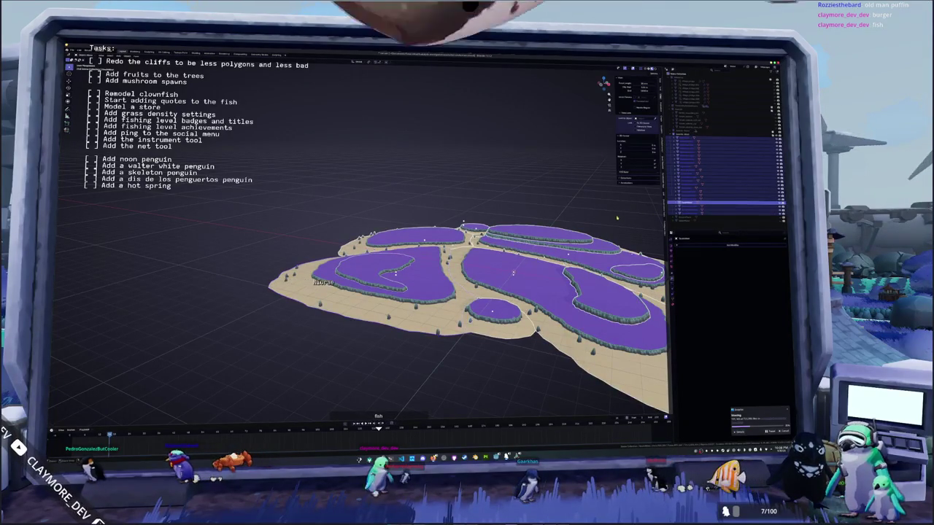
{"action": "left_click", "coordinate": [380, 270]}
{"action": "key", "text": "Tab"}
{"action": "key", "text": "KP_Divide"}
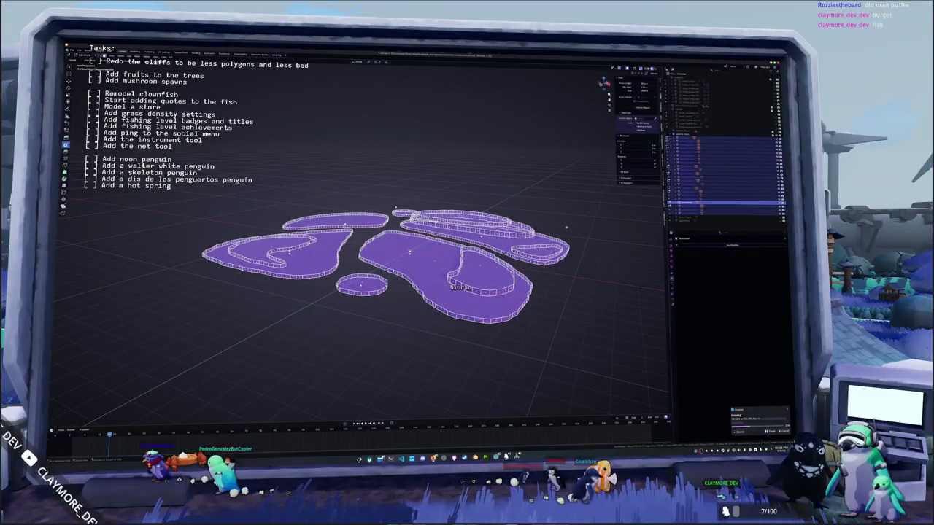
{"action": "key", "text": "Tab"}
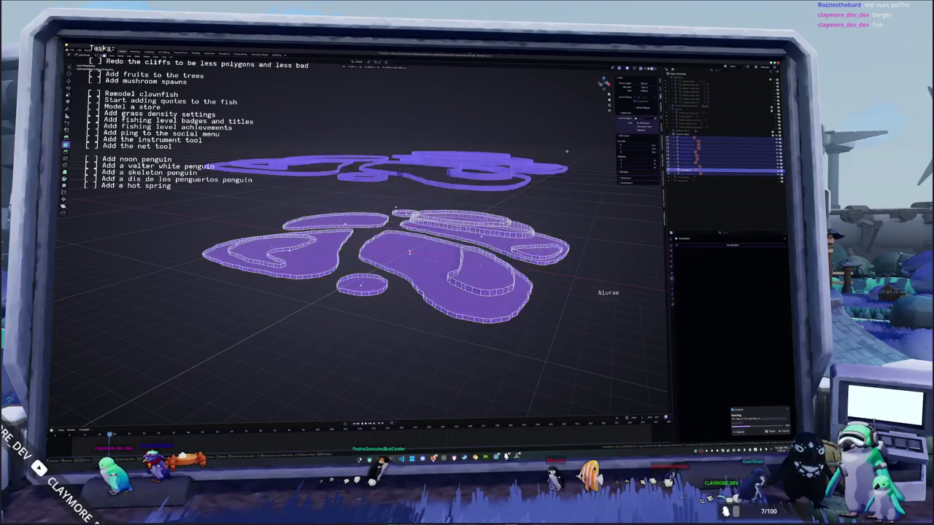
Step: Separate the islands further and pick individual island objects in the Outliner
{"action": "right_click", "coordinate": [485, 166]}
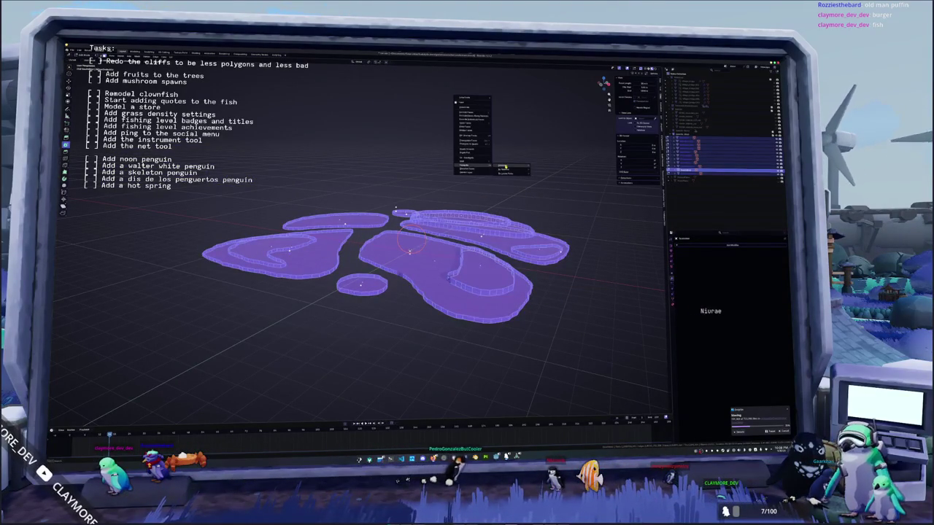
{"action": "left_click", "coordinate": [503, 167]}
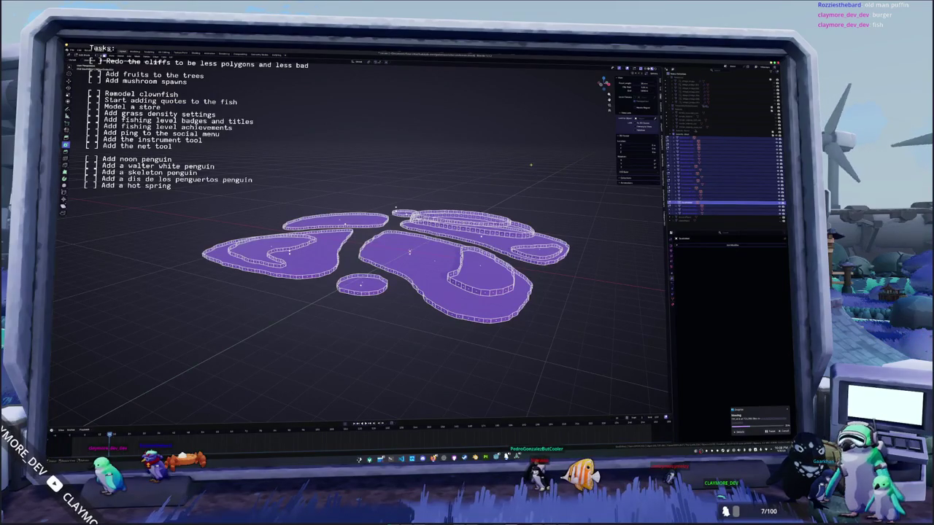
{"action": "key", "text": "Tab"}
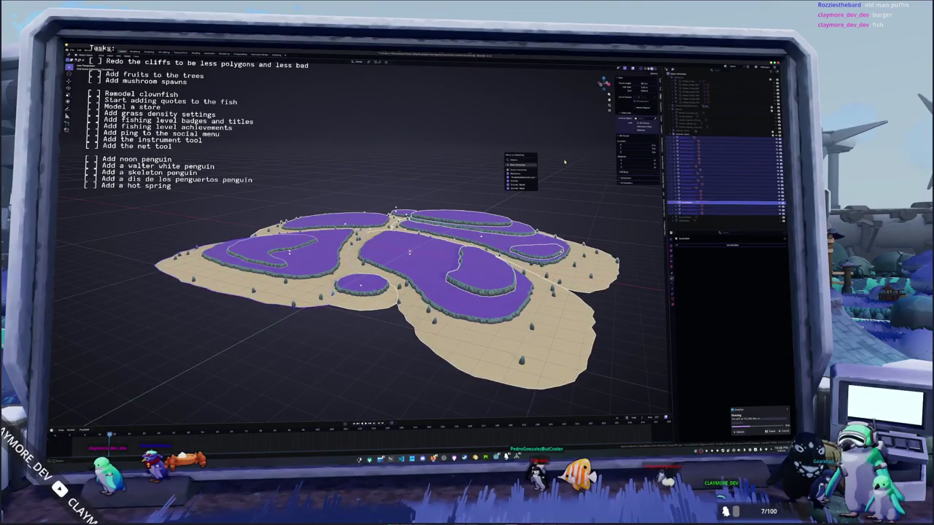
{"action": "left_click", "coordinate": [689, 213]}
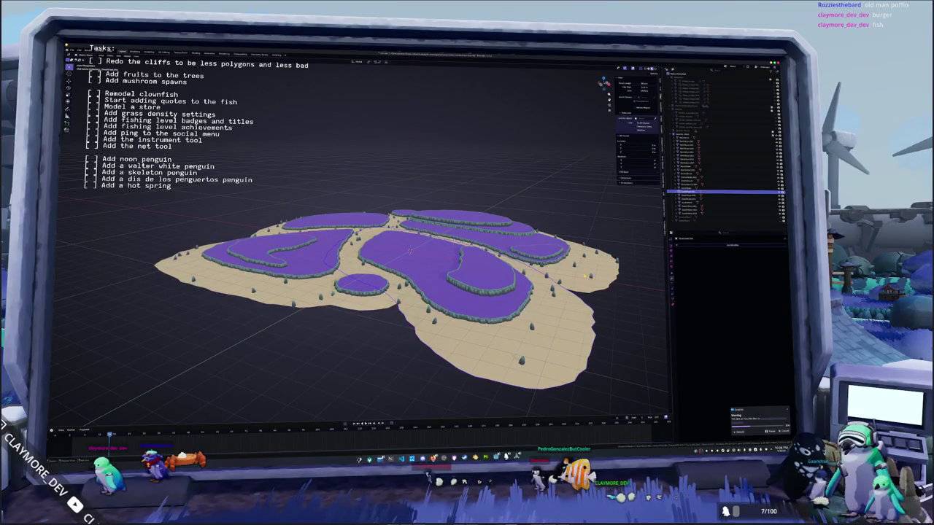
{"action": "left_click", "coordinate": [685, 139]}
{"action": "middle_click_drag", "start_coordinate": [408, 292], "coordinate": [490, 278]}
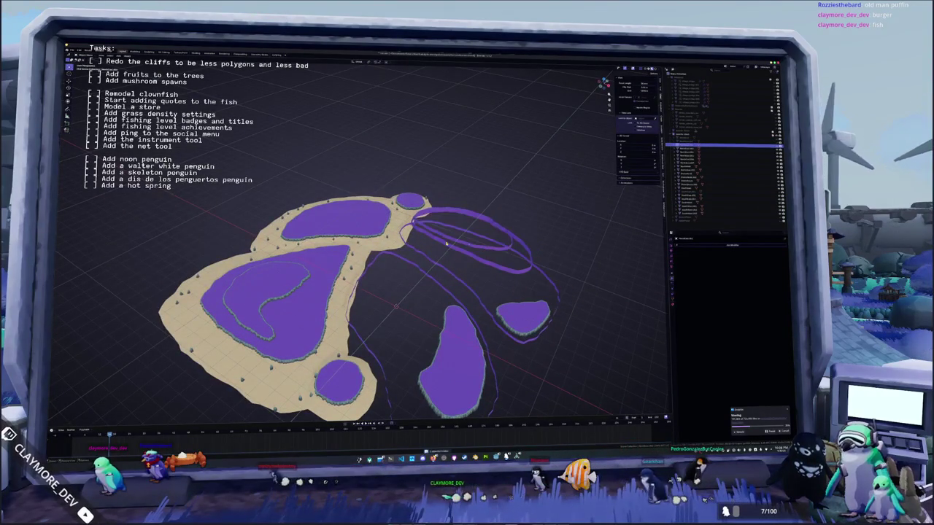
Step: Hide the sand island and plateau meshes, including the large left island
{"action": "middle_click_drag", "start_coordinate": [483, 250], "coordinate": [526, 263]}
{"action": "left_click", "coordinate": [689, 168]}
{"action": "left_click", "coordinate": [688, 173]}
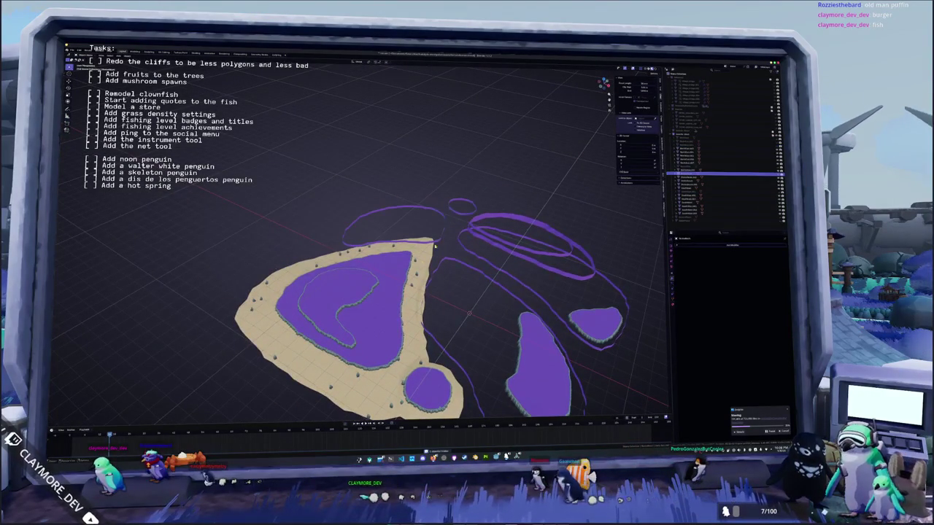
{"action": "left_click", "coordinate": [689, 181]}
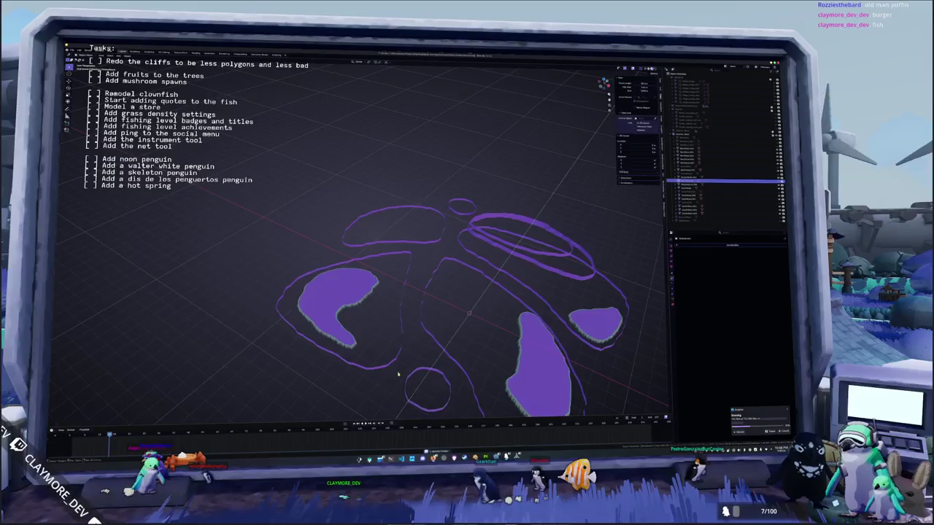
{"action": "middle_click_drag", "start_coordinate": [437, 306], "coordinate": [391, 323]}
{"action": "key", "text": "h"}
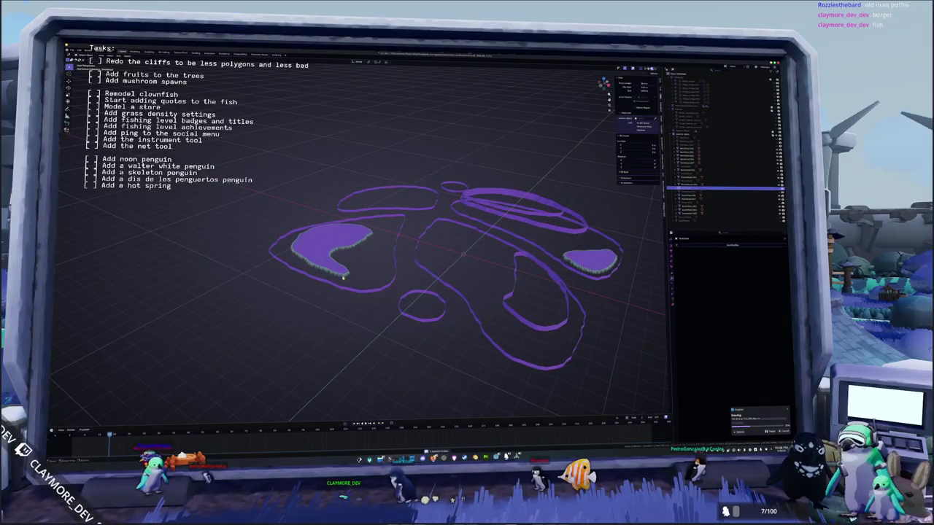
{"action": "key", "text": "h"}
Step: Select all outline curves, apply an Object menu operation, and pick the large central curve
{"action": "key", "text": "alt+h"}
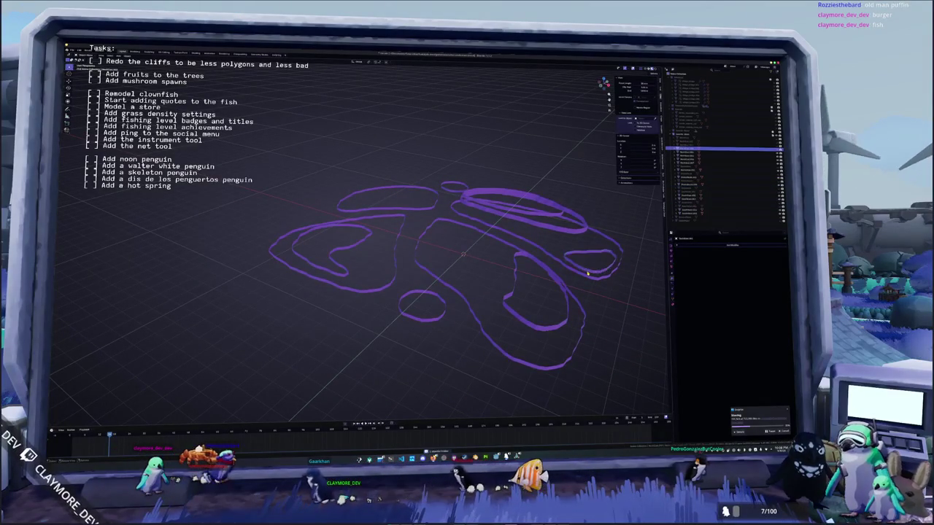
{"action": "scroll", "coordinate": [436, 203], "scroll_direction": "up", "scroll_amount": 2}
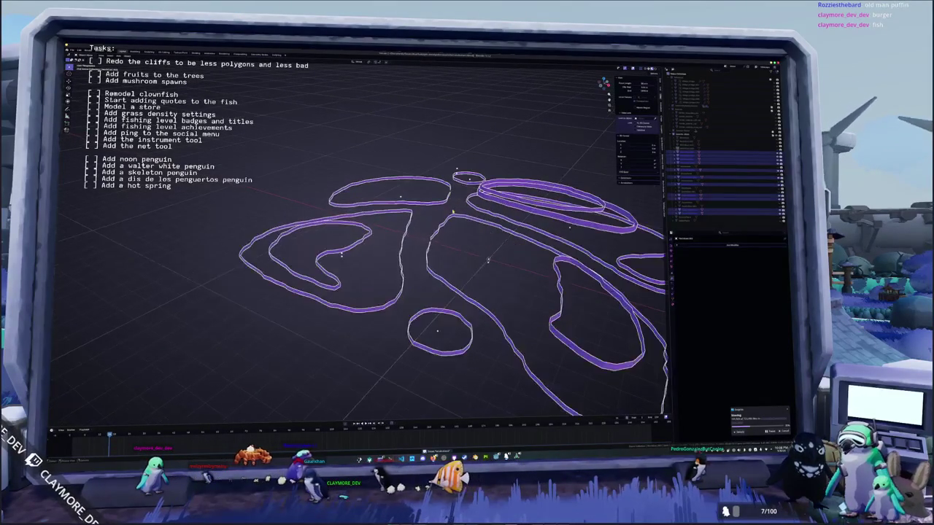
{"action": "right_click", "coordinate": [453, 211]}
{"action": "left_click", "coordinate": [445, 217]}
{"action": "scroll", "coordinate": [448, 218], "scroll_direction": "down", "scroll_amount": 2}
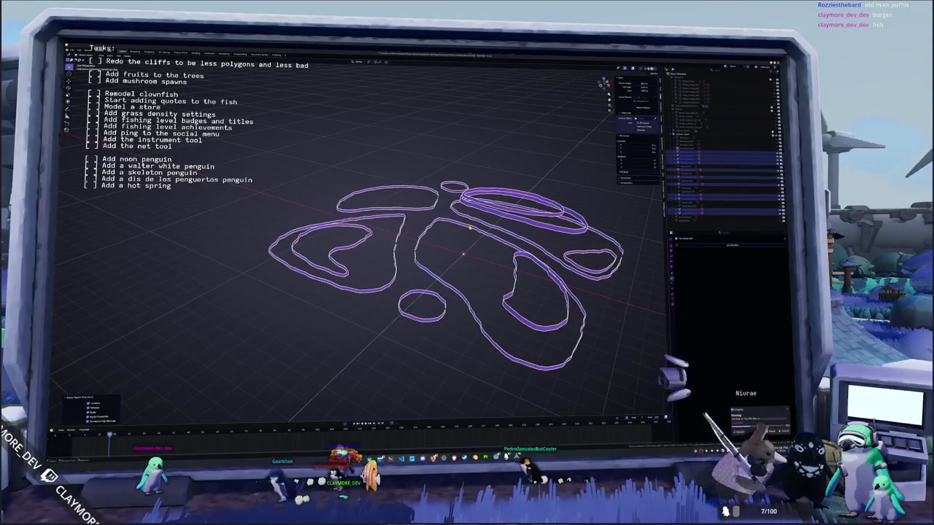
{"action": "left_click", "coordinate": [479, 228]}
Step: Move the central outline curve into a new collection
{"action": "middle_click_drag", "start_coordinate": [479, 228], "coordinate": [458, 221], "text": "shift"}
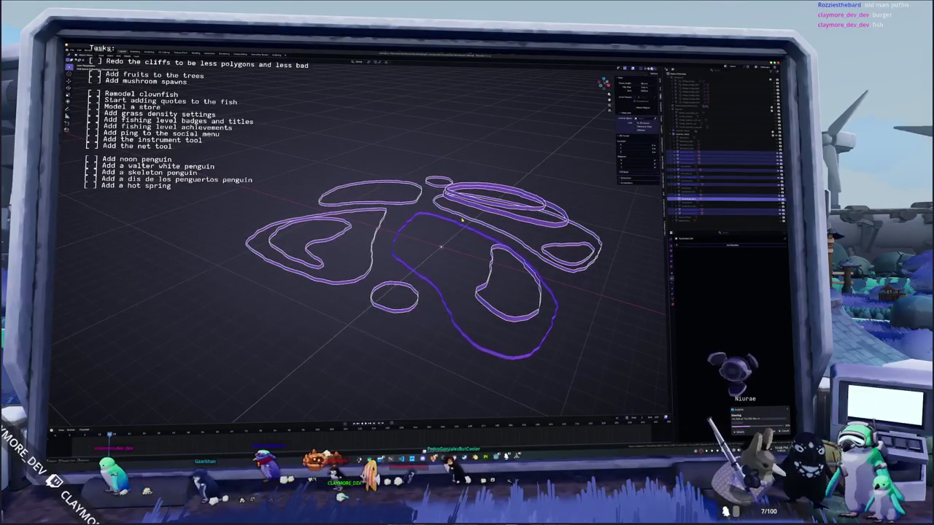
{"action": "key", "text": "m"}
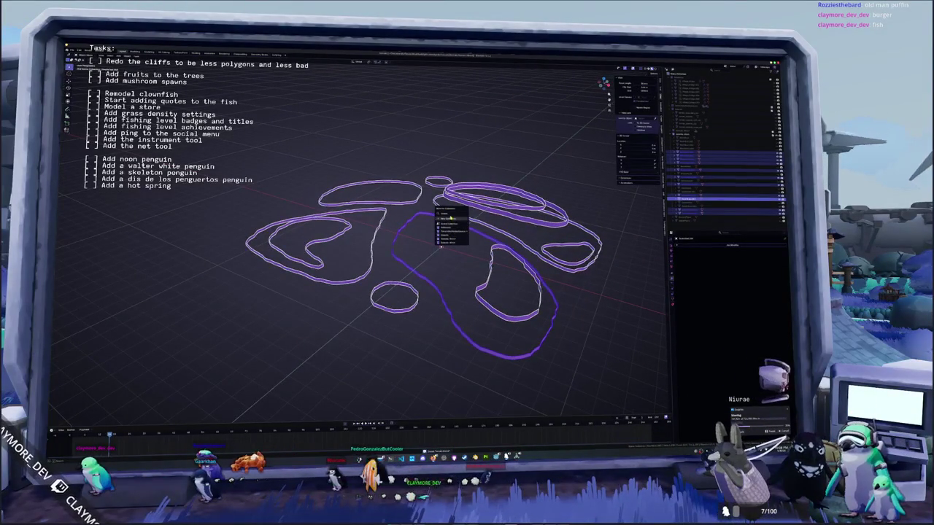
{"action": "left_click", "coordinate": [448, 242]}
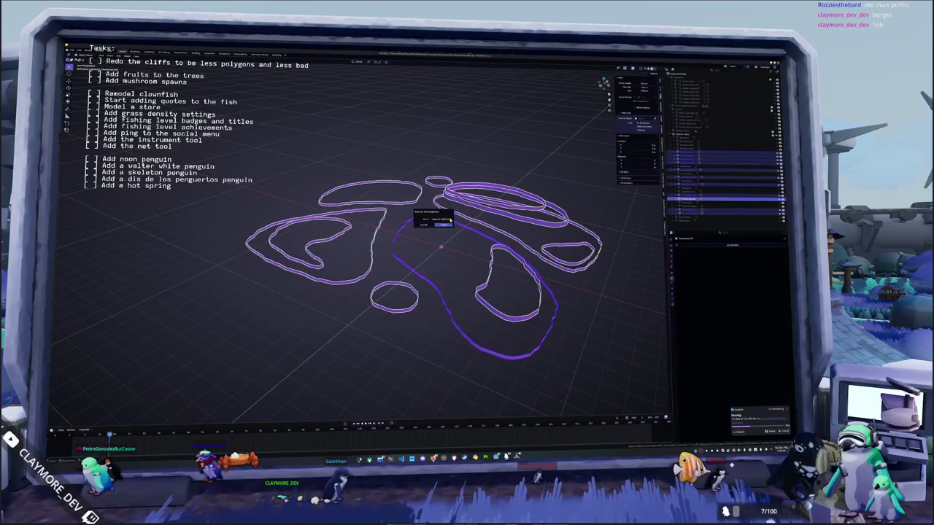
{"action": "key", "text": "Return"}
Step: Batch-rename the selected curves
{"action": "right_click", "coordinate": [449, 221]}
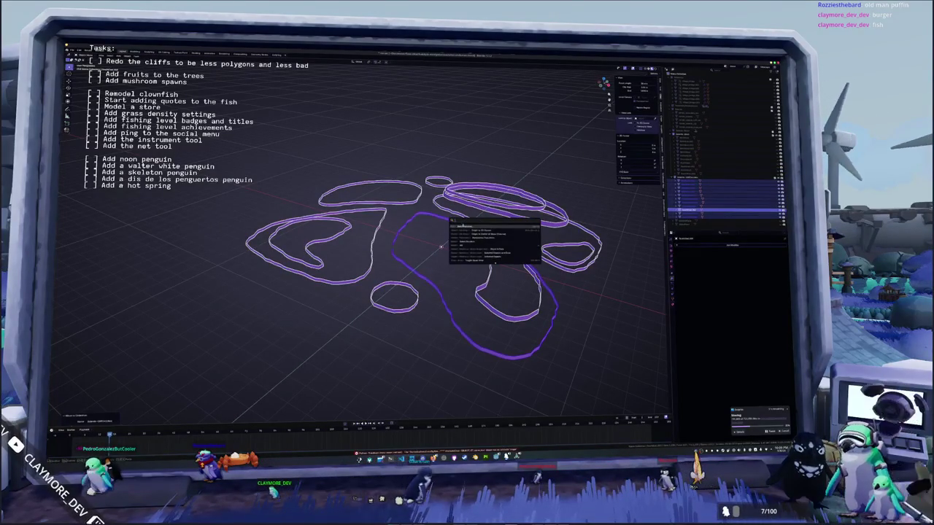
{"action": "left_click", "coordinate": [451, 239]}
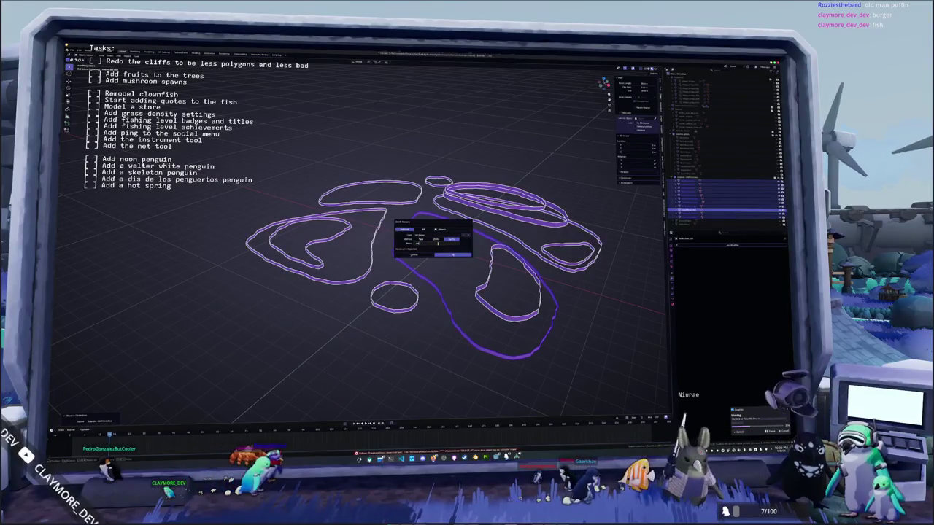
{"action": "left_click", "coordinate": [453, 254]}
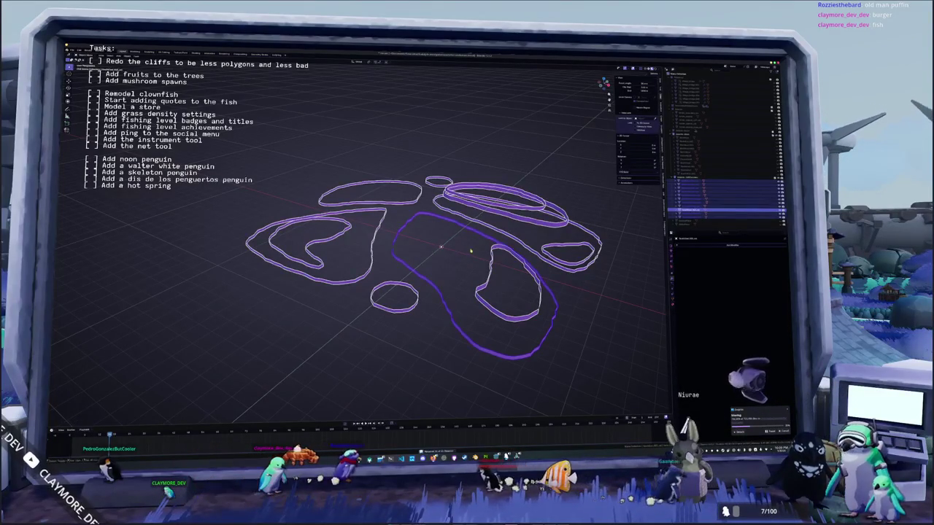
{"action": "middle_click_drag", "start_coordinate": [471, 251], "coordinate": [463, 240]}
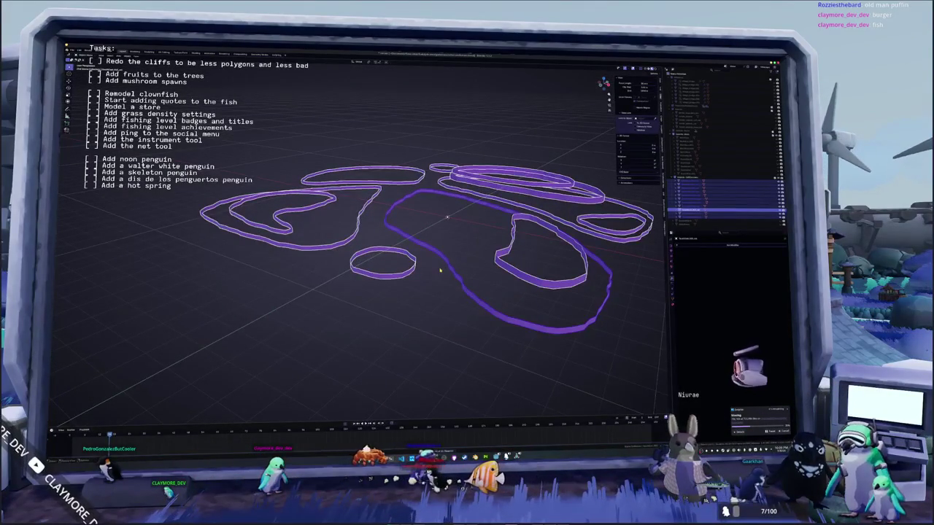
Step: Unhide the sand island terrain objects from the Outliner
{"action": "left_click", "coordinate": [719, 138]}
{"action": "left_click", "coordinate": [707, 175], "text": "shift"}
{"action": "left_click", "coordinate": [776, 143]}
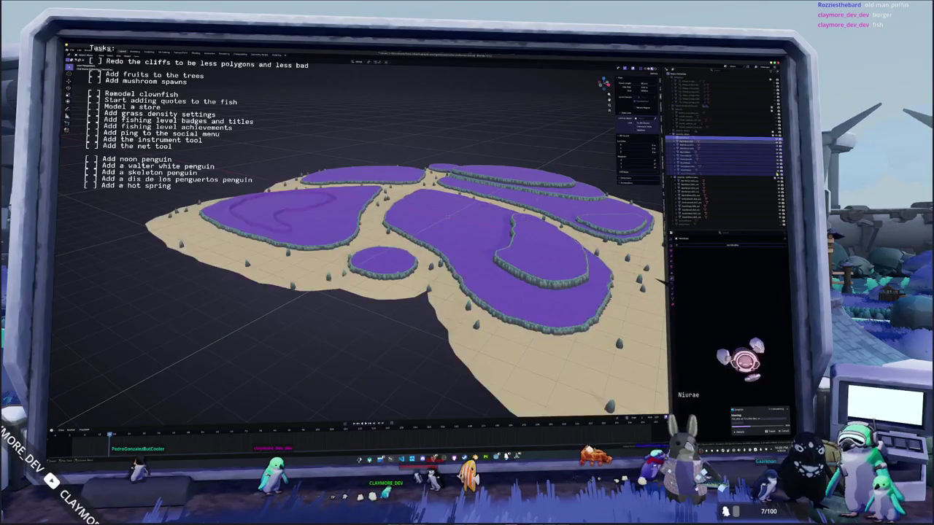
{"action": "left_click", "coordinate": [699, 180]}
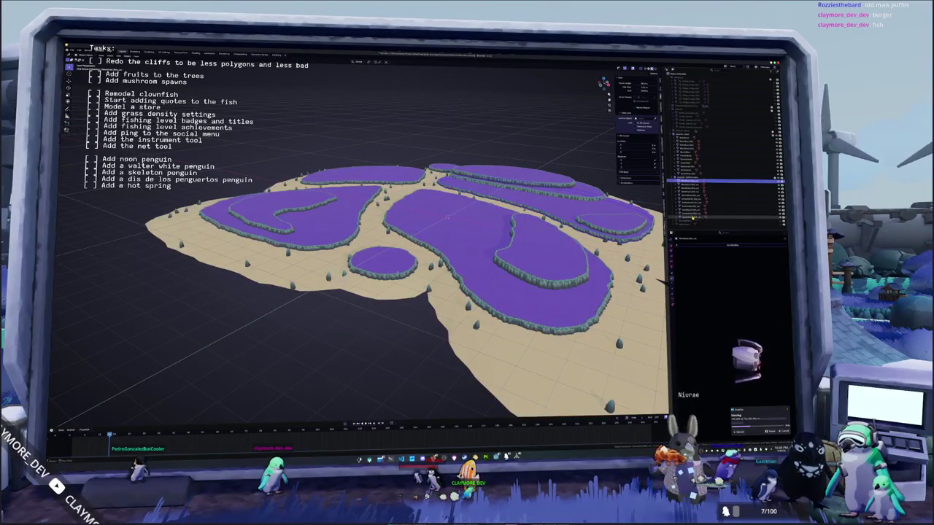
{"action": "left_click", "coordinate": [693, 217], "text": "shift"}
{"action": "scroll", "coordinate": [361, 241], "scroll_direction": "up", "scroll_amount": 2}
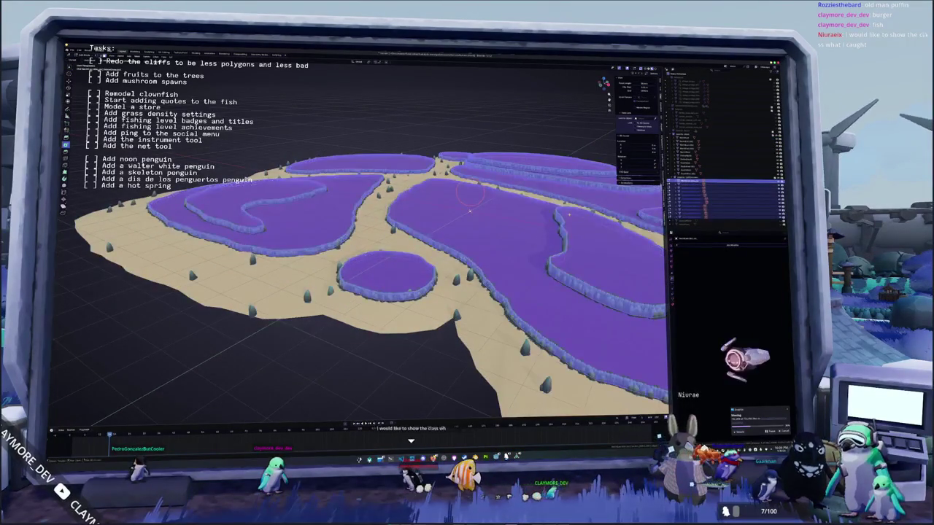
{"action": "middle_click_drag", "start_coordinate": [568, 214], "coordinate": [547, 213]}
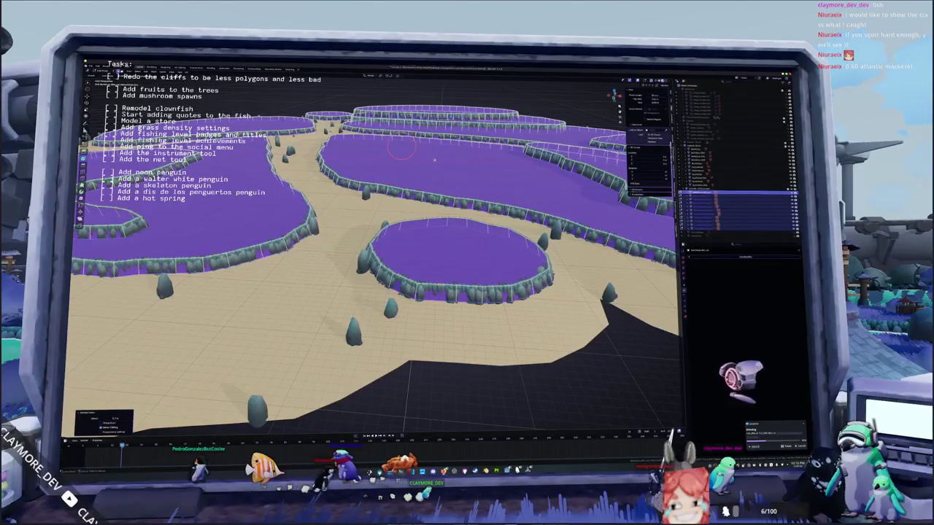
{"action": "left_click", "coordinate": [454, 247]}
{"action": "mouse_move", "coordinate": [434, 159]}
{"action": "middle_mouse_down"}
{"action": "mouse_move", "coordinate": [449, 146]}
{"action": "mouse_move", "coordinate": [439, 162]}
{"action": "mouse_move", "coordinate": [409, 146]}
{"action": "mouse_move", "coordinate": [343, 154]}
{"action": "middle_mouse_up"}
{"action": "key", "text": "Tab"}
{"action": "scroll", "coordinate": [433, 159], "scroll_direction": "up", "scroll_amount": 2}
{"action": "key", "text": "Tab"}
{"action": "scroll", "coordinate": [390, 136], "scroll_direction": "up", "scroll_amount": 2}
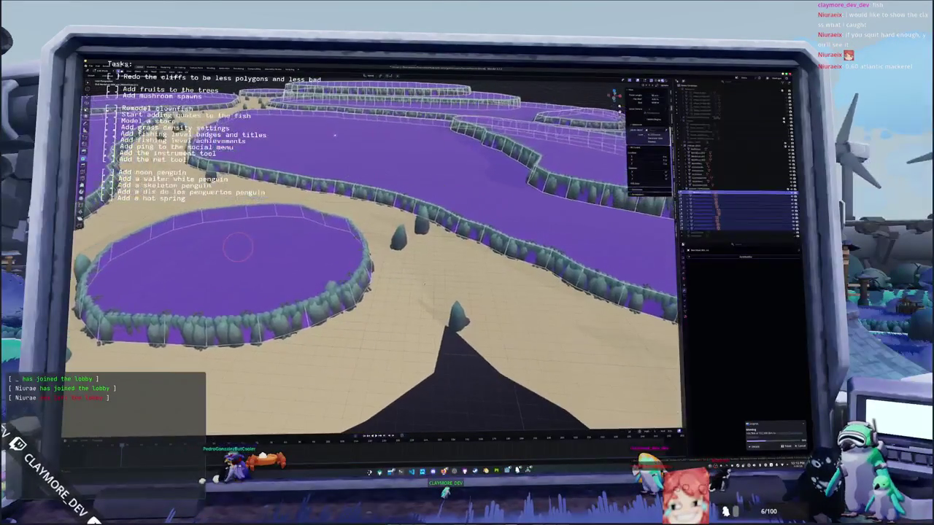
{"action": "scroll", "coordinate": [343, 155], "scroll_direction": "down", "scroll_amount": 2}
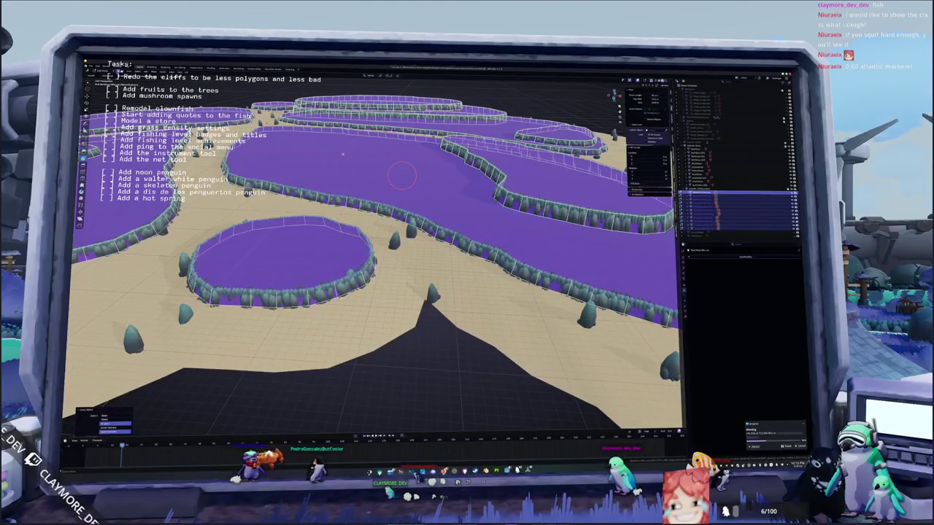
{"action": "mouse_move", "coordinate": [343, 154]}
{"action": "middle_mouse_down"}
{"action": "mouse_move", "coordinate": [377, 132]}
{"action": "mouse_move", "coordinate": [374, 112]}
{"action": "mouse_move", "coordinate": [395, 130]}
{"action": "mouse_move", "coordinate": [429, 111]}
{"action": "middle_mouse_up"}
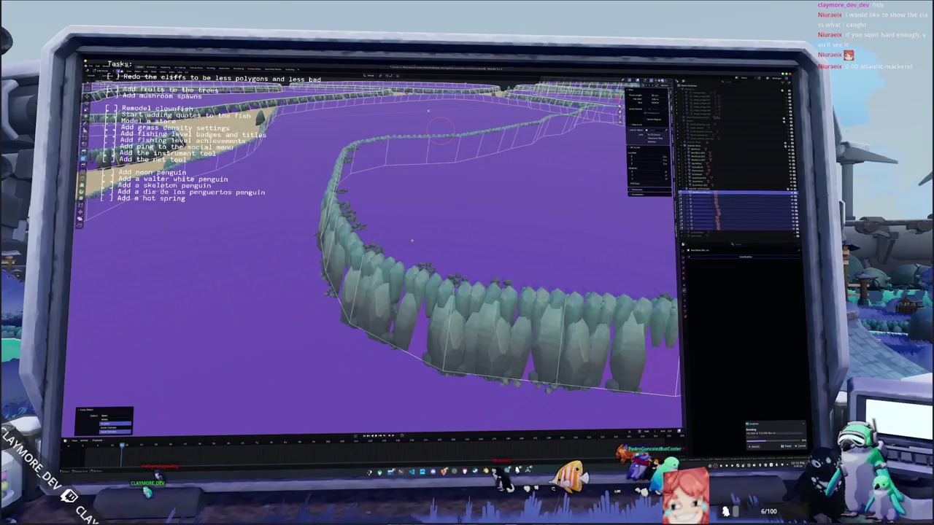
{"action": "scroll", "coordinate": [406, 245], "scroll_direction": "down", "scroll_amount": 5}
{"action": "middle_click_drag", "start_coordinate": [405, 244], "coordinate": [360, 163]}
{"action": "scroll", "coordinate": [360, 163], "scroll_direction": "up", "scroll_amount": 3}
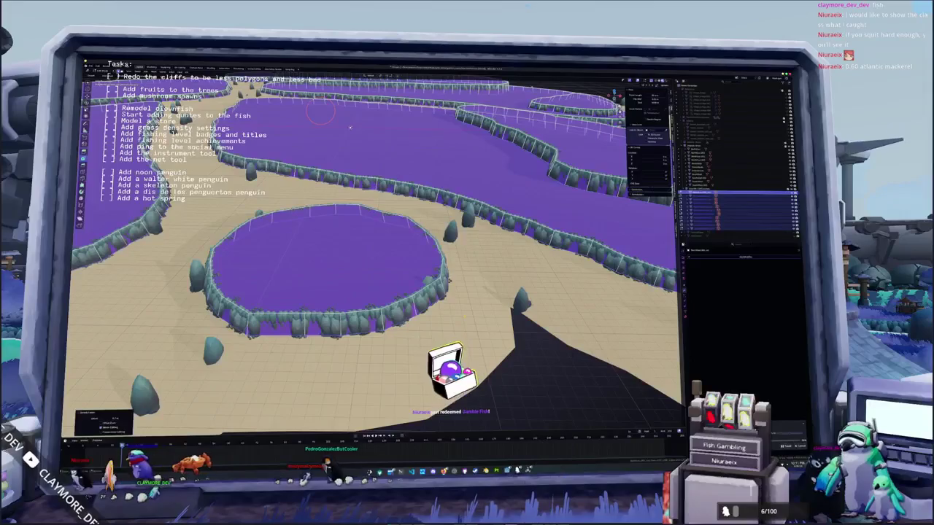
{"action": "scroll", "coordinate": [351, 128], "scroll_direction": "down", "scroll_amount": 3}
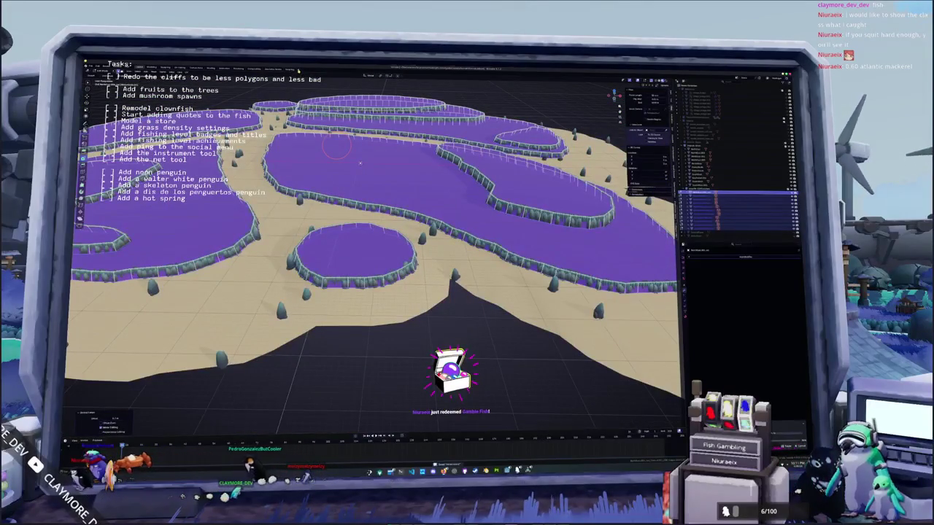
{"action": "left_click", "coordinate": [283, 76]}
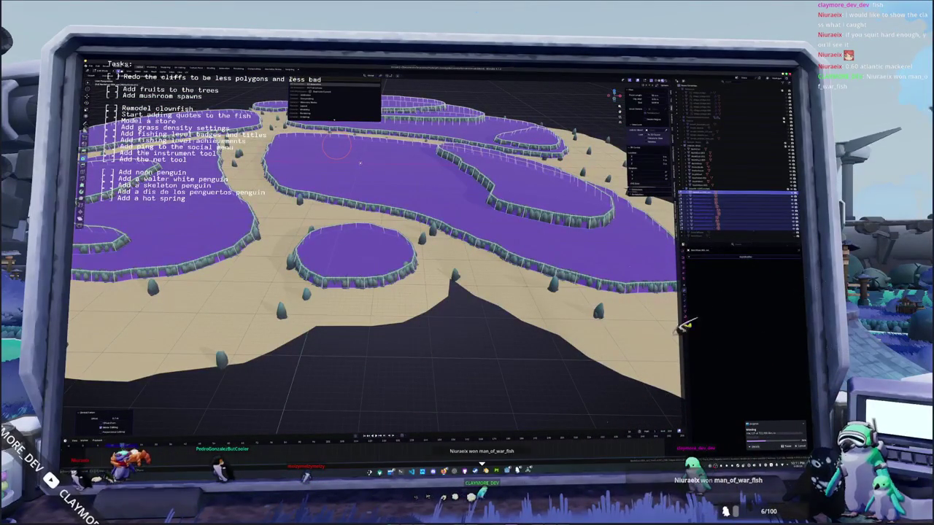
{"action": "key", "text": "Escape"}
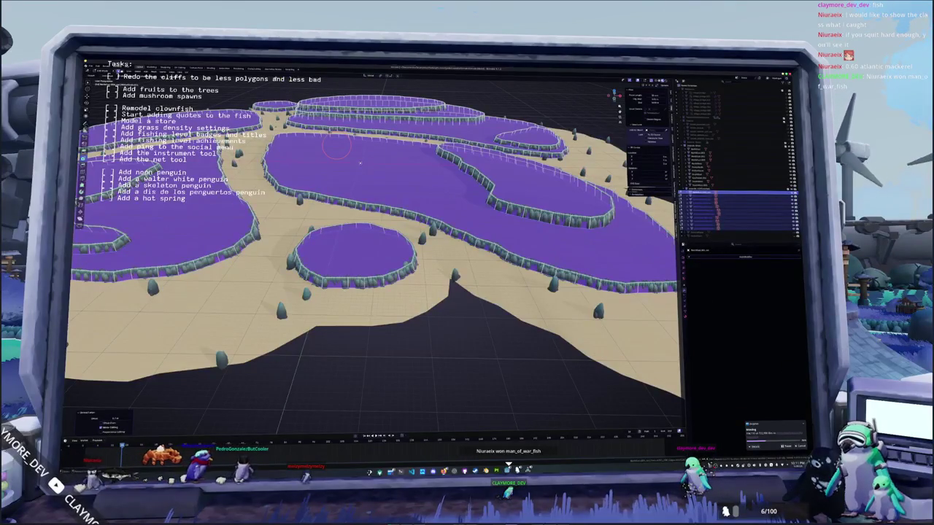
{"action": "key", "text": "ctrl+Page_Up"}
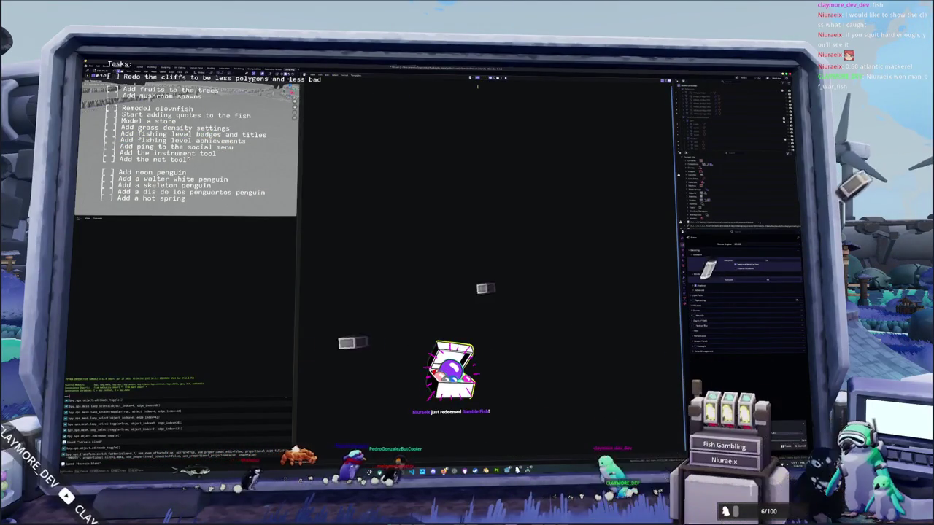
{"action": "left_click", "coordinate": [477, 86]}
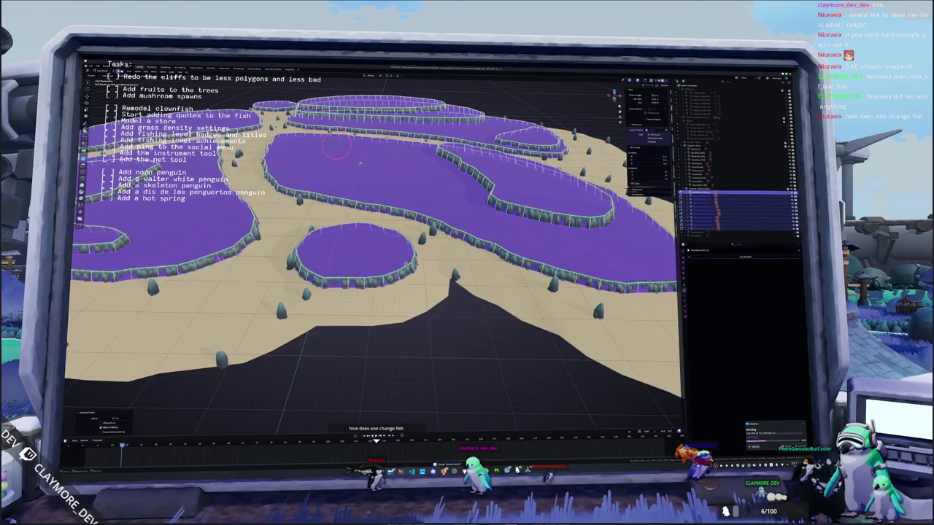
{"action": "mouse_move", "coordinate": [360, 162]}
{"action": "middle_mouse_down"}
{"action": "mouse_move", "coordinate": [414, 169]}
{"action": "mouse_move", "coordinate": [382, 166]}
{"action": "middle_mouse_up"}
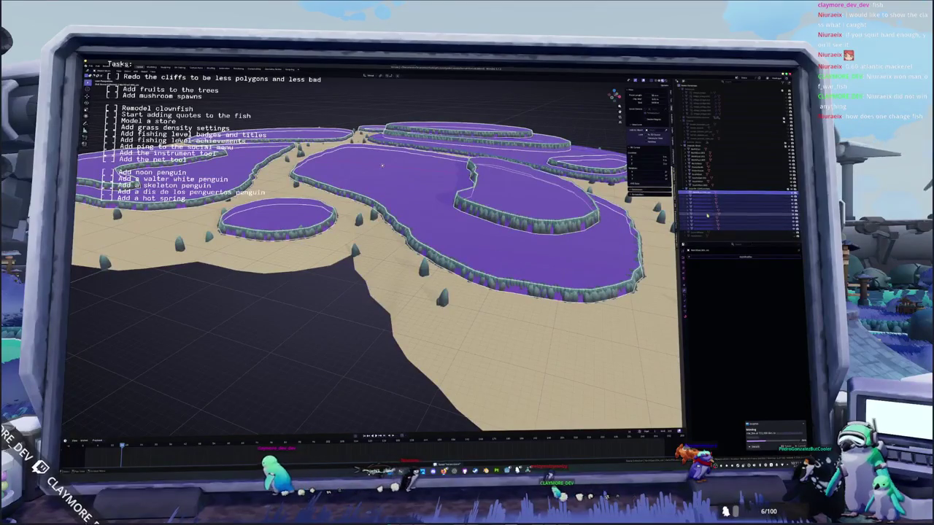
Step: Narrow the selection to one object and briefly hide, then restore, the sand ground mesh
{"action": "scroll", "coordinate": [382, 166], "scroll_direction": "down", "scroll_amount": 3}
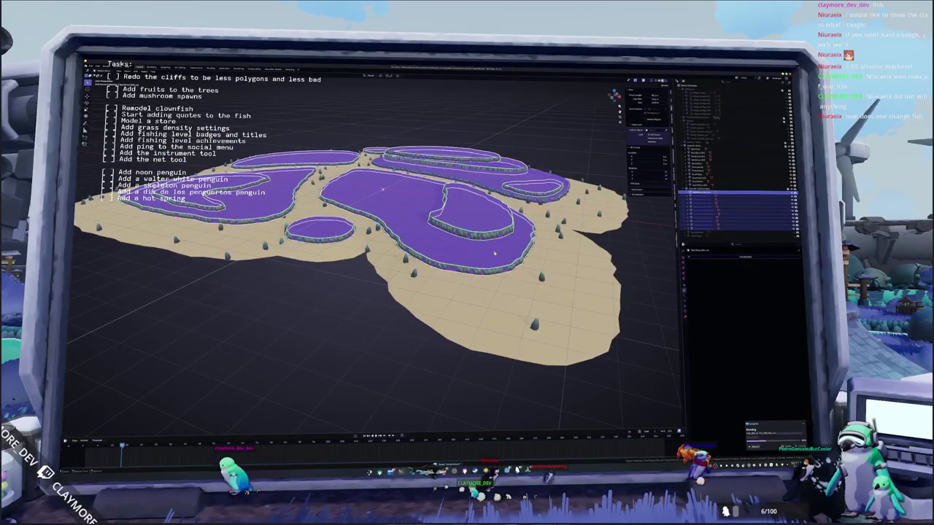
{"action": "left_click", "coordinate": [382, 189]}
{"action": "key", "text": "h"}
{"action": "left_click", "coordinate": [471, 224]}
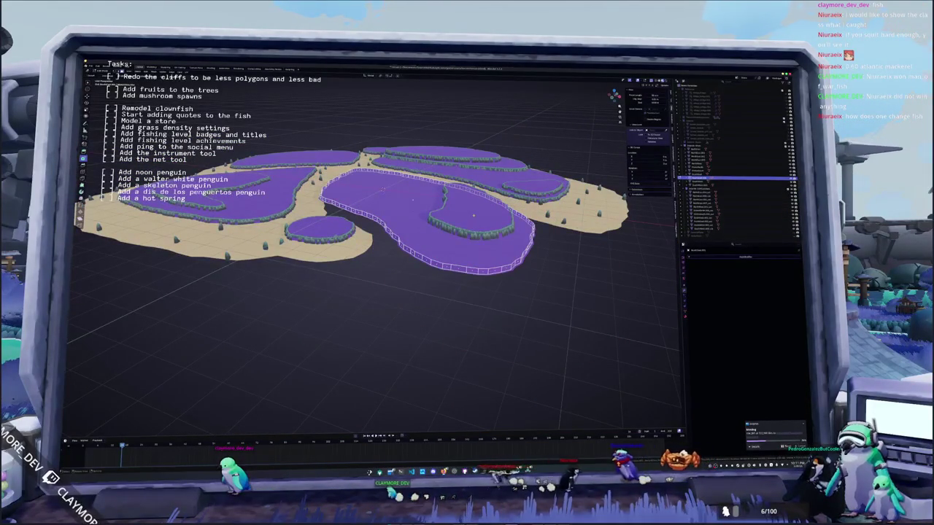
{"action": "key", "text": "alt+h"}
Step: Select the plateau meshes except the small round one and apply their transforms
{"action": "left_click", "coordinate": [539, 189], "text": "shift"}
{"action": "left_click", "coordinate": [491, 135]}
{"action": "left_click", "coordinate": [384, 187], "text": "shift"}
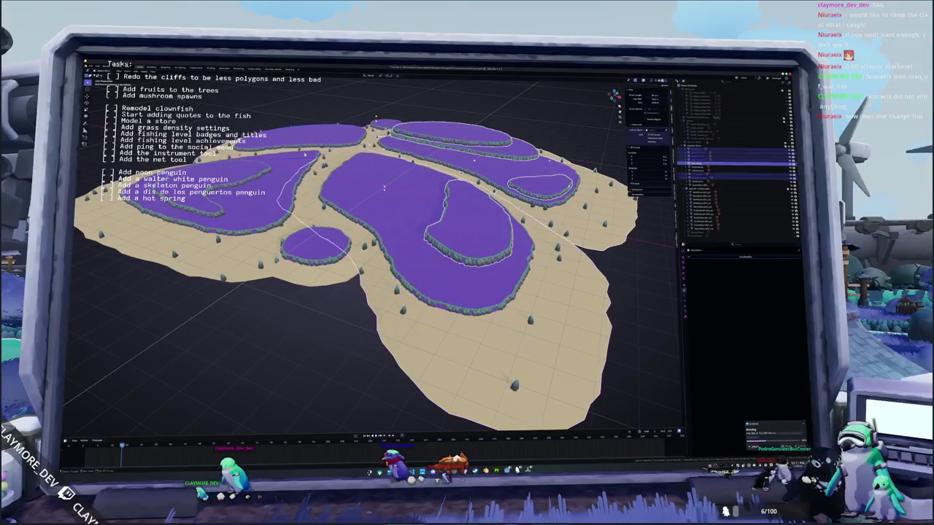
{"action": "left_click", "coordinate": [384, 187], "text": "shift"}
{"action": "left_click", "coordinate": [336, 232], "text": "shift"}
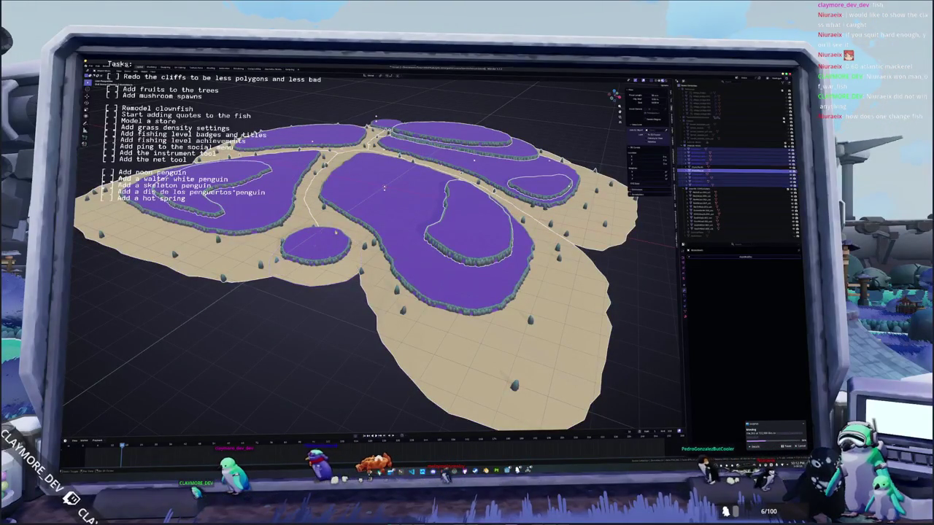
{"action": "scroll", "coordinate": [384, 187], "scroll_direction": "down", "scroll_amount": 3}
{"action": "right_click", "coordinate": [383, 184]}
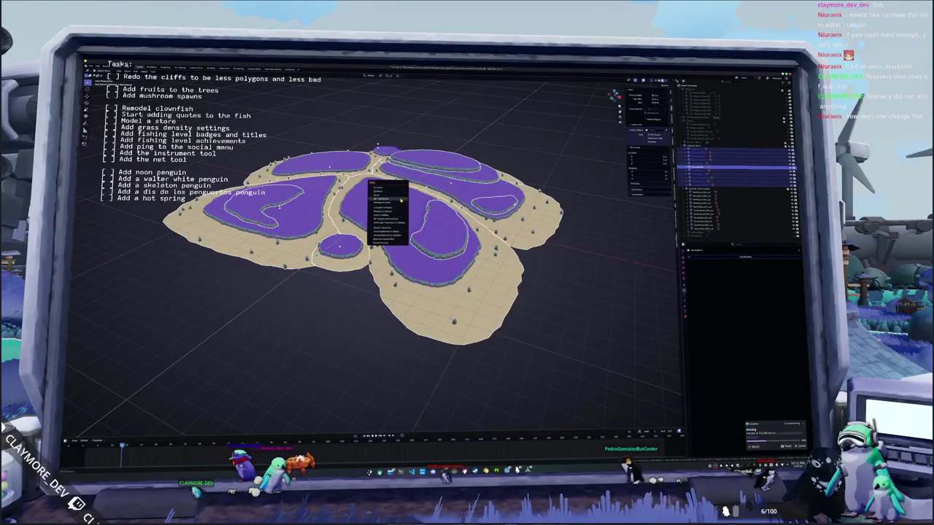
{"action": "left_click", "coordinate": [401, 200]}
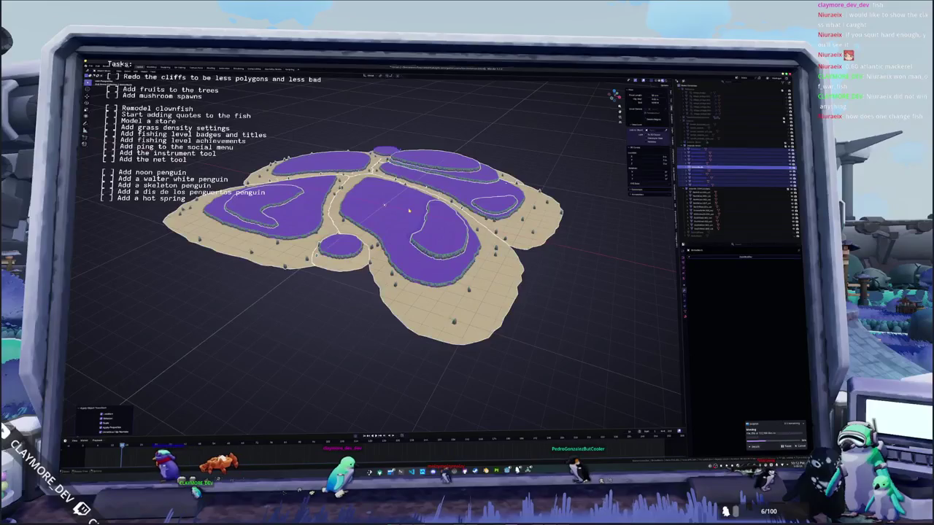
{"action": "key", "text": "KP_7"}
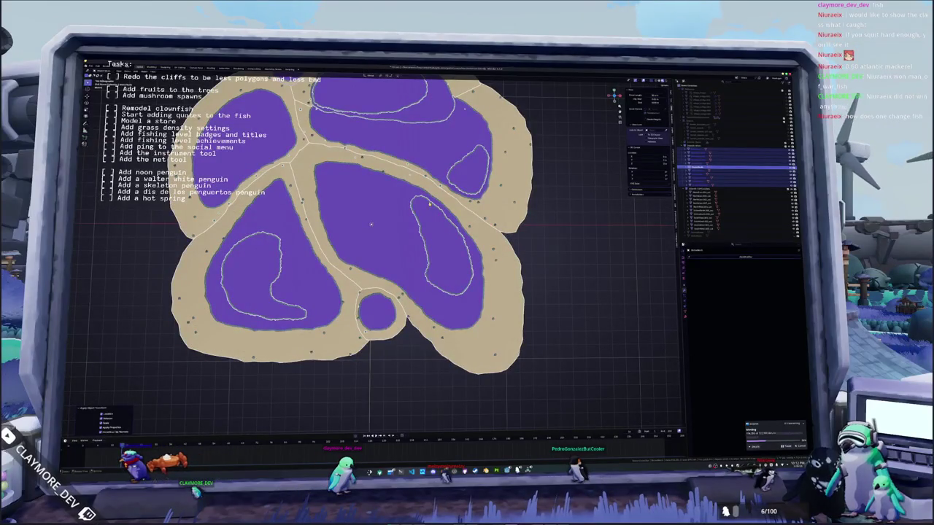
Step: In top view, enter Edit Mode and select every purple plateau shape
{"action": "middle_click_drag", "start_coordinate": [371, 224], "coordinate": [402, 230], "text": "shift"}
{"action": "key", "text": "Tab"}
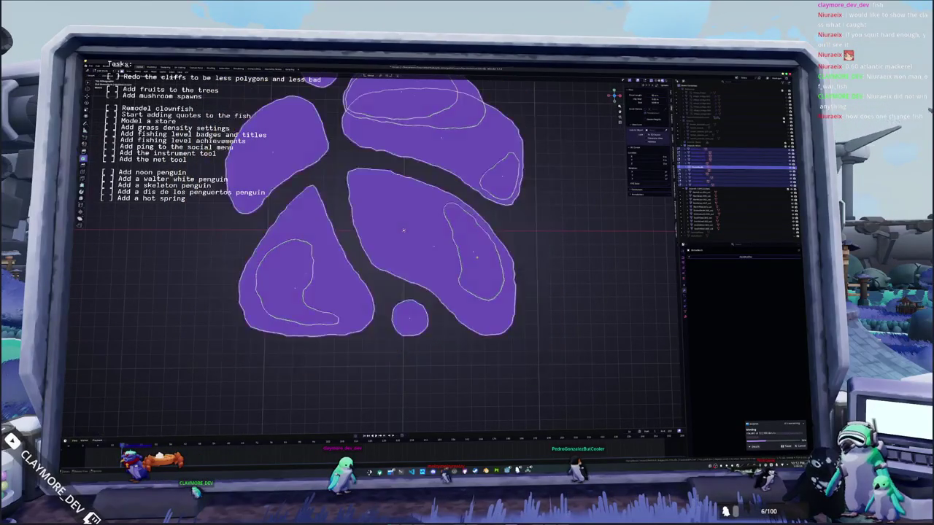
{"action": "key", "text": "l"}
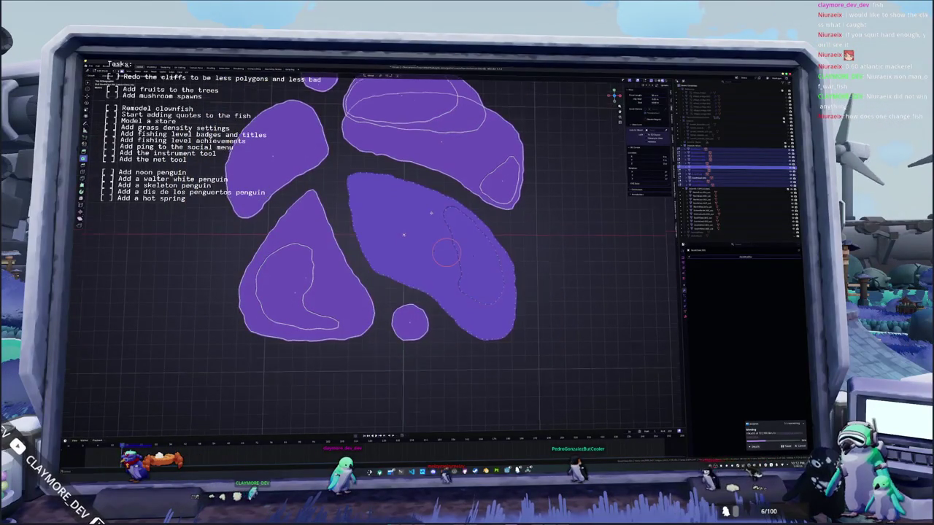
{"action": "middle_click_drag", "start_coordinate": [445, 248], "coordinate": [445, 278], "text": "shift"}
{"action": "key", "text": "l"}
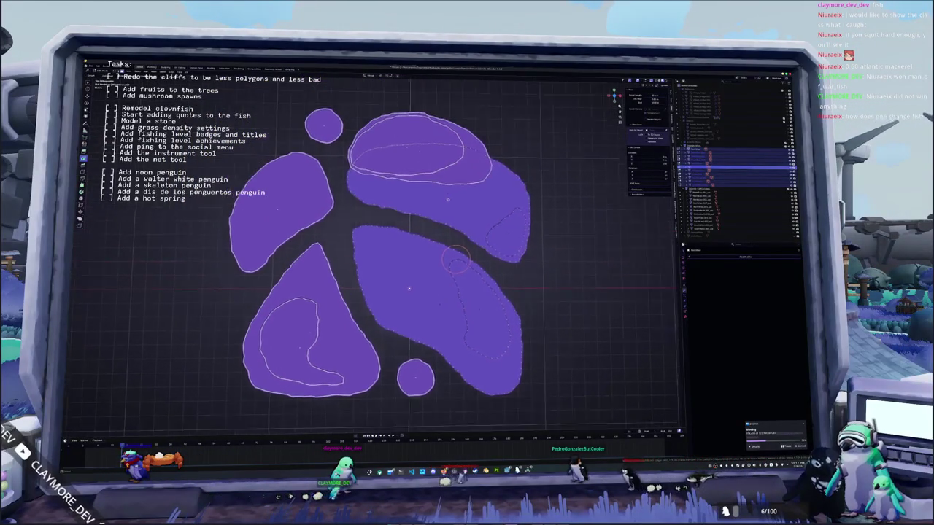
{"action": "middle_click_drag", "start_coordinate": [450, 233], "coordinate": [460, 280], "text": "shift"}
{"action": "key", "text": "l"}
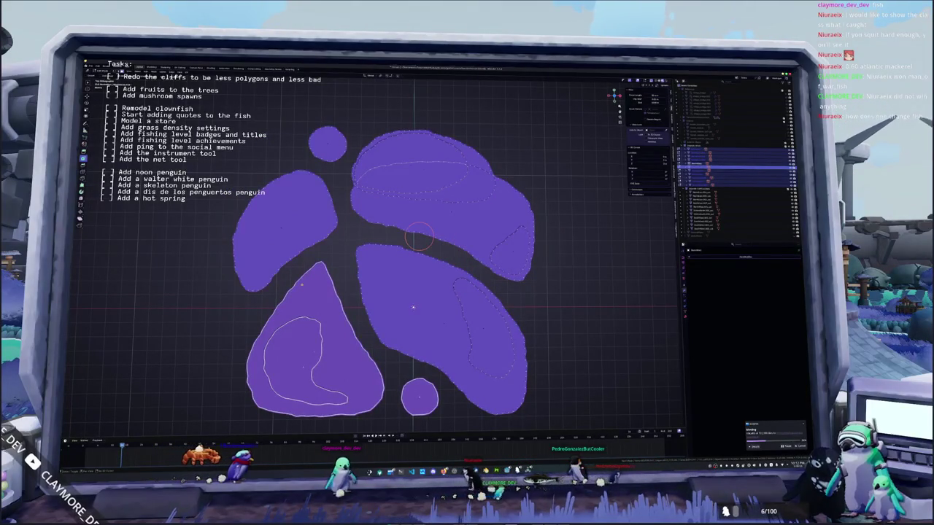
{"action": "key", "text": "a"}
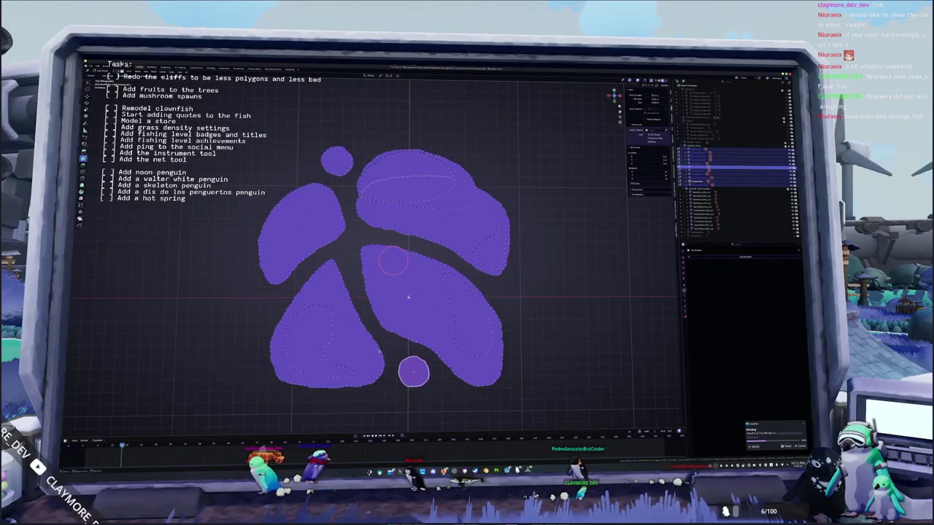
Step: Run the right-click editing operation on all purple shapes, then unhide the sand and rocks
{"action": "mouse_move", "coordinate": [413, 307]}
{"action": "middle_mouse_down"}
{"action": "mouse_move", "coordinate": [374, 319]}
{"action": "mouse_move", "coordinate": [387, 317]}
{"action": "middle_mouse_up"}
{"action": "scroll", "coordinate": [387, 317], "scroll_direction": "up", "scroll_amount": 3}
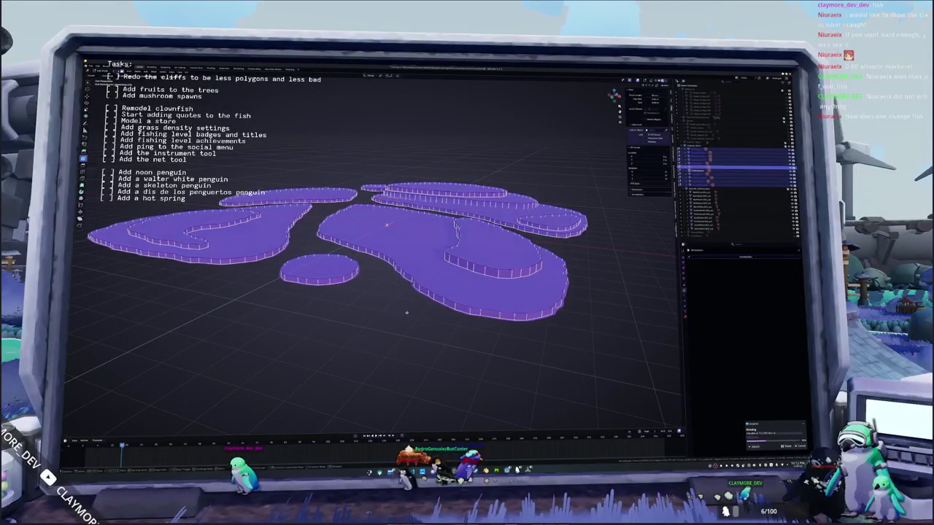
{"action": "right_click", "coordinate": [403, 312]}
{"action": "mouse_move", "coordinate": [390, 312]}
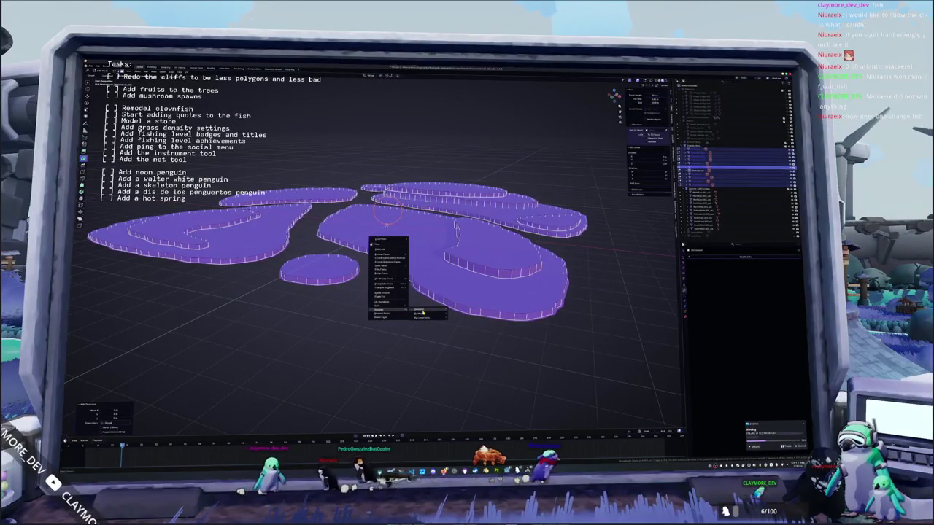
{"action": "left_click", "coordinate": [421, 314]}
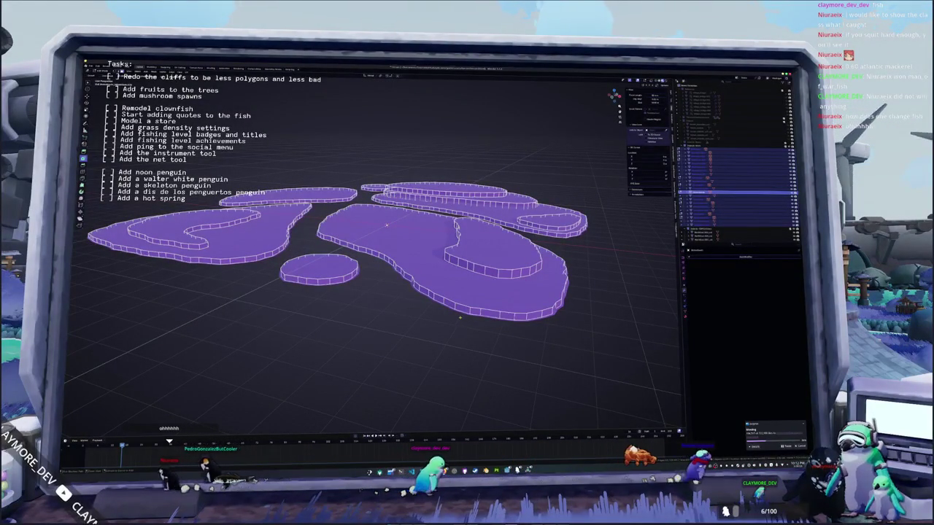
{"action": "key", "text": "alt+h"}
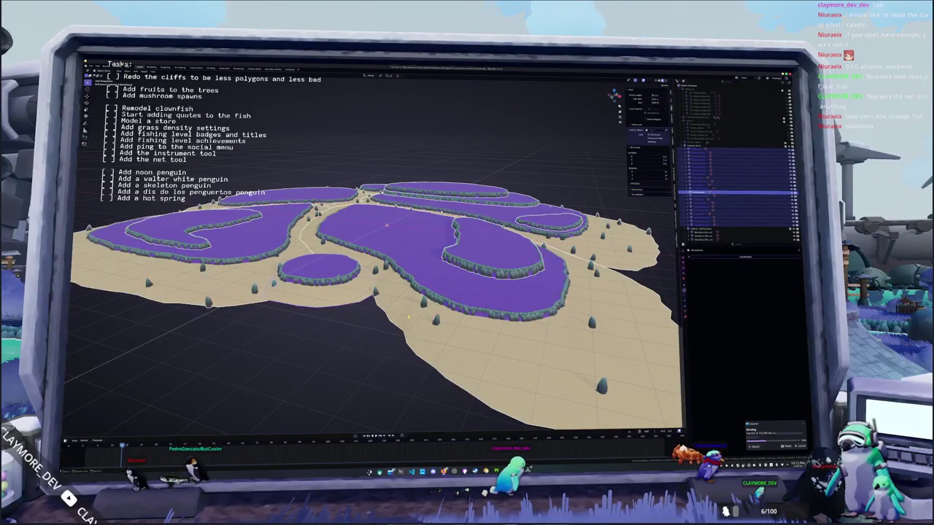
Step: Select the flat purple shape and move it to the island centre
{"action": "left_click", "coordinate": [144, 273]}
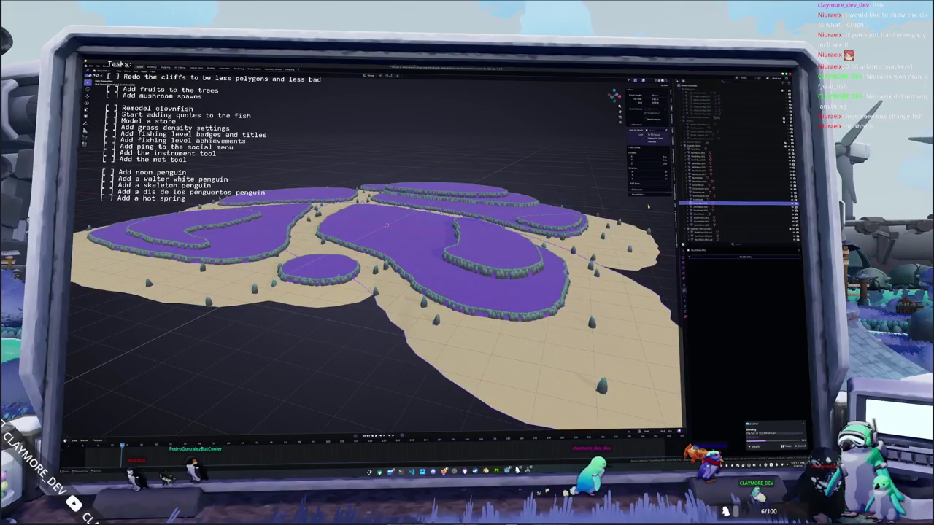
{"action": "left_click", "coordinate": [145, 273]}
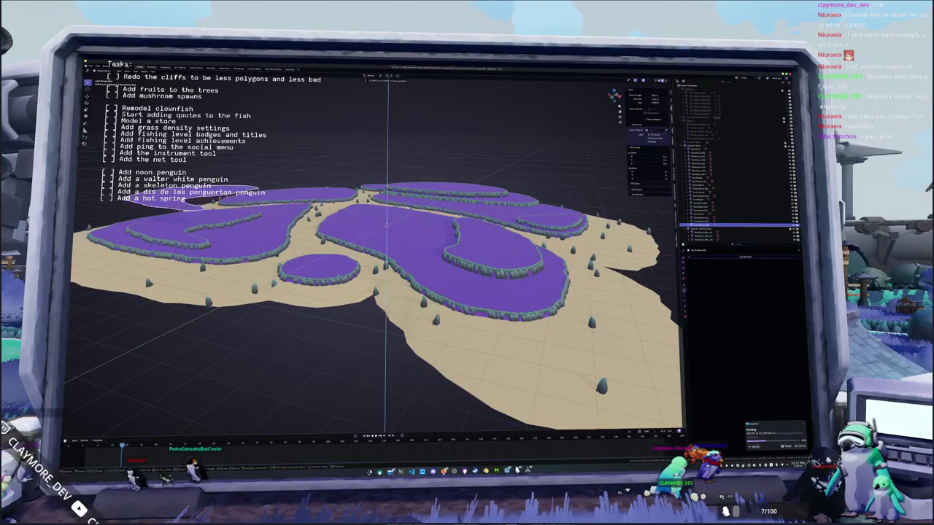
{"action": "left_click", "coordinate": [144, 273]}
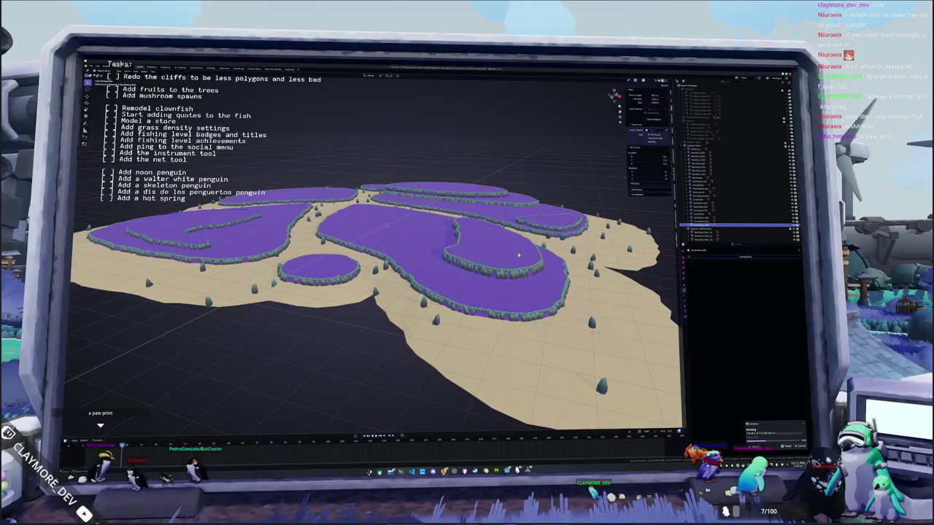
{"action": "left_click", "coordinate": [144, 273]}
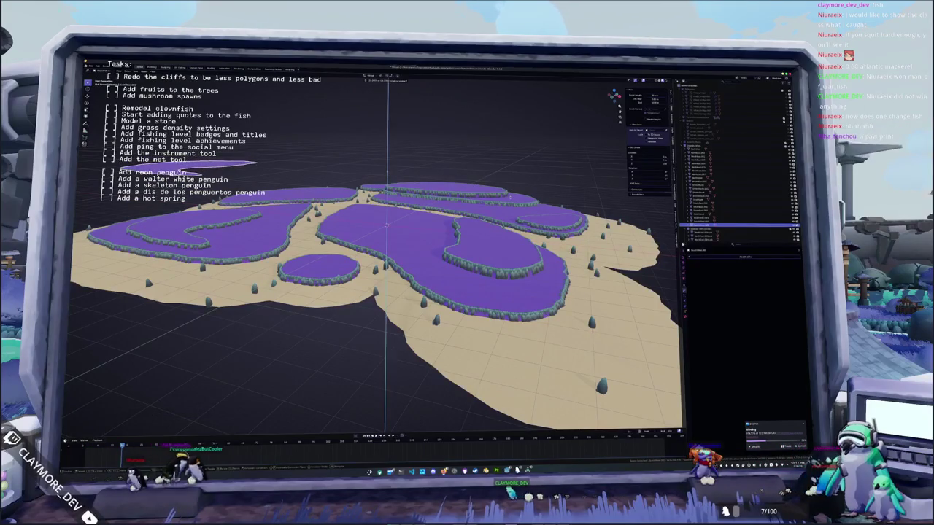
{"action": "left_click", "coordinate": [144, 272]}
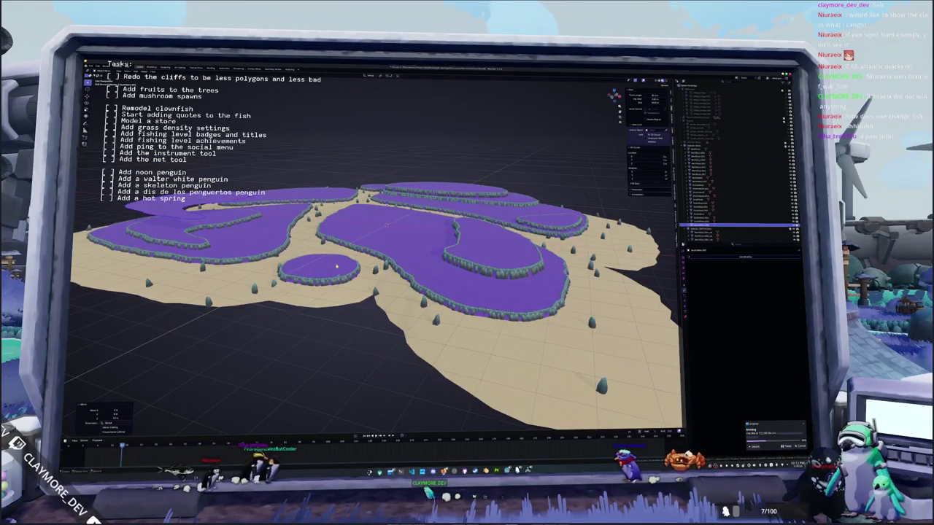
{"action": "key", "text": "Down"}
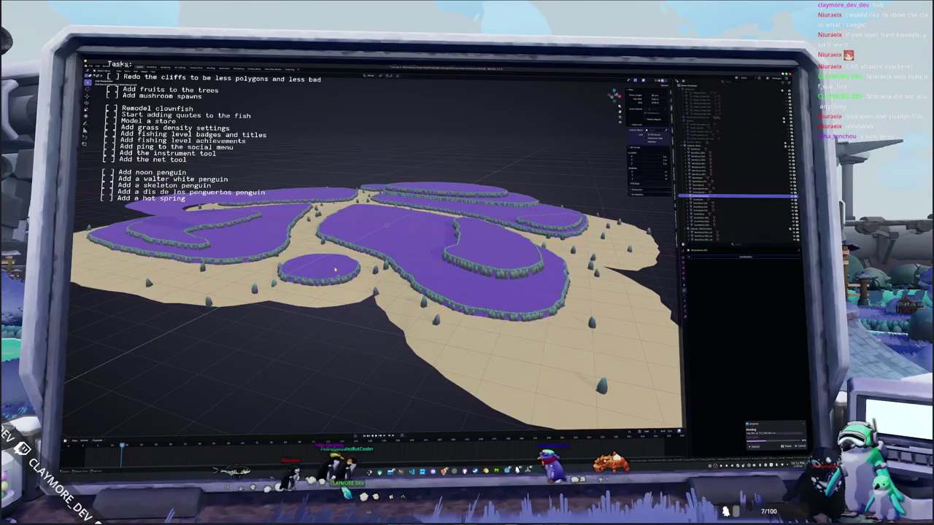
{"action": "key", "text": "g"}
{"action": "left_click", "coordinate": [397, 242]}
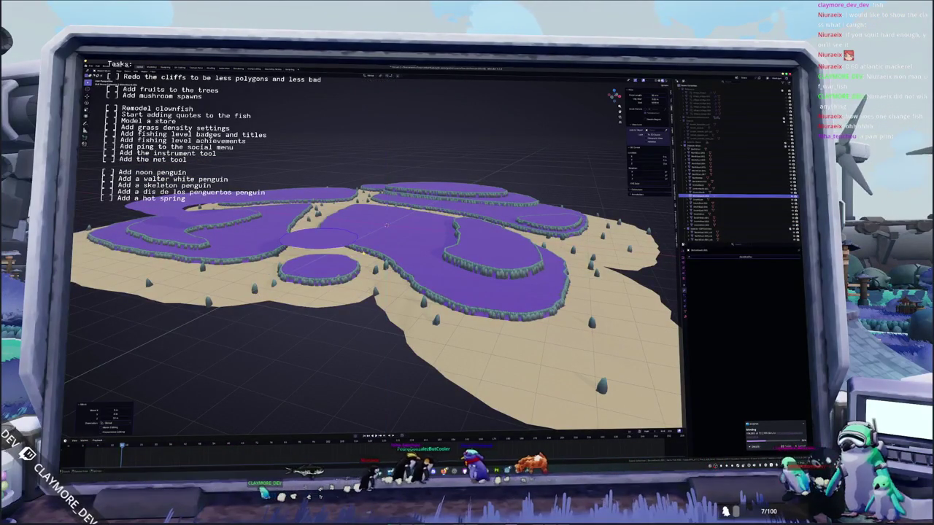
Step: Lower the big central plateau along the Z axis
{"action": "left_click", "coordinate": [397, 242]}
{"action": "key", "text": "g"}
{"action": "key", "text": "z"}
{"action": "key", "text": "Return"}
Step: Move a plateau so it covers the central sand path
{"action": "middle_click_drag", "start_coordinate": [144, 273], "coordinate": [144, 241]}
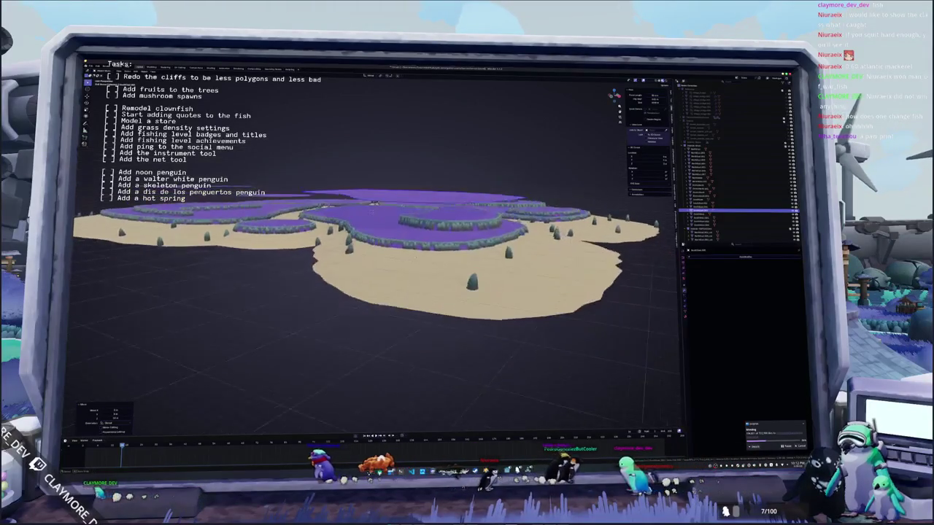
{"action": "left_click", "coordinate": [447, 239]}
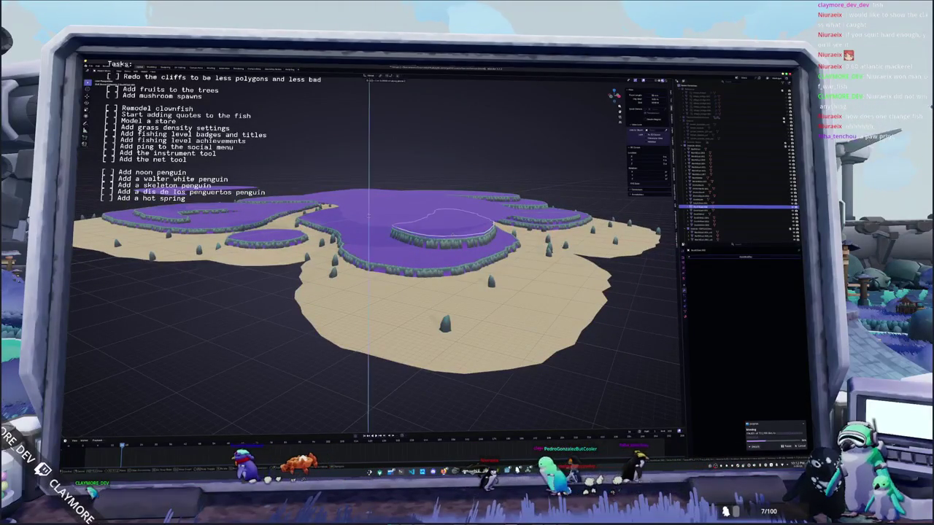
{"action": "middle_click_drag", "start_coordinate": [454, 237], "coordinate": [446, 242]}
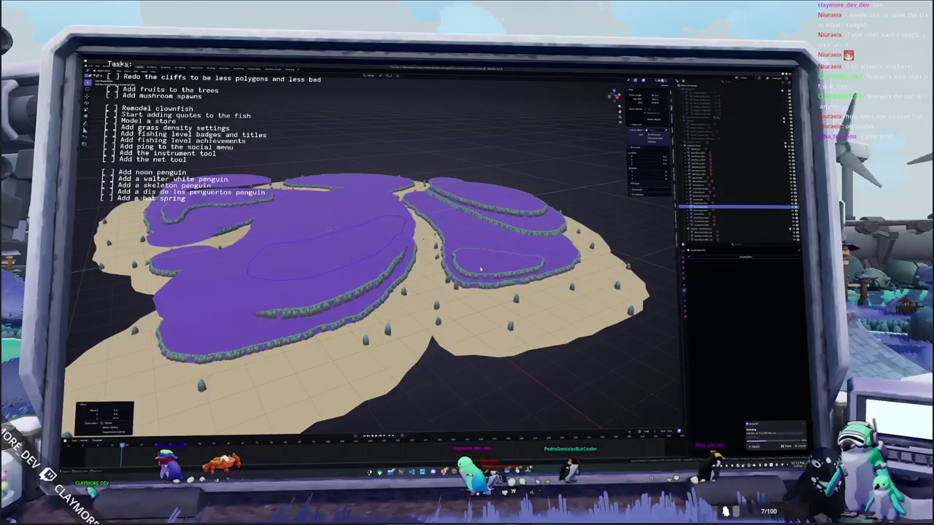
{"action": "left_click", "coordinate": [482, 269]}
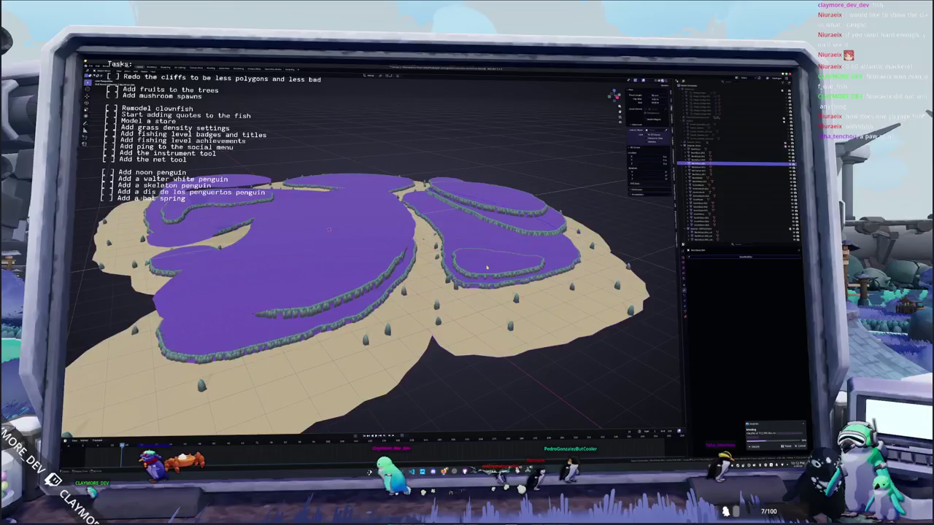
{"action": "left_click", "coordinate": [491, 258]}
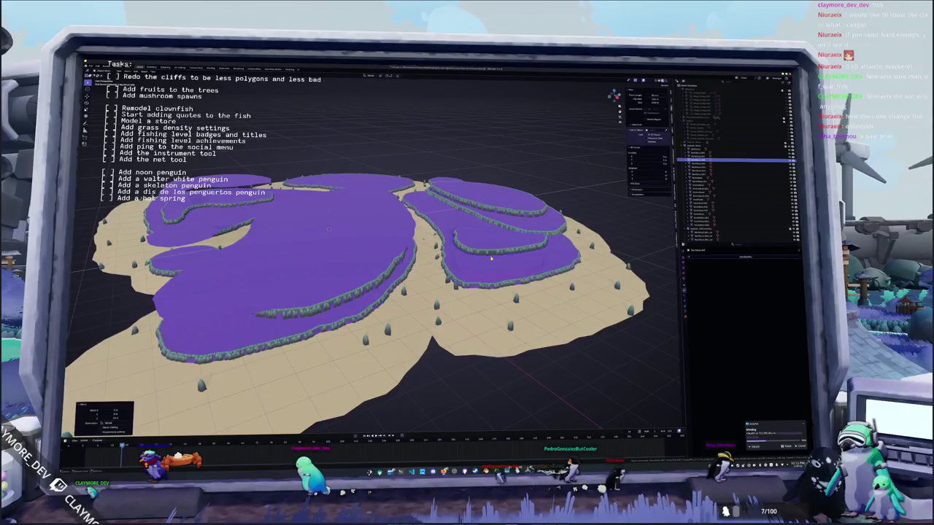
{"action": "left_click_drag", "start_coordinate": [491, 259], "coordinate": [492, 260]}
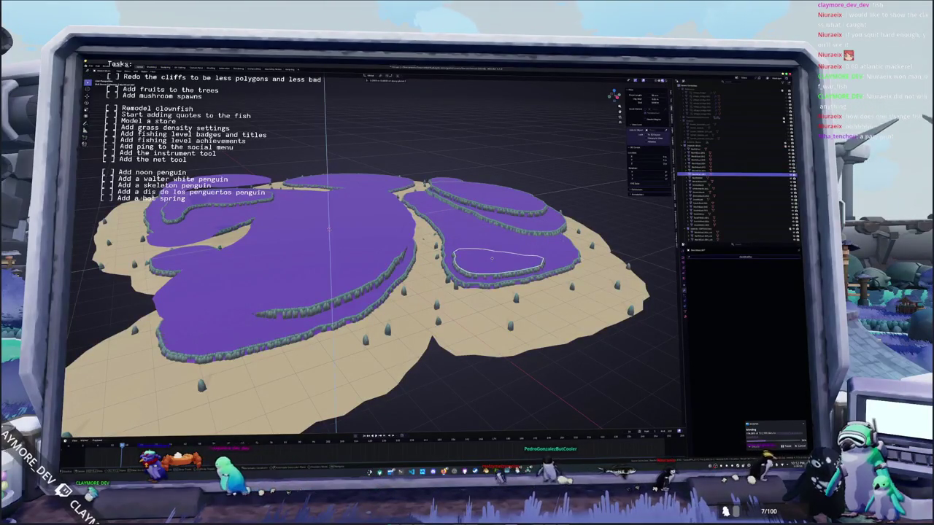
{"action": "middle_click_drag", "start_coordinate": [489, 269], "coordinate": [440, 276]}
{"action": "left_click", "coordinate": [394, 274]}
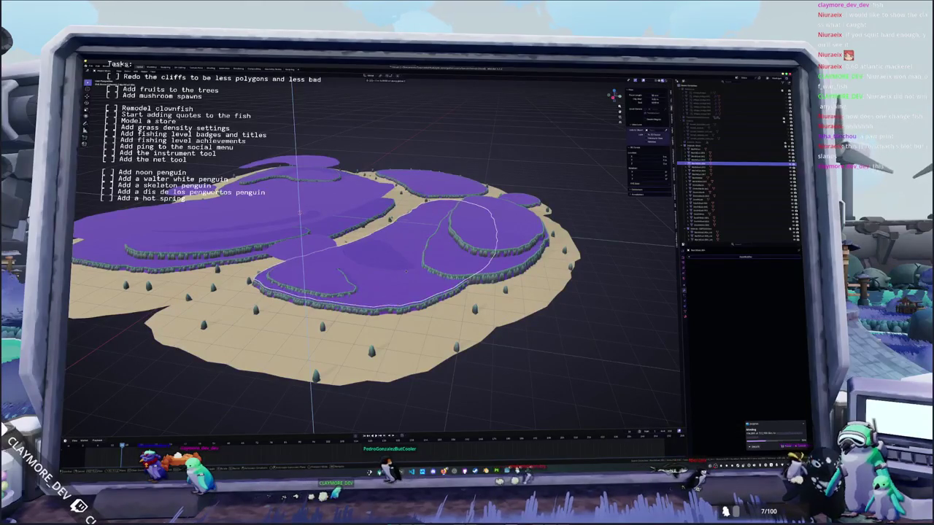
{"action": "key", "text": "g"}
{"action": "left_click", "coordinate": [407, 274]}
Step: Duplicate the small and large islands, placing the raised copies above them
{"action": "middle_click_drag", "start_coordinate": [459, 287], "coordinate": [459, 256]}
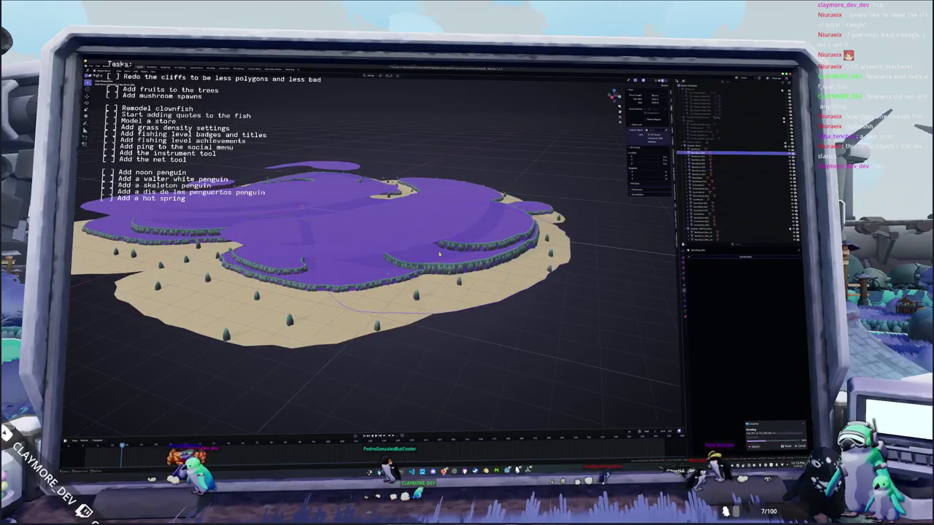
{"action": "left_click", "coordinate": [458, 255]}
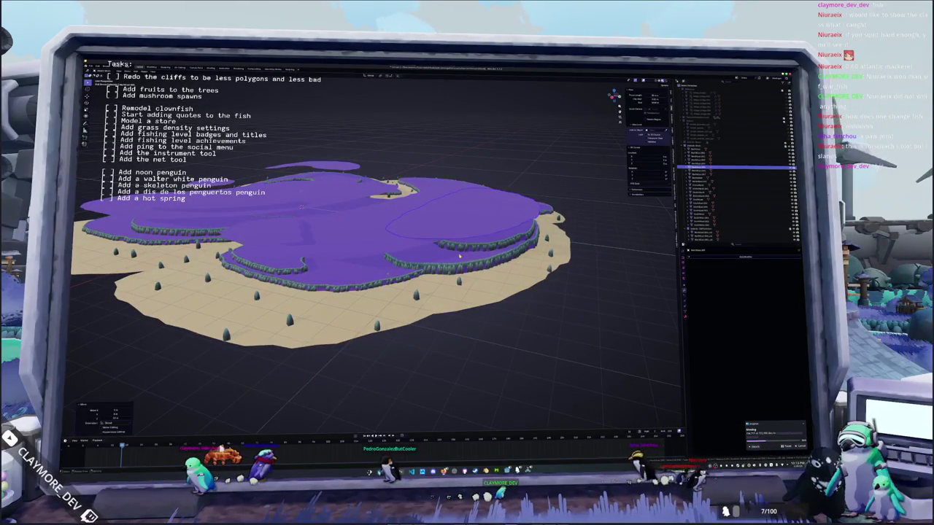
{"action": "middle_click_drag", "start_coordinate": [458, 254], "coordinate": [420, 261]}
{"action": "left_click", "coordinate": [420, 261]}
{"action": "mouse_move", "coordinate": [421, 262]}
{"action": "middle_mouse_down"}
{"action": "mouse_move", "coordinate": [407, 197]}
{"action": "mouse_move", "coordinate": [438, 241]}
{"action": "mouse_move", "coordinate": [286, 278]}
{"action": "mouse_move", "coordinate": [359, 257]}
{"action": "mouse_move", "coordinate": [419, 267]}
{"action": "middle_mouse_up"}
{"action": "key", "text": "shift+d"}
{"action": "left_click", "coordinate": [359, 259]}
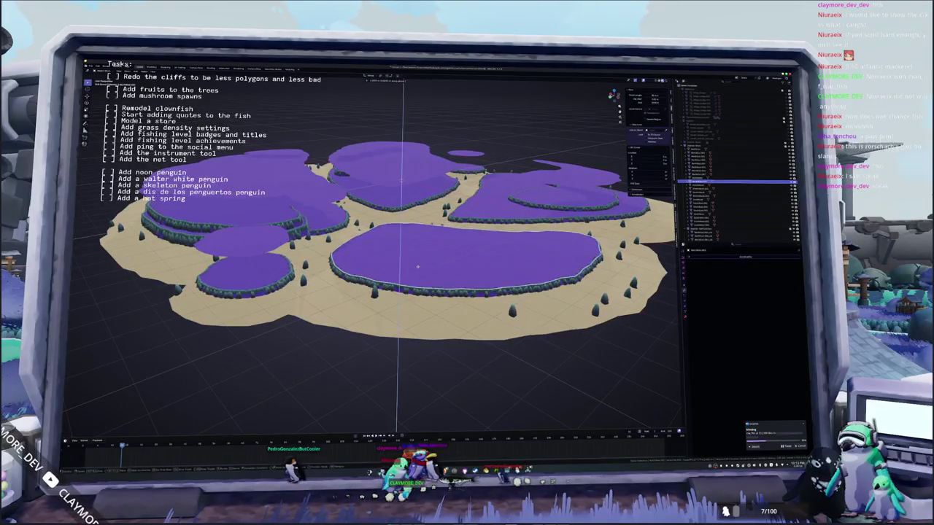
{"action": "key", "text": "shift+d"}
{"action": "left_click", "coordinate": [418, 269]}
Step: Adjust the right island layer, box-select the purple pieces, and isolate them in top-down local view
{"action": "middle_click_drag", "start_coordinate": [471, 228], "coordinate": [483, 217]}
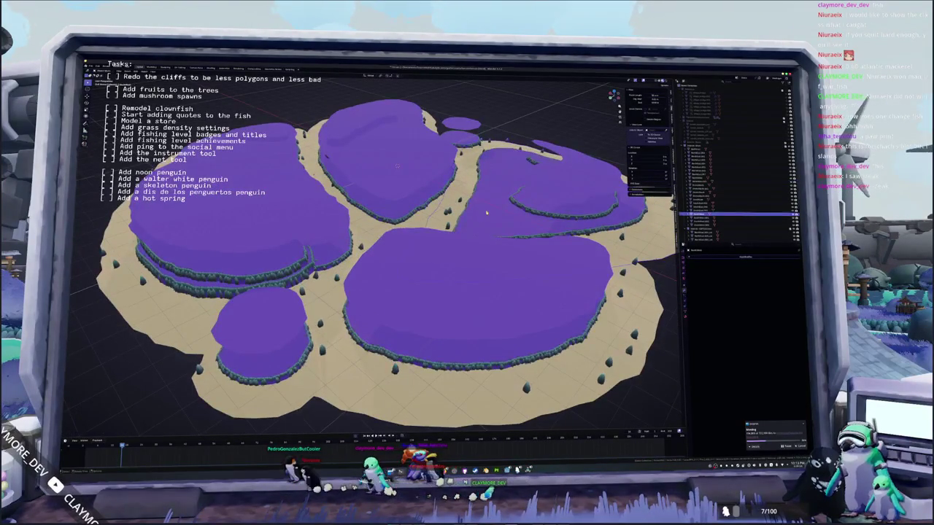
{"action": "left_click", "coordinate": [485, 211]}
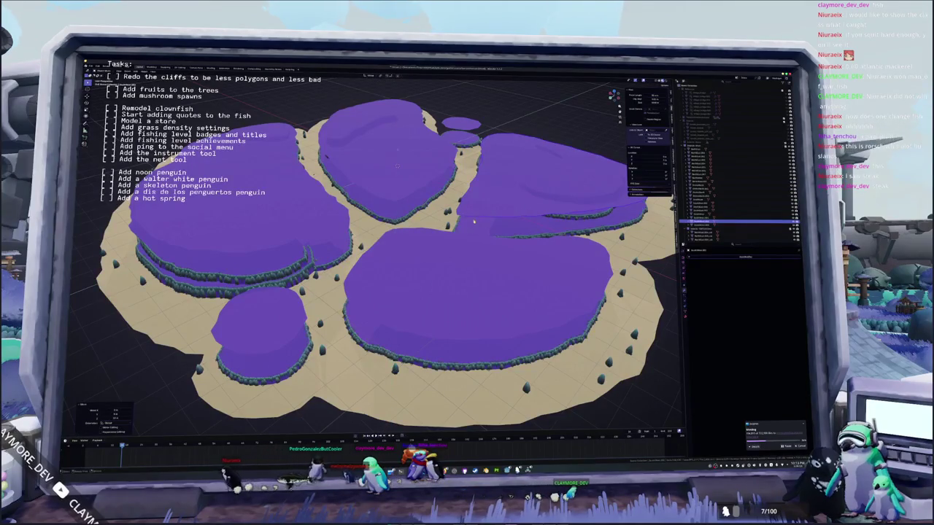
{"action": "scroll", "coordinate": [474, 221], "scroll_direction": "down", "scroll_amount": 3}
{"action": "middle_click_drag", "start_coordinate": [474, 221], "coordinate": [475, 182]}
{"action": "scroll", "coordinate": [475, 205], "scroll_direction": "down", "scroll_amount": 2}
{"action": "middle_click_drag", "start_coordinate": [444, 248], "coordinate": [525, 258]}
{"action": "left_click_drag", "start_coordinate": [527, 257], "coordinate": [238, 229]}
{"action": "key", "text": "KP_Divide"}
{"action": "key", "text": "KP_7"}
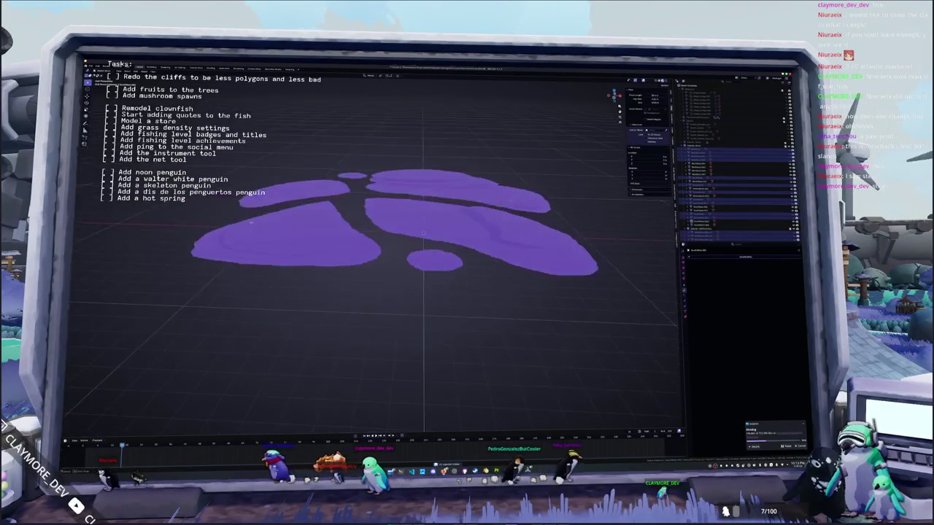
Step: Reposition the selected purple island pieces and move them into a new collection
{"action": "scroll", "coordinate": [292, 197], "scroll_direction": "down", "scroll_amount": 2}
{"action": "mouse_move", "coordinate": [292, 197]}
{"action": "middle_mouse_down"}
{"action": "mouse_move", "coordinate": [305, 187]}
{"action": "mouse_move", "coordinate": [364, 238]}
{"action": "middle_mouse_up"}
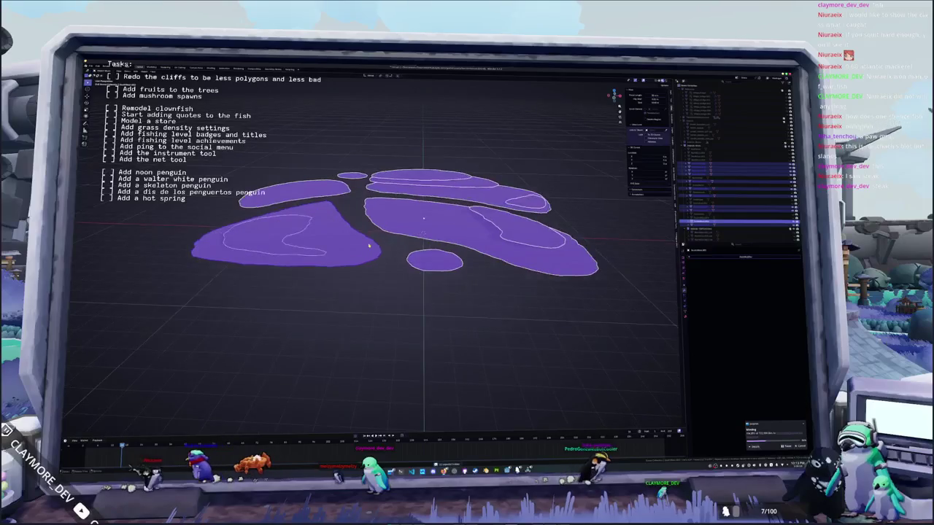
{"action": "key", "text": "g"}
{"action": "left_click", "coordinate": [364, 241]}
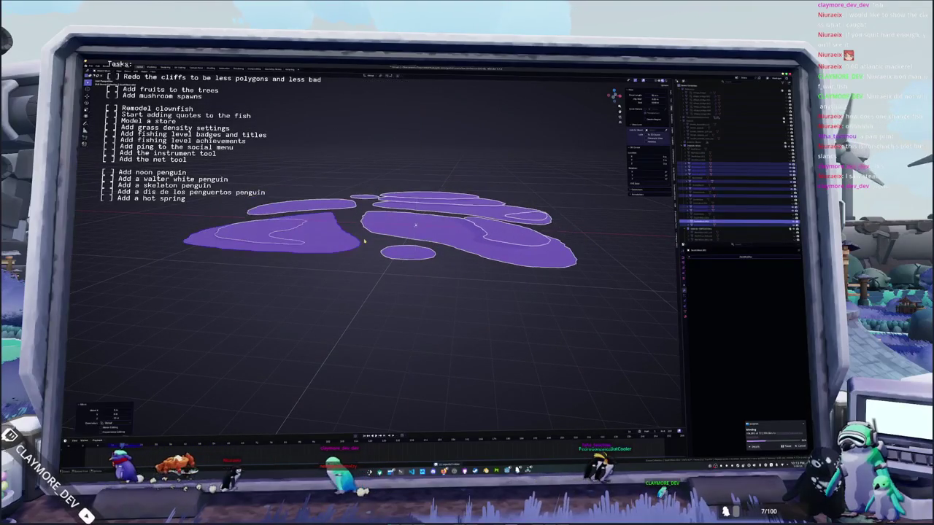
{"action": "key", "text": "m"}
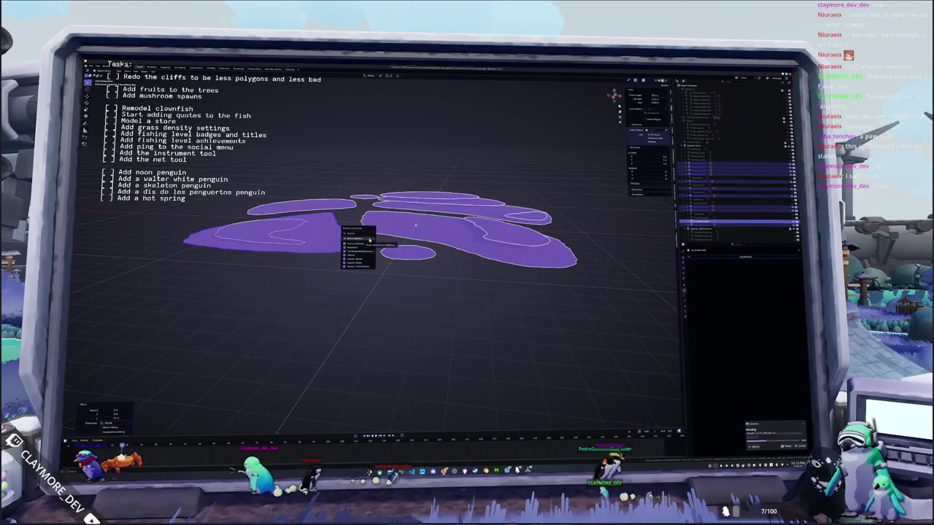
{"action": "left_click", "coordinate": [369, 238]}
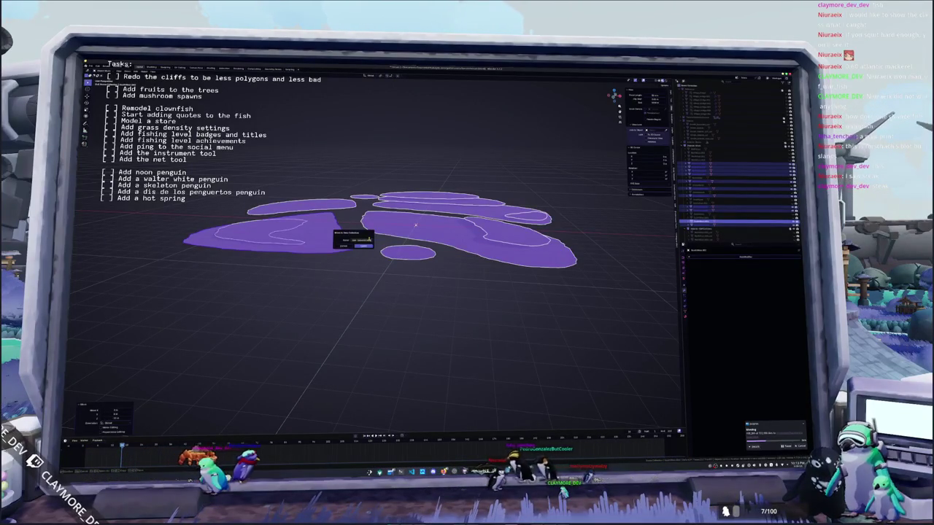
{"action": "key", "text": "Return"}
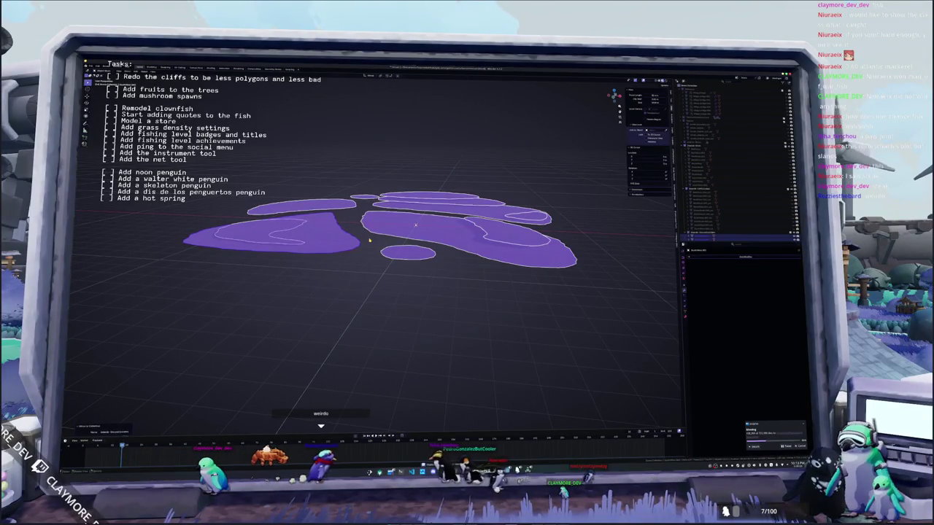
Step: Batch-rename the selected island pieces through the F3 search
{"action": "key", "text": "F3"}
{"action": "key", "text": "Return"}
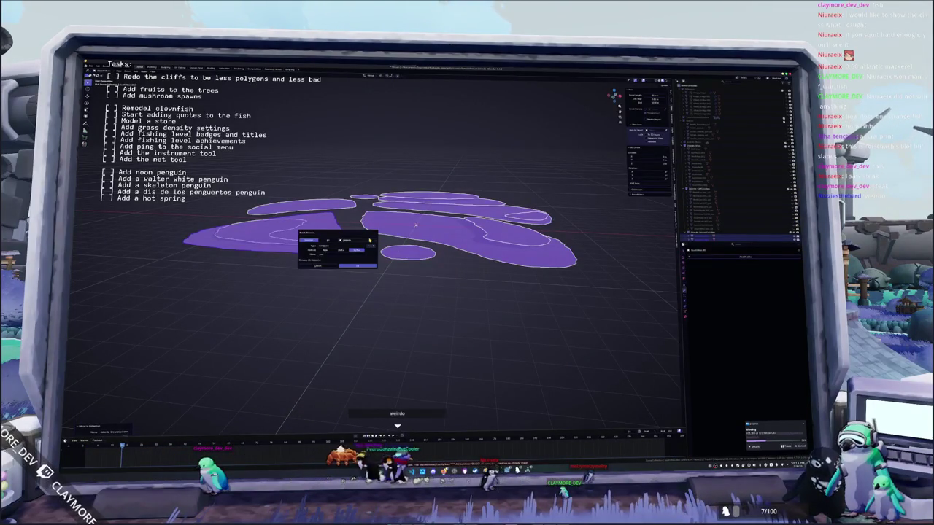
{"action": "left_click", "coordinate": [356, 267]}
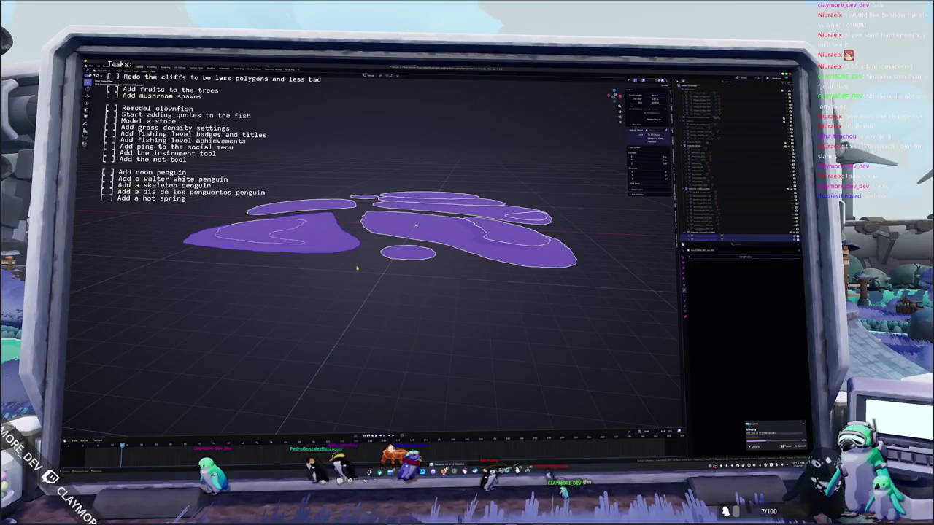
Step: Select a block of outliner rows and unhide all hidden objects with Alt+H
{"action": "left_click", "coordinate": [632, 242]}
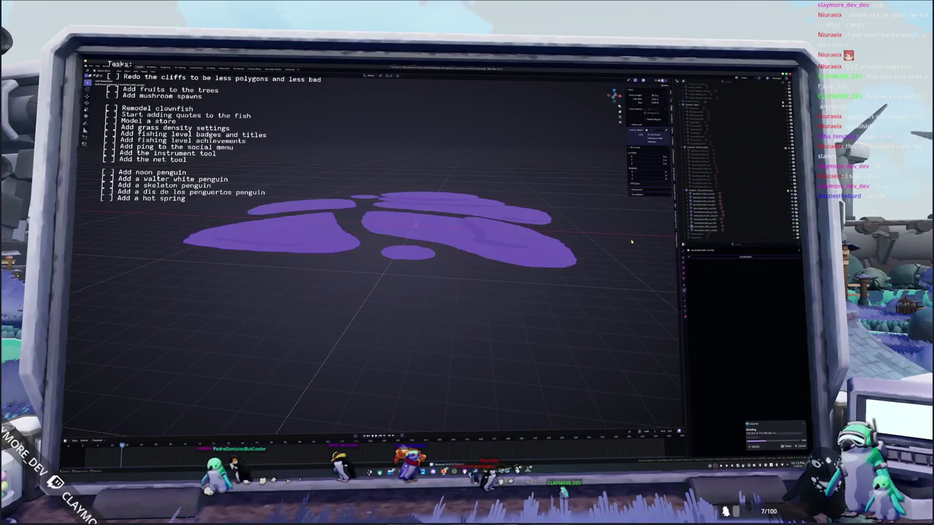
{"action": "middle_click_drag", "start_coordinate": [613, 248], "coordinate": [610, 246]}
{"action": "left_click", "coordinate": [744, 151]}
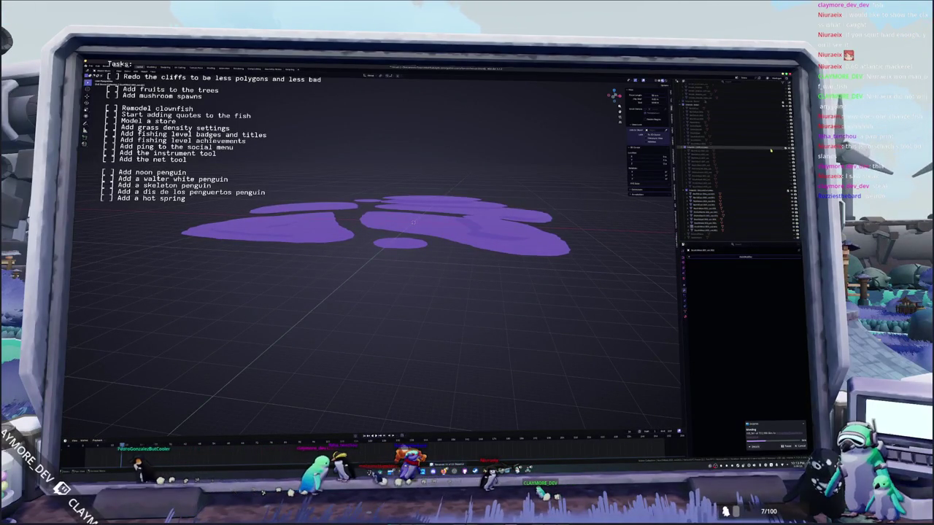
{"action": "left_click", "coordinate": [746, 187], "text": "shift"}
{"action": "key", "text": "alt+h"}
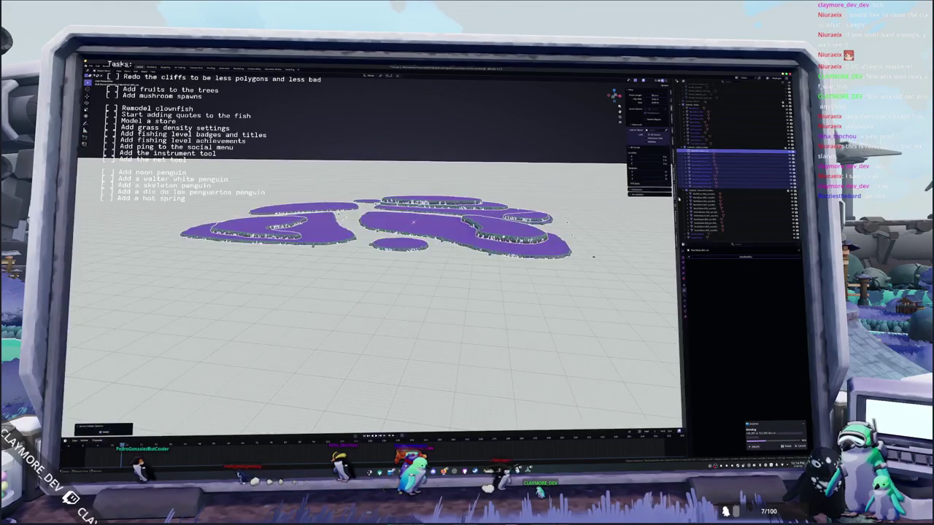
{"action": "key", "text": "alt+a"}
{"action": "scroll", "coordinate": [385, 233], "scroll_direction": "down", "scroll_amount": 5}
{"action": "scroll", "coordinate": [385, 233], "scroll_direction": "down", "scroll_amount": 3}
{"action": "scroll", "coordinate": [384, 240], "scroll_direction": "up", "scroll_amount": 2}
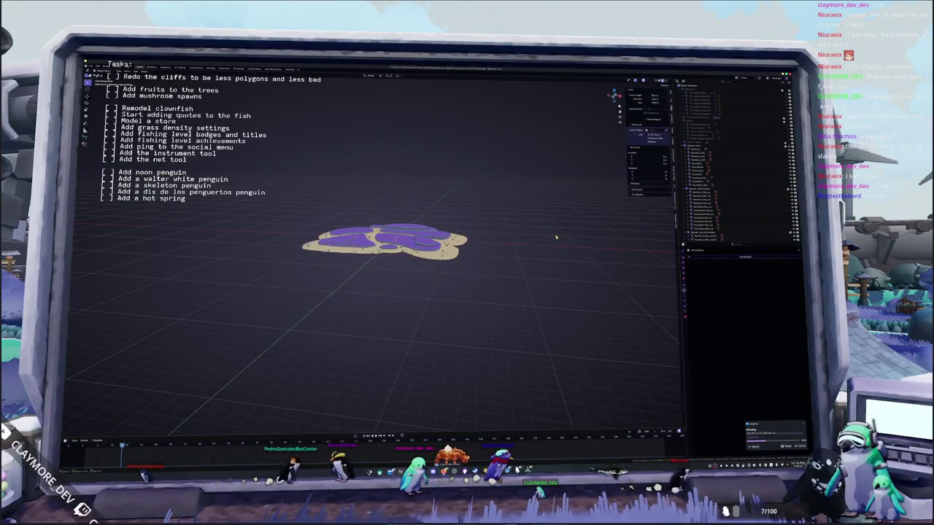
{"action": "scroll", "coordinate": [553, 236], "scroll_direction": "up", "scroll_amount": 3}
{"action": "middle_click_drag", "start_coordinate": [243, 292], "coordinate": [244, 219]}
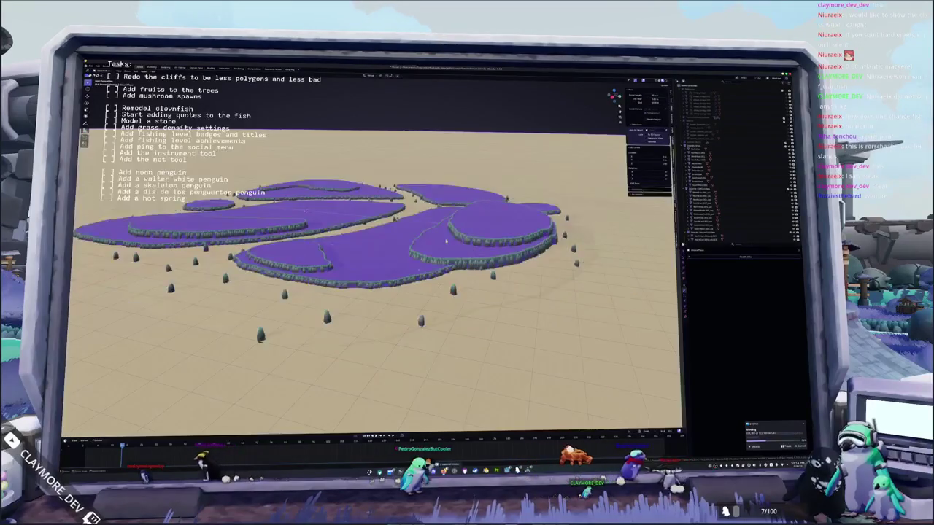
{"action": "scroll", "coordinate": [448, 236], "scroll_direction": "up", "scroll_amount": 3}
{"action": "scroll", "coordinate": [445, 244], "scroll_direction": "up", "scroll_amount": 3}
{"action": "scroll", "coordinate": [443, 250], "scroll_direction": "down", "scroll_amount": 3}
{"action": "scroll", "coordinate": [449, 251], "scroll_direction": "down", "scroll_amount": 3}
{"action": "left_click", "coordinate": [459, 254]}
{"action": "mouse_move", "coordinate": [460, 253]}
{"action": "middle_mouse_down"}
{"action": "mouse_move", "coordinate": [481, 244]}
{"action": "mouse_move", "coordinate": [512, 292]}
{"action": "mouse_move", "coordinate": [515, 278]}
{"action": "mouse_move", "coordinate": [472, 239]}
{"action": "mouse_move", "coordinate": [479, 235]}
{"action": "mouse_move", "coordinate": [434, 266]}
{"action": "mouse_move", "coordinate": [490, 228]}
{"action": "middle_mouse_up"}
{"action": "scroll", "coordinate": [512, 282], "scroll_direction": "up", "scroll_amount": 3}
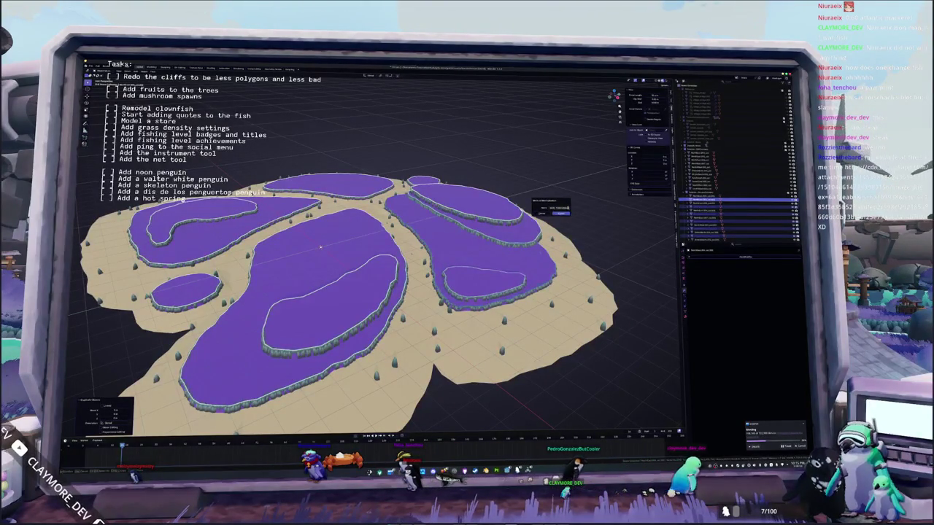
Step: Select the block of island objects in the outliner and batch-rename them in a switched mode
{"action": "left_click", "coordinate": [567, 210]}
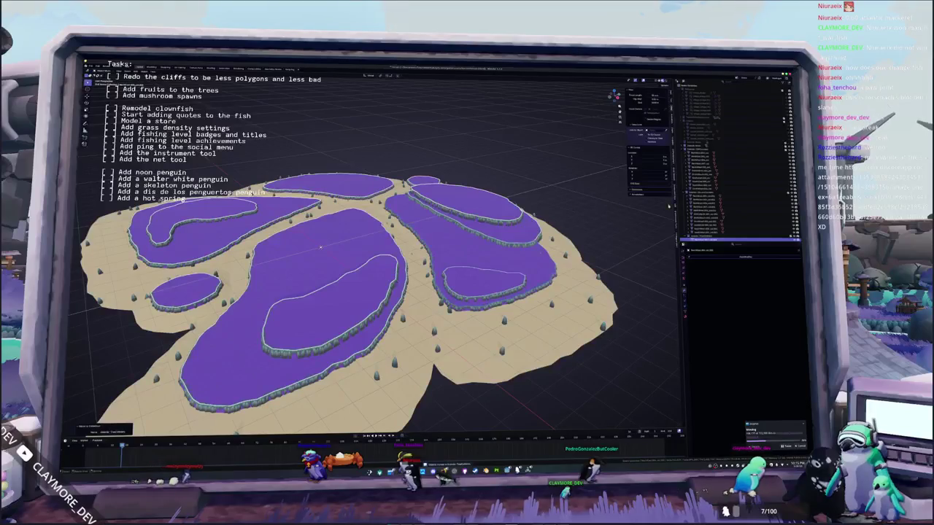
{"action": "left_click", "coordinate": [708, 210], "text": "shift"}
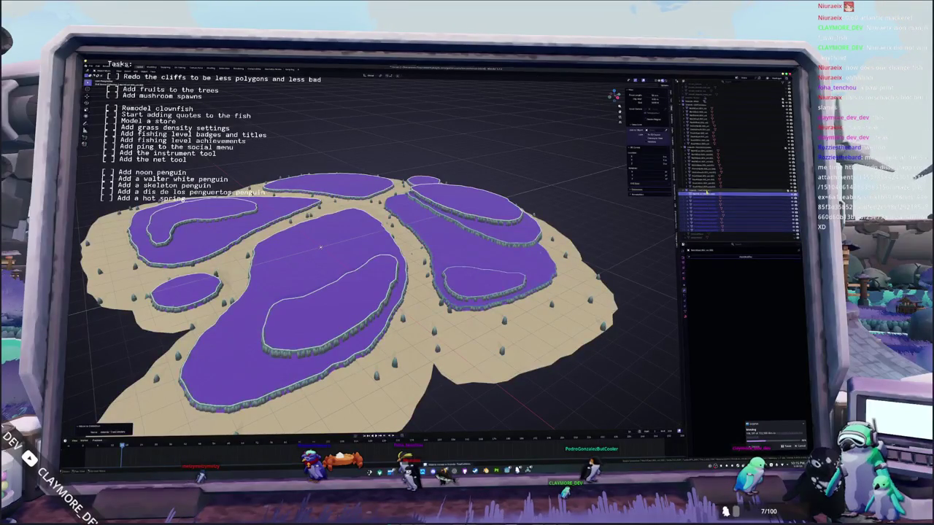
{"action": "left_click", "coordinate": [707, 187]}
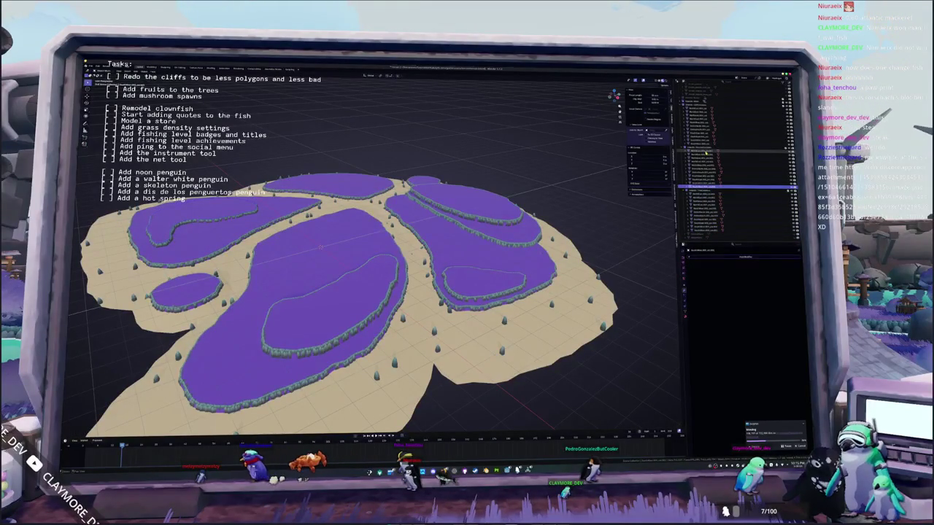
{"action": "left_click", "coordinate": [706, 153], "text": "shift"}
{"action": "key", "text": "ctrl+p"}
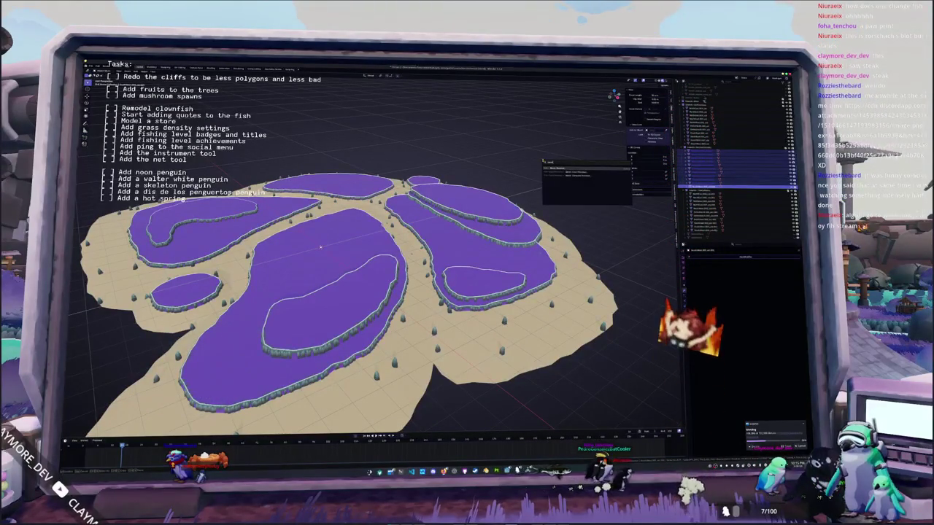
{"action": "key", "text": "Return"}
{"action": "left_click", "coordinate": [502, 171]}
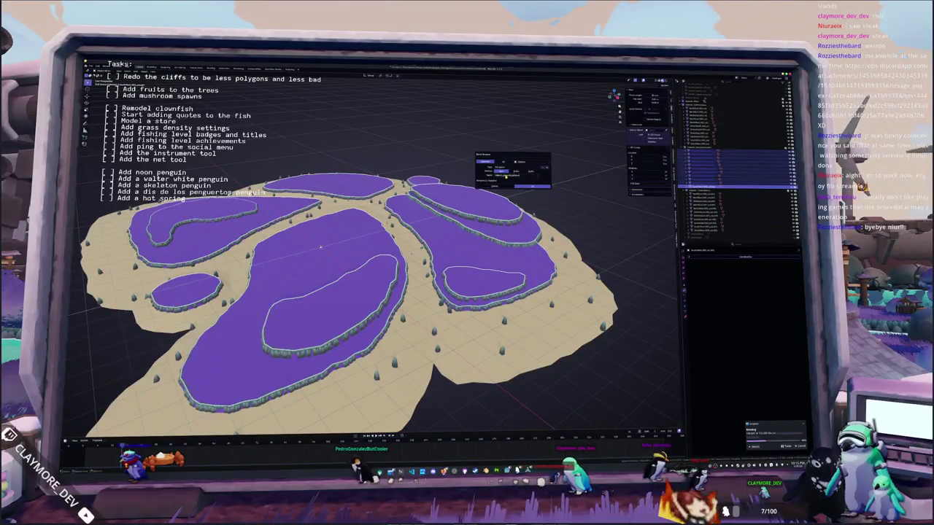
{"action": "key", "text": "Return"}
Step: Run a second Batch Rename pass on the same selection
{"action": "key", "text": "F3"}
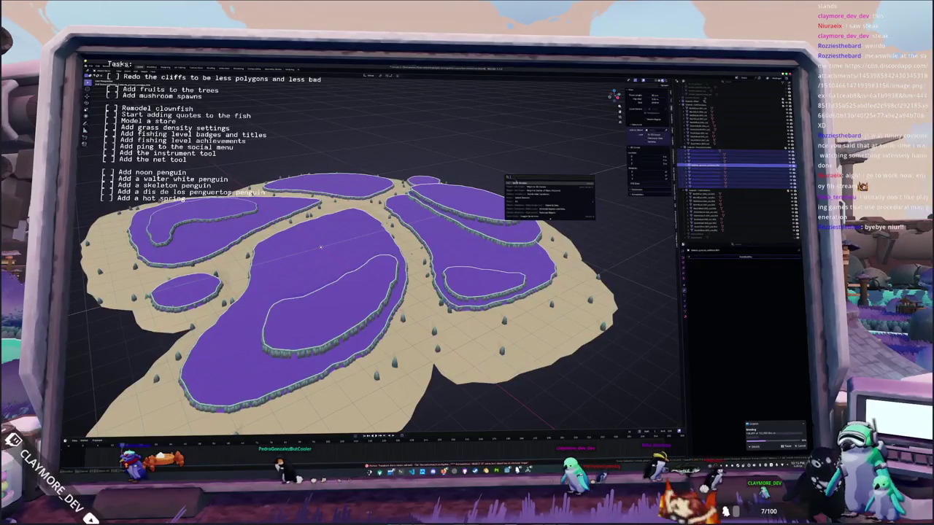
{"action": "key", "text": "Return"}
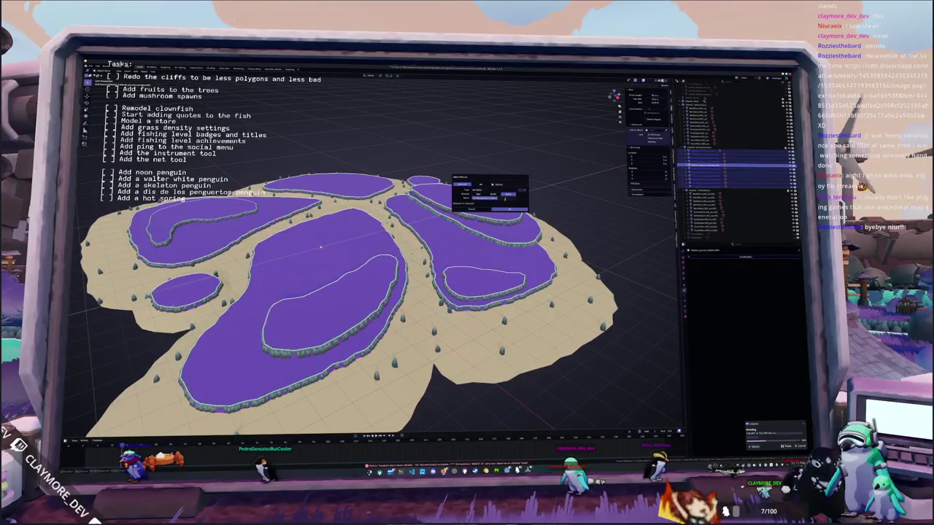
{"action": "key", "text": "Return"}
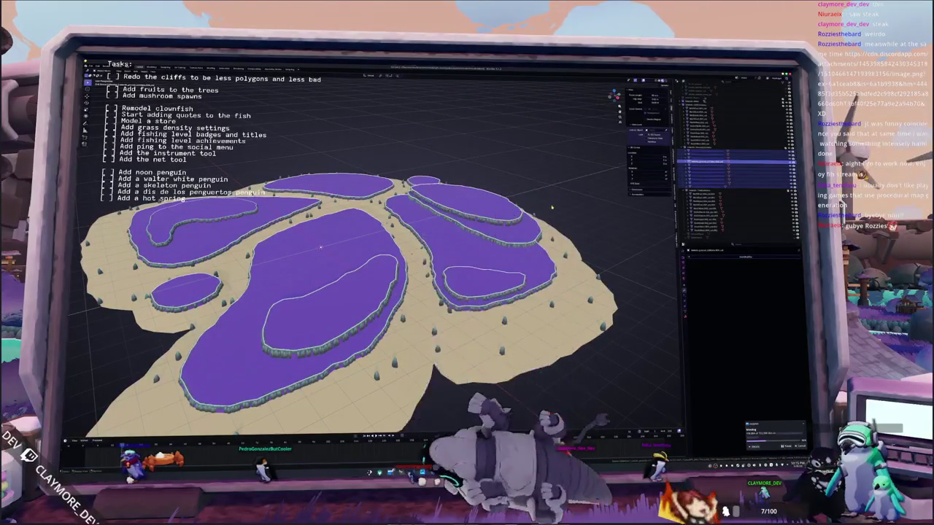
Step: Deselect the renamed pieces, shift-select a range of terrain rows in the outliner, and open F3 search
{"action": "scroll", "coordinate": [551, 205], "scroll_direction": "up", "scroll_amount": 4}
{"action": "scroll", "coordinate": [542, 198], "scroll_direction": "down", "scroll_amount": 4}
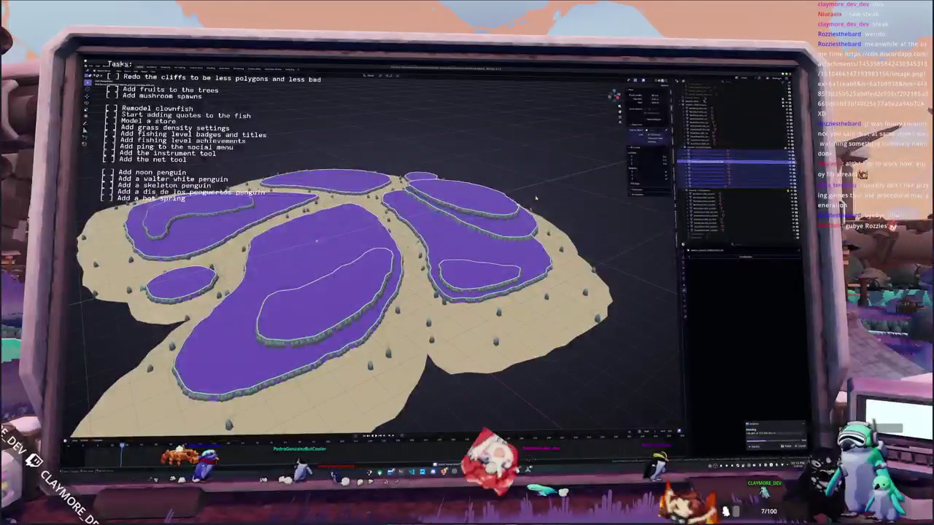
{"action": "middle_click_drag", "start_coordinate": [543, 196], "coordinate": [547, 192]}
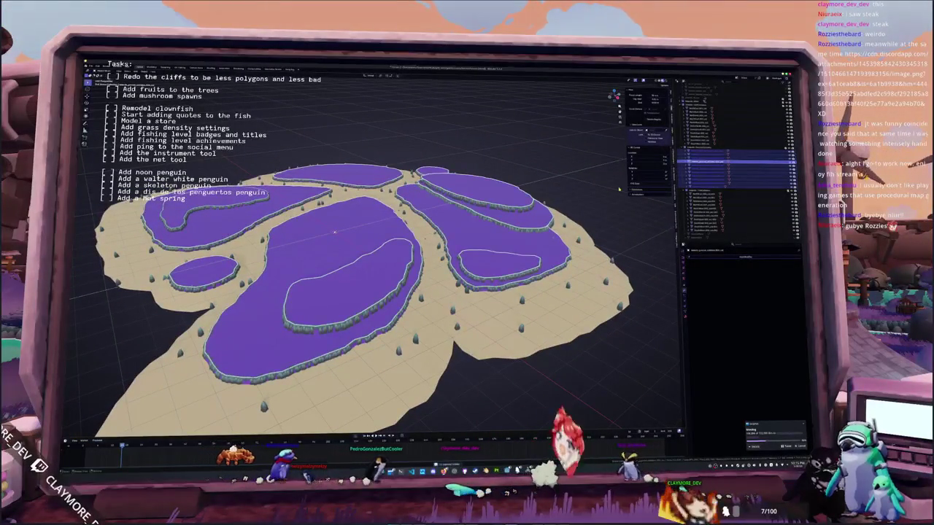
{"action": "left_click", "coordinate": [571, 204]}
{"action": "scroll", "coordinate": [572, 203], "scroll_direction": "up", "scroll_amount": 3}
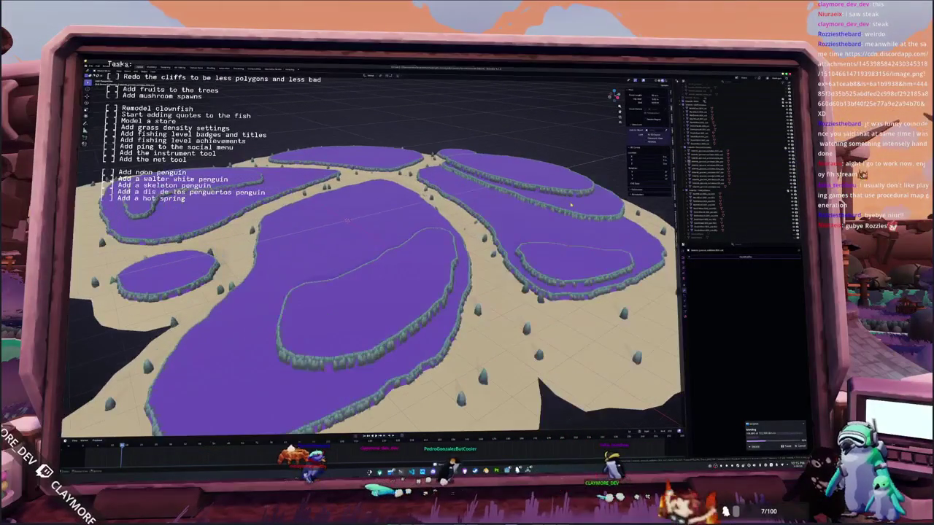
{"action": "left_click", "coordinate": [707, 195]}
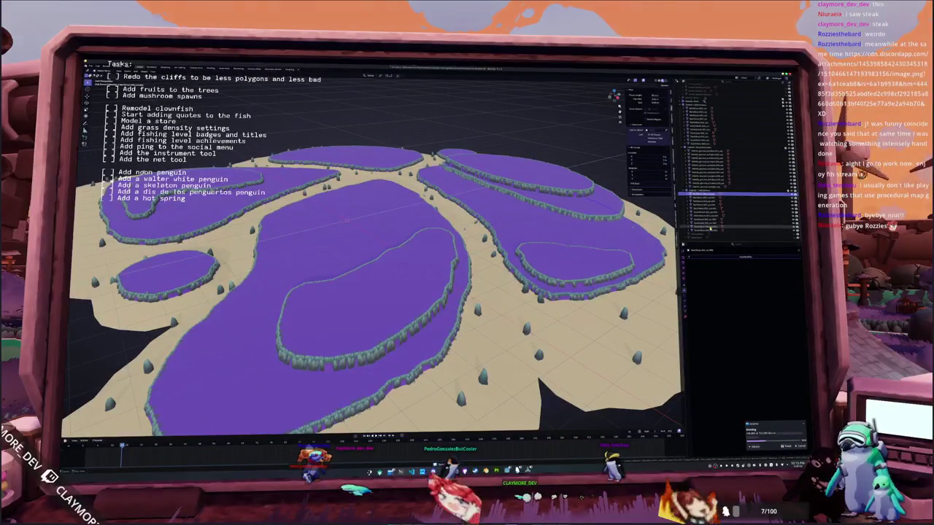
{"action": "left_click", "coordinate": [711, 230], "text": "shift"}
{"action": "scroll", "coordinate": [507, 232], "scroll_direction": "down", "scroll_amount": 3}
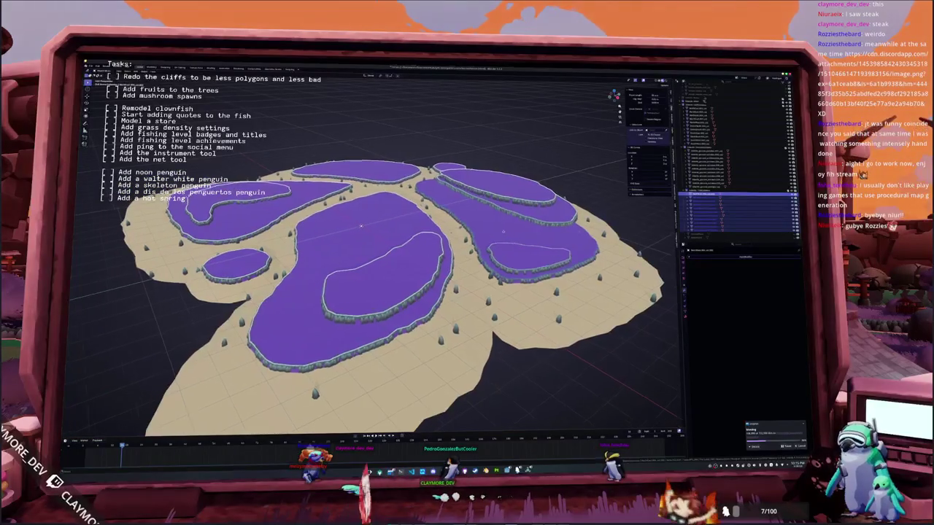
{"action": "key", "text": "F3"}
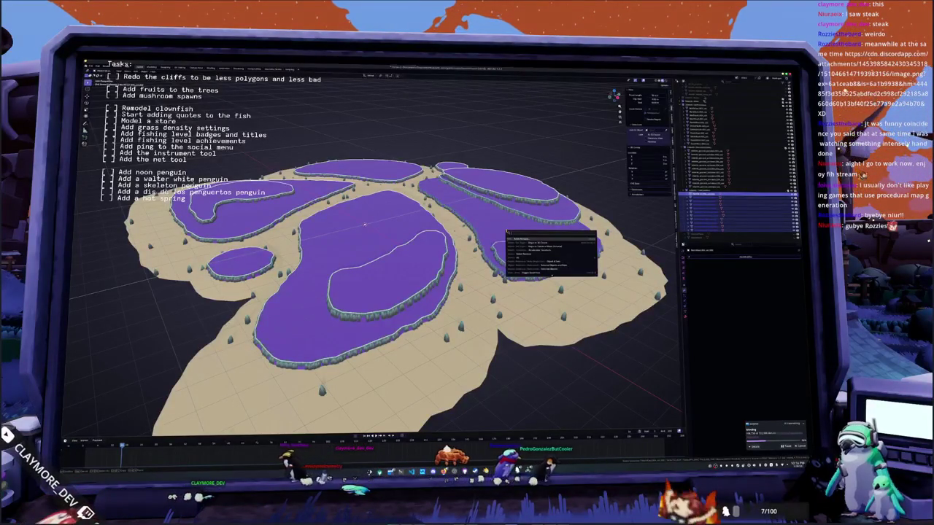
Step: Apply the pending operation with a changed option, then batch-rename the selection again
{"action": "key", "text": "Return"}
{"action": "left_click", "coordinate": [467, 243]}
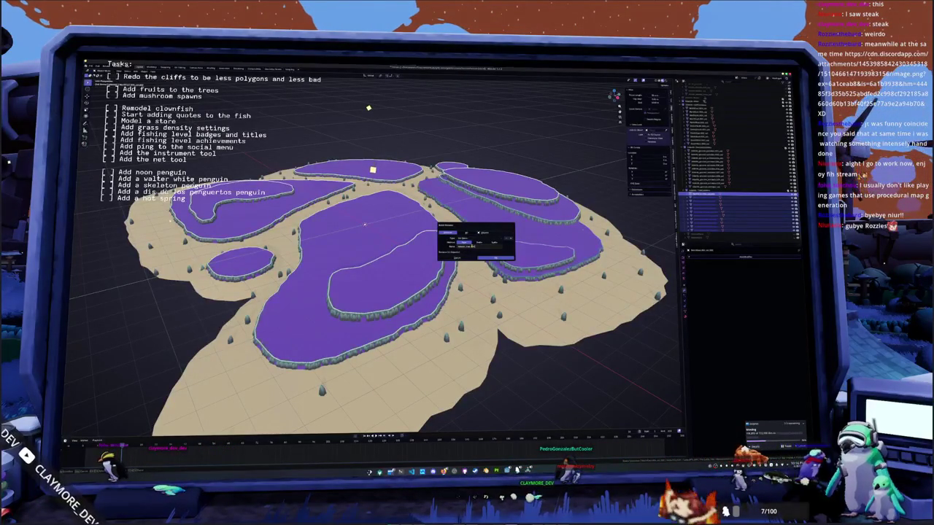
{"action": "left_click", "coordinate": [493, 255]}
{"action": "key", "text": "F3"}
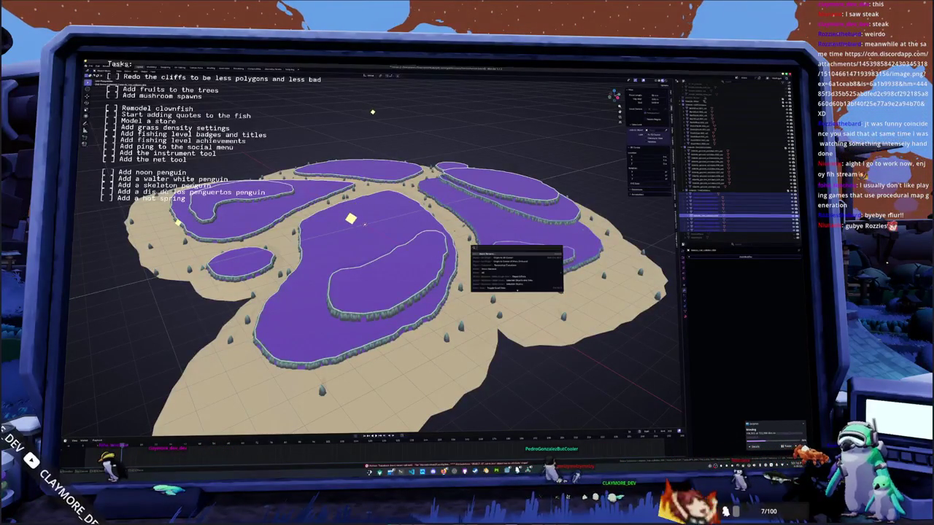
{"action": "key", "text": "Return"}
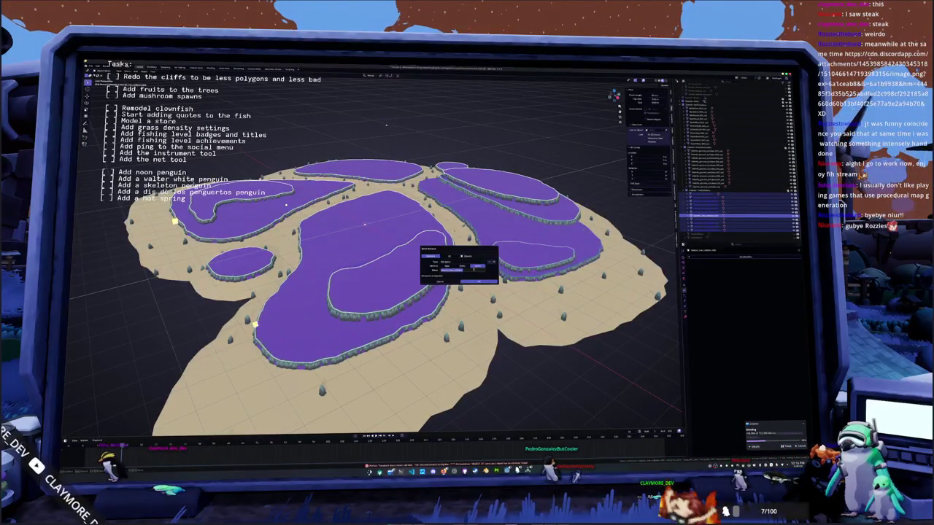
{"action": "key", "text": "Return"}
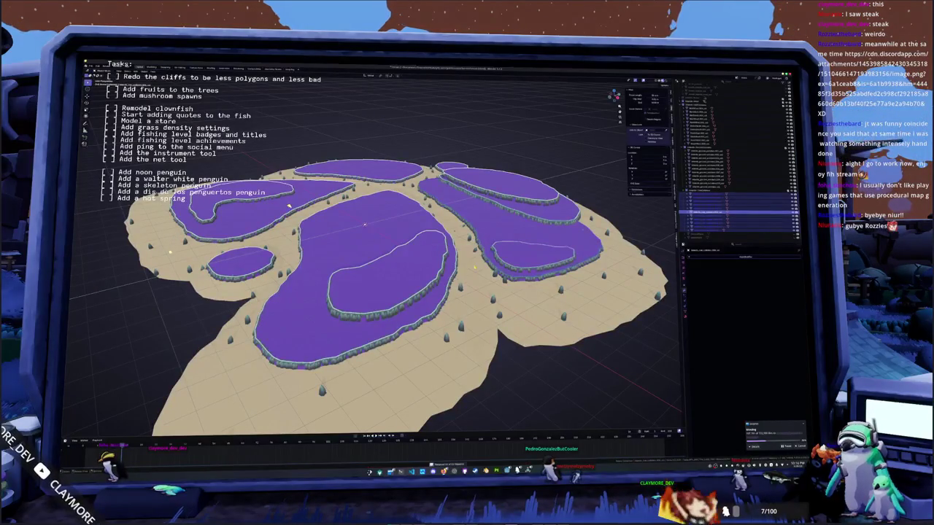
Step: Select another block of terrain pieces and batch-rename them with the name cliff_
{"action": "scroll", "coordinate": [365, 225], "scroll_direction": "down", "scroll_amount": 2}
{"action": "middle_click_drag", "start_coordinate": [370, 230], "coordinate": [385, 232], "text": "shift"}
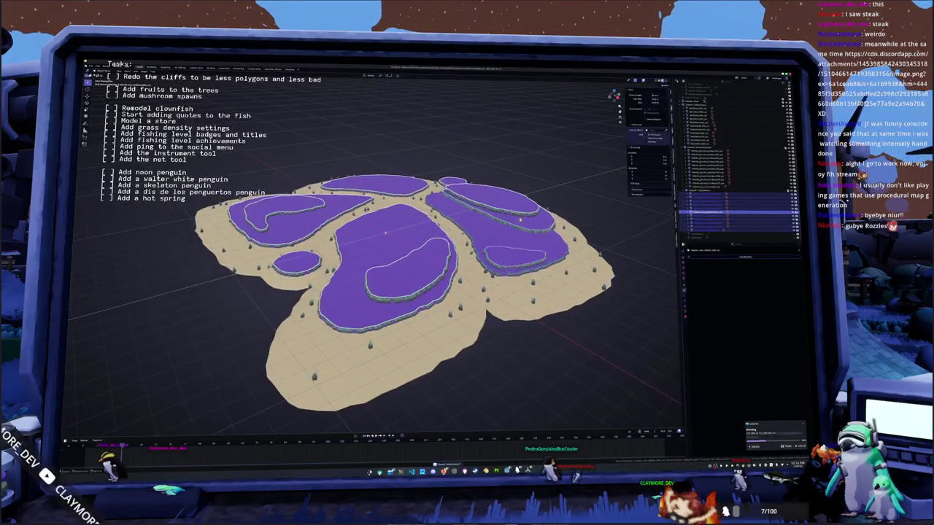
{"action": "left_click", "coordinate": [703, 187]}
{"action": "left_click", "coordinate": [706, 154], "text": "shift"}
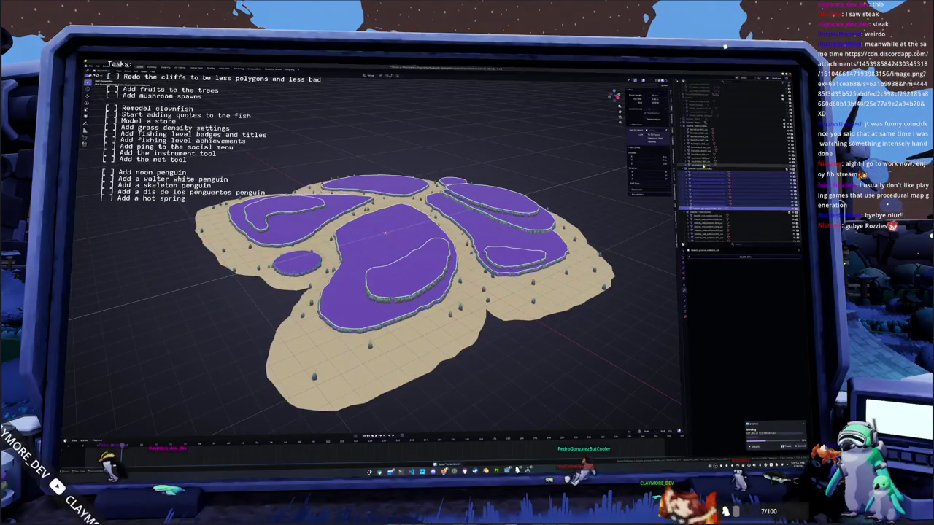
{"action": "left_click", "coordinate": [703, 161]}
{"action": "left_click", "coordinate": [702, 130], "text": "shift"}
{"action": "middle_click_drag", "start_coordinate": [562, 168], "coordinate": [565, 188]}
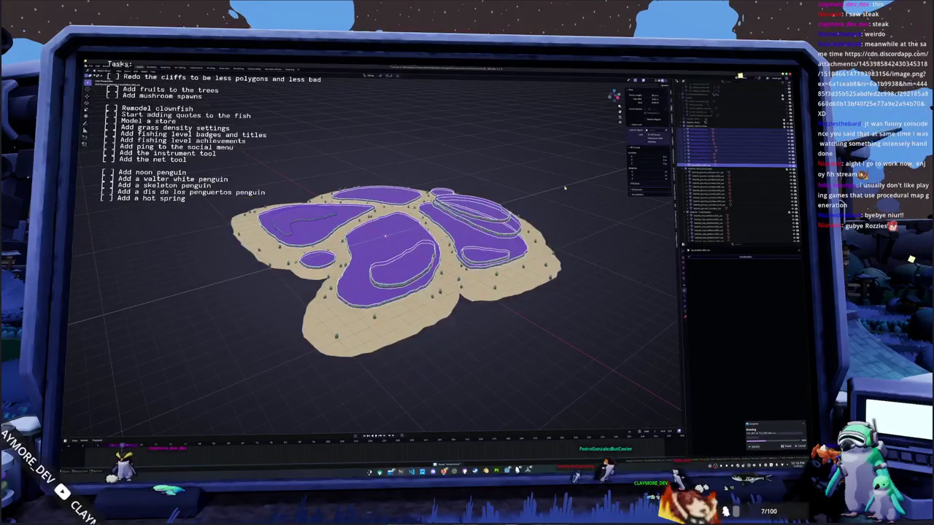
{"action": "key", "text": "ctrl+l"}
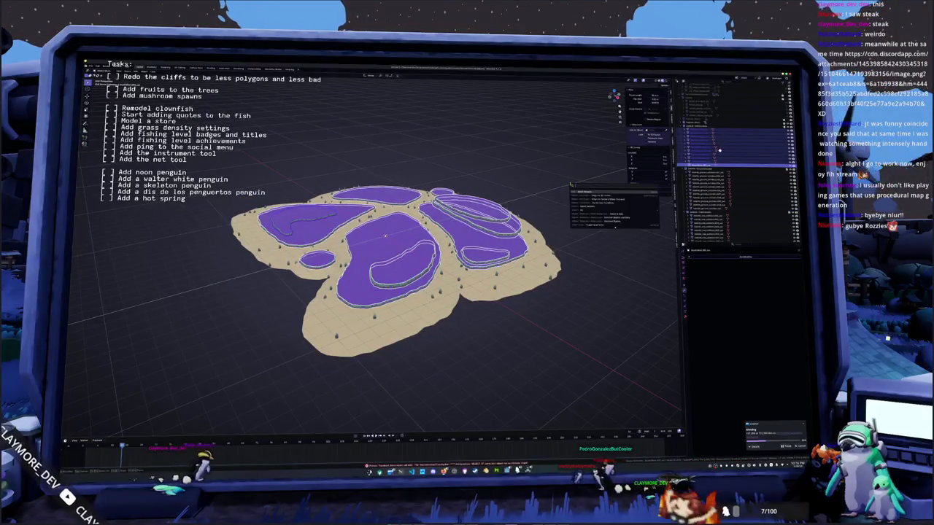
{"action": "key", "text": "Return"}
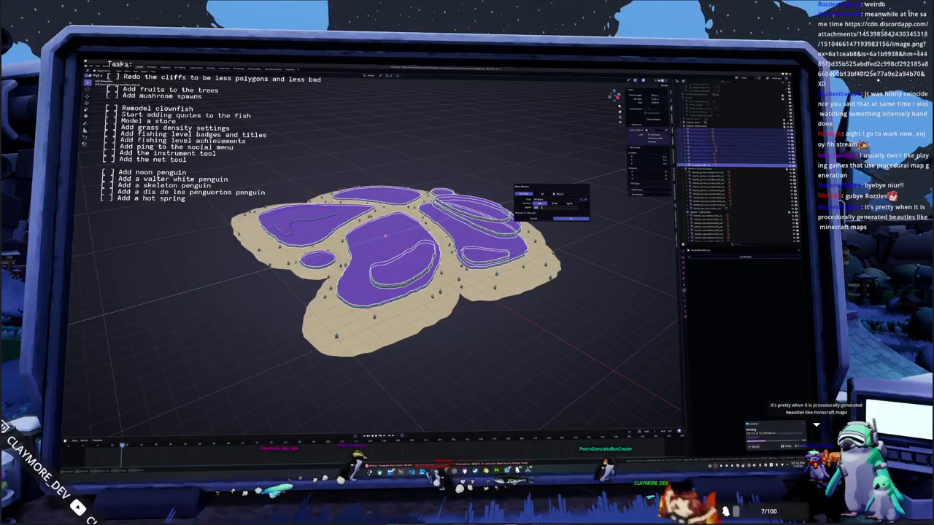
{"action": "type", "text": "cliff"}
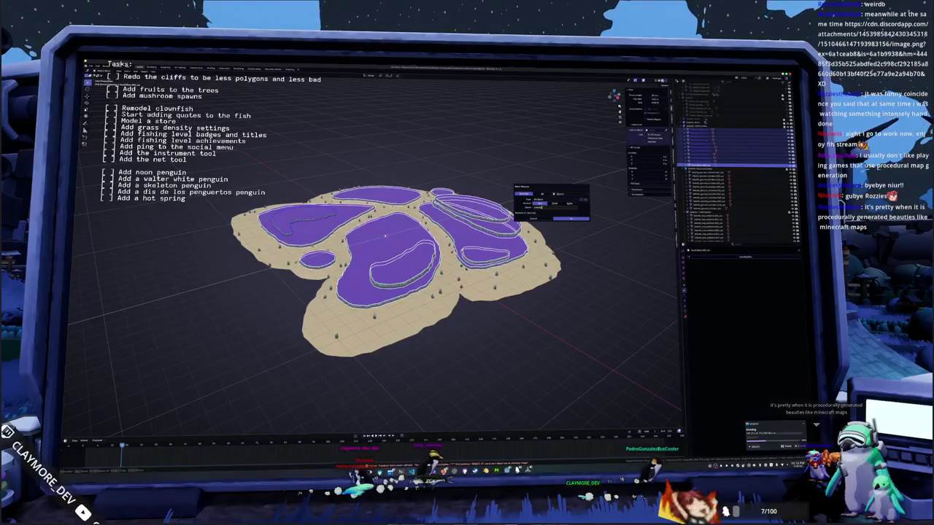
{"action": "type", "text": "_"}
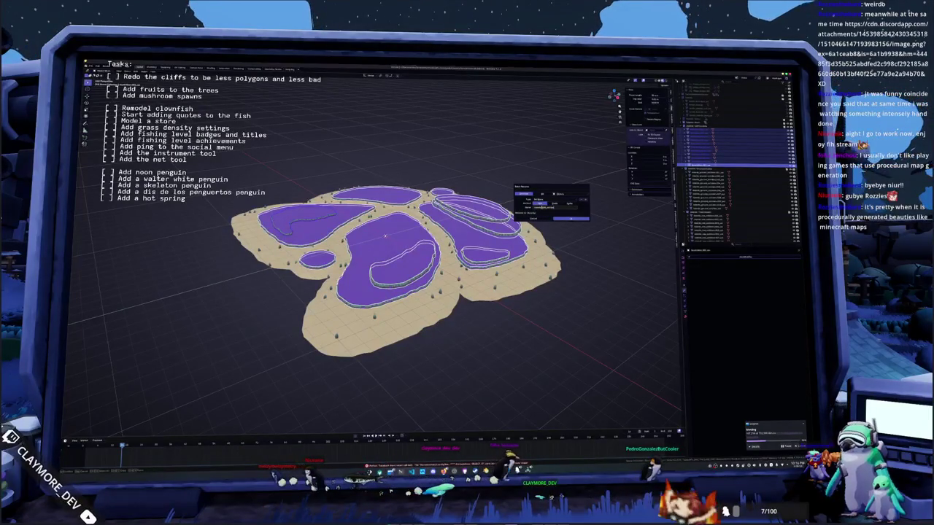
{"action": "key", "text": "Return"}
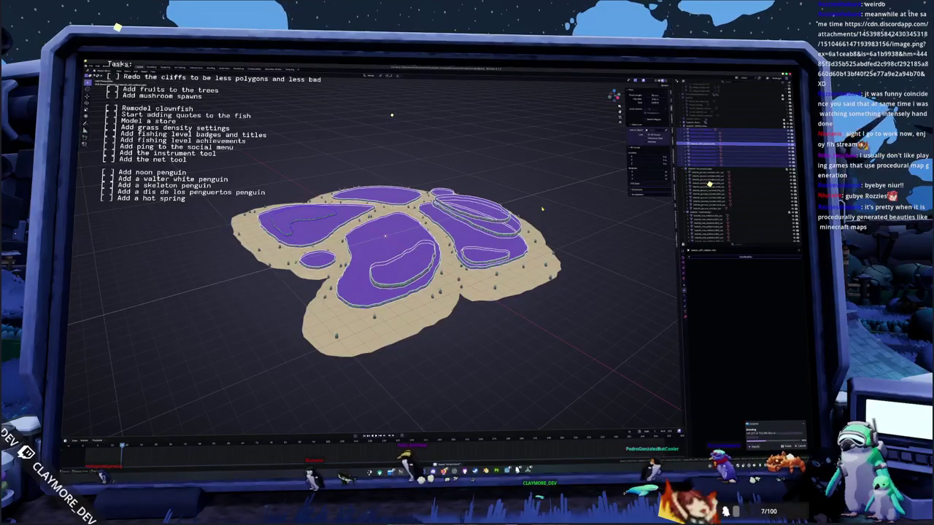
Step: Batch-rename the next selected group of terrain objects
{"action": "scroll", "coordinate": [405, 292], "scroll_direction": "up", "scroll_amount": 1}
{"action": "scroll", "coordinate": [405, 292], "scroll_direction": "up", "scroll_amount": 1}
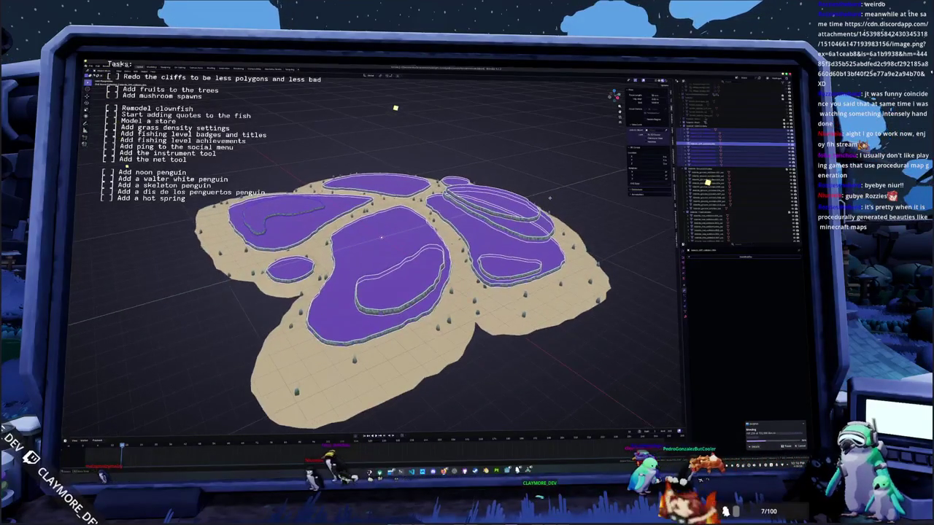
{"action": "scroll", "coordinate": [405, 292], "scroll_direction": "up", "scroll_amount": 1}
{"action": "scroll", "coordinate": [541, 197], "scroll_direction": "up", "scroll_amount": 1}
{"action": "scroll", "coordinate": [561, 200], "scroll_direction": "down", "scroll_amount": 1}
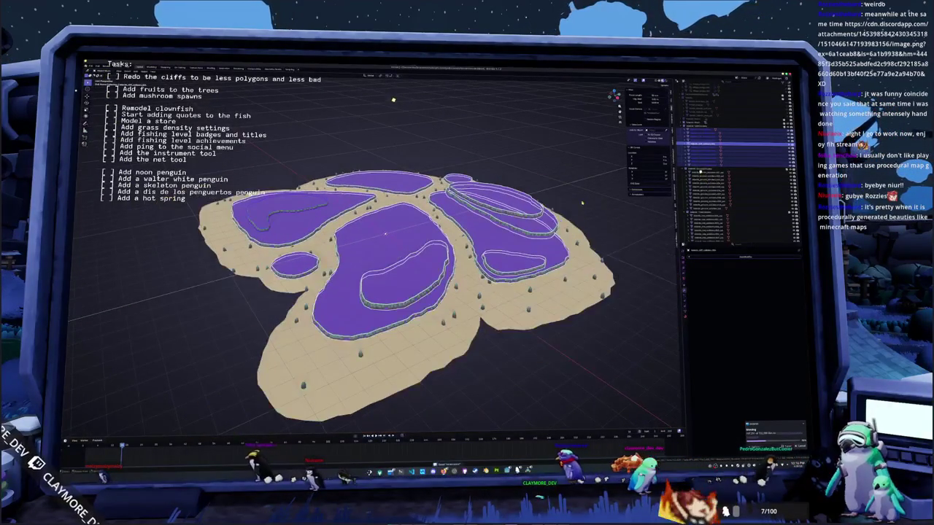
{"action": "left_click", "coordinate": [593, 209]}
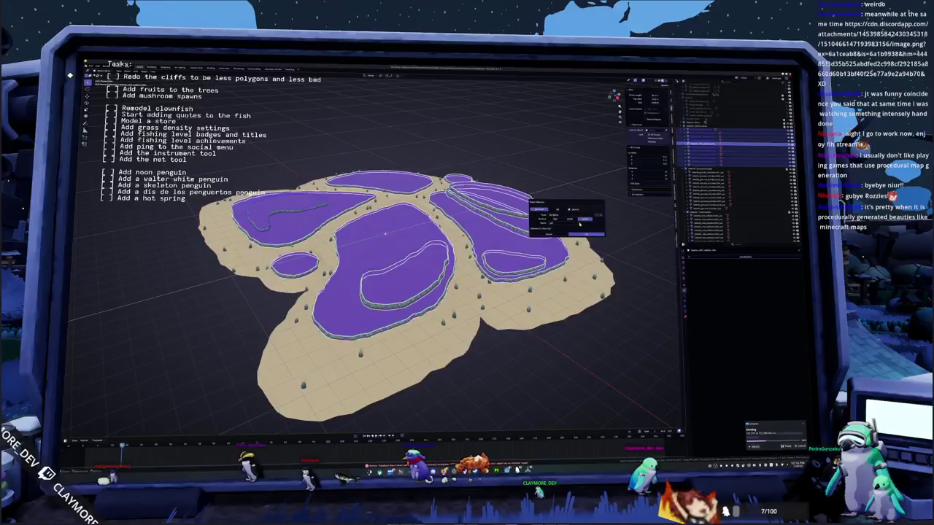
{"action": "key", "text": "Return"}
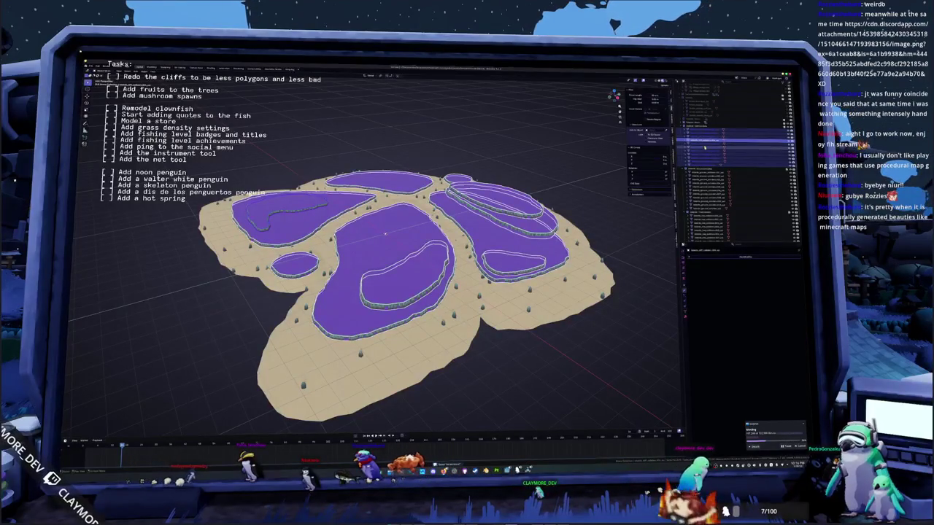
Step: Try several ranges of cliff pieces in the outliner, then deselect all and view the island from above
{"action": "left_click", "coordinate": [700, 154]}
{"action": "left_click", "coordinate": [700, 166], "text": "shift"}
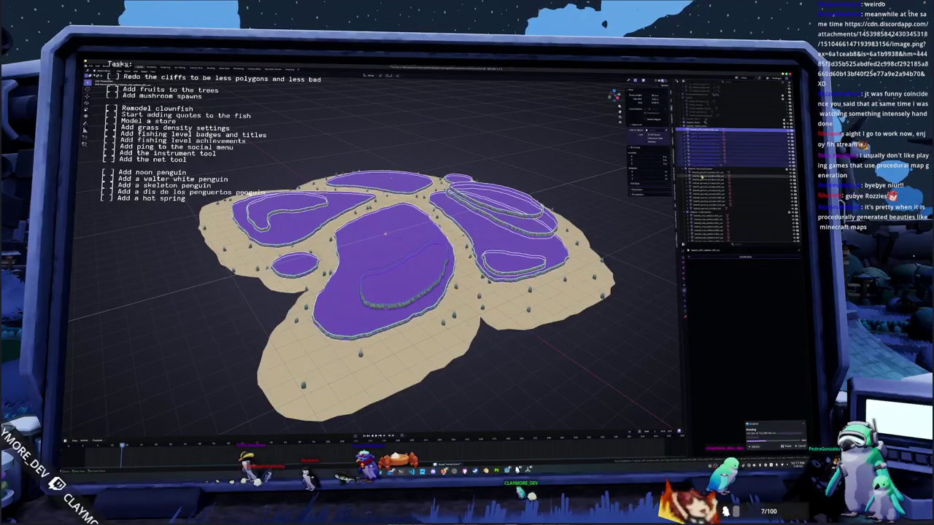
{"action": "left_click", "coordinate": [703, 174]}
{"action": "left_click", "coordinate": [704, 210], "text": "shift"}
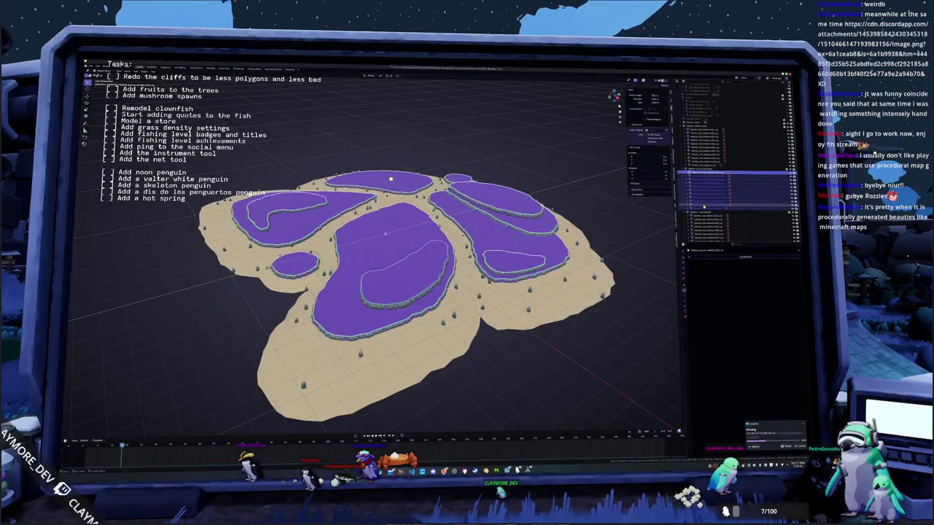
{"action": "left_click", "coordinate": [704, 196]}
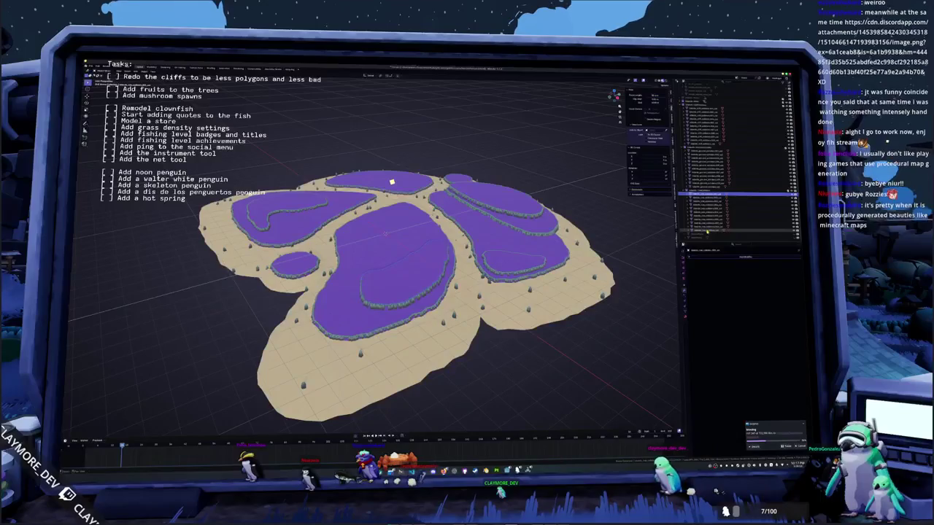
{"action": "left_click", "coordinate": [704, 231], "text": "shift"}
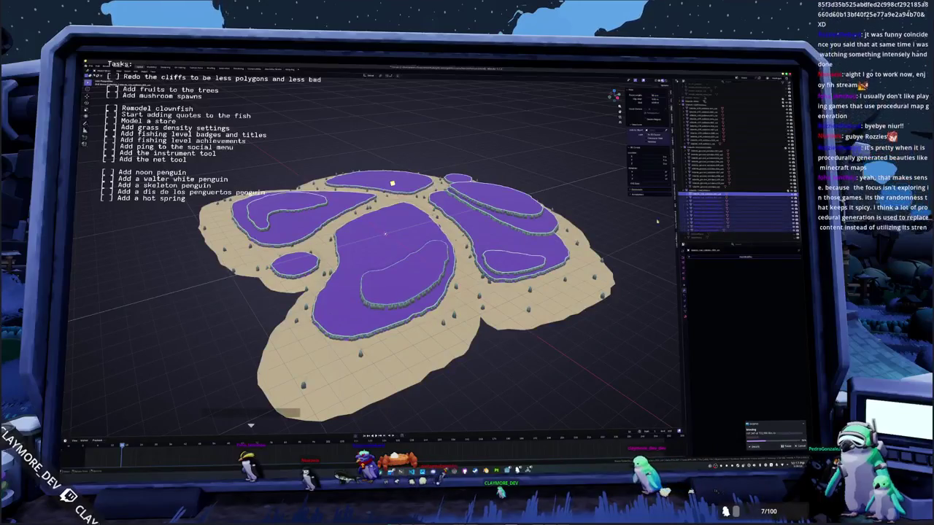
{"action": "left_click", "coordinate": [616, 217]}
{"action": "middle_click_drag", "start_coordinate": [467, 241], "coordinate": [515, 213]}
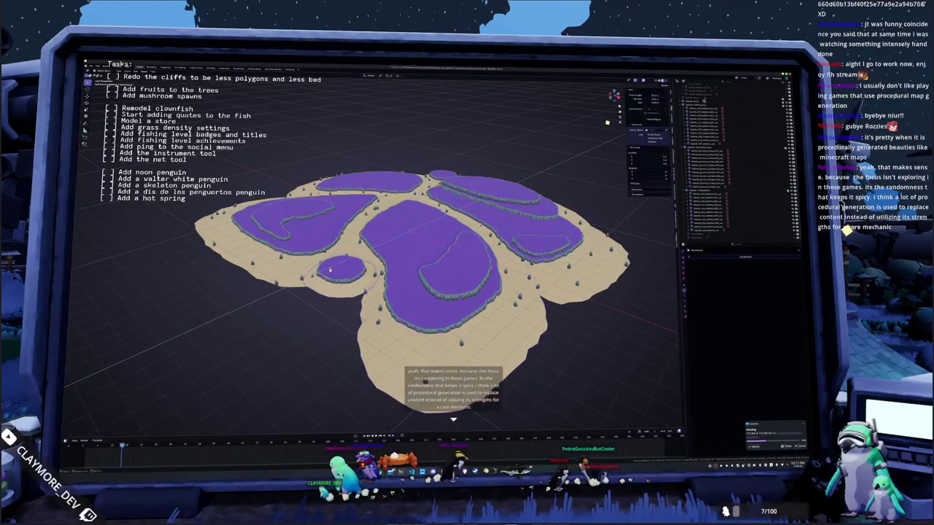
Step: Try selecting individual terrain objects and blocks of terrain meshes
{"action": "left_click", "coordinate": [309, 207]}
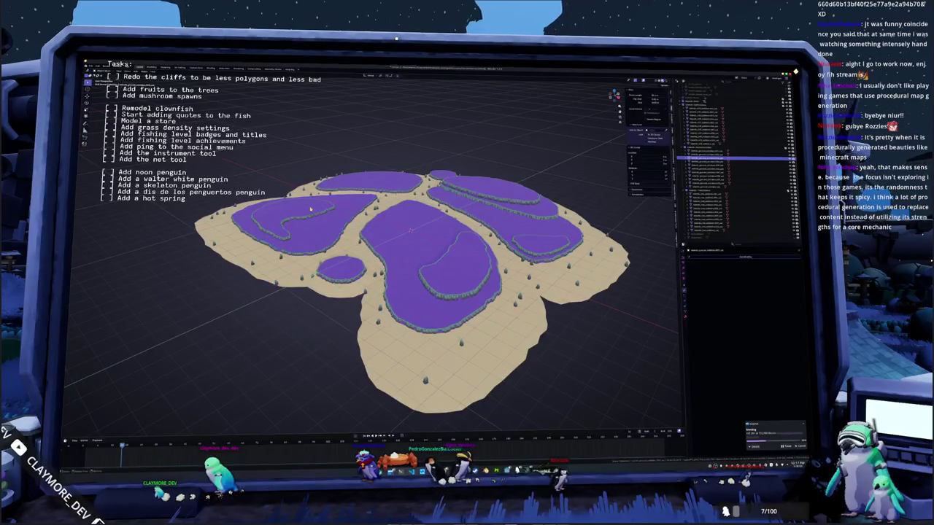
{"action": "left_click", "coordinate": [407, 229]}
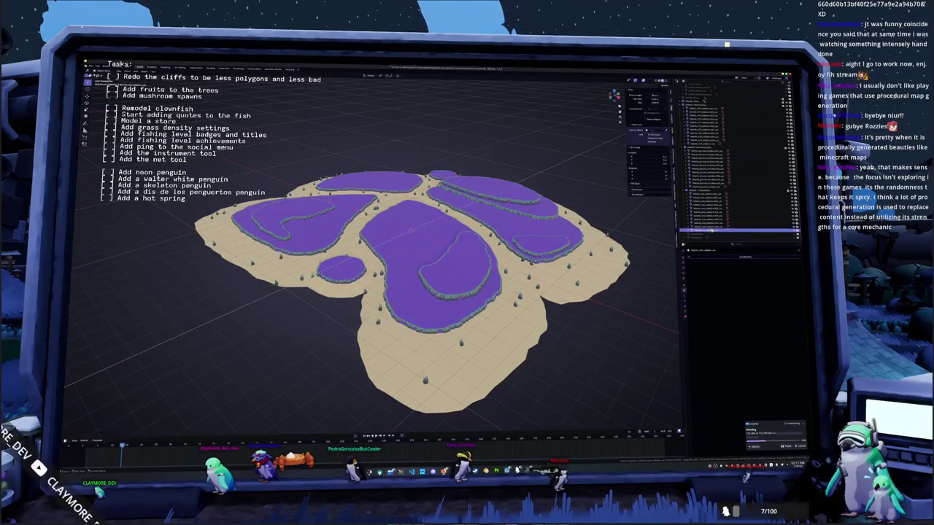
{"action": "scroll", "coordinate": [699, 169], "scroll_direction": "down", "scroll_amount": 3}
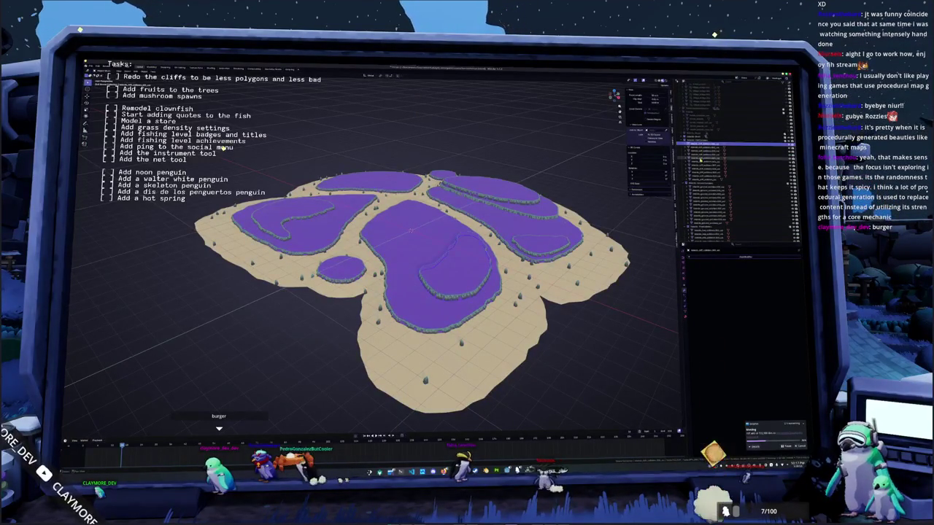
{"action": "left_click", "coordinate": [701, 181], "text": "shift"}
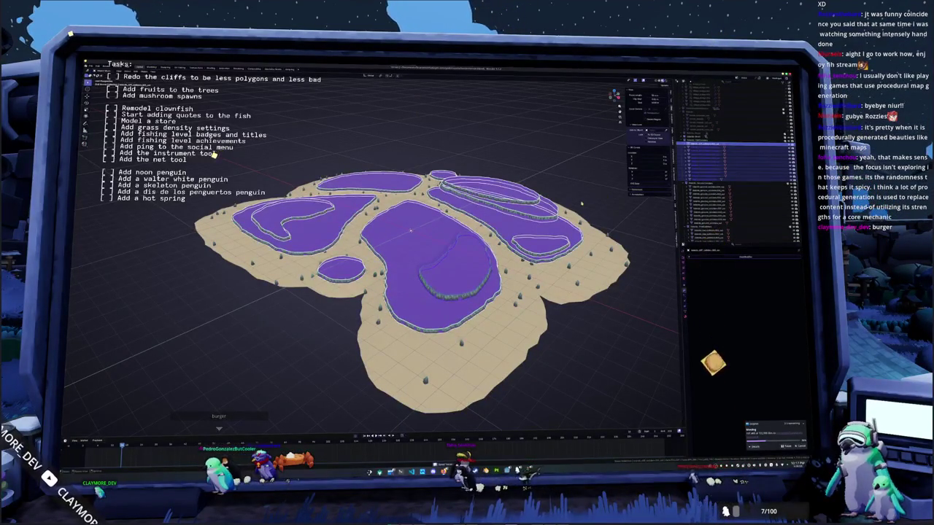
{"action": "left_click", "coordinate": [710, 186]}
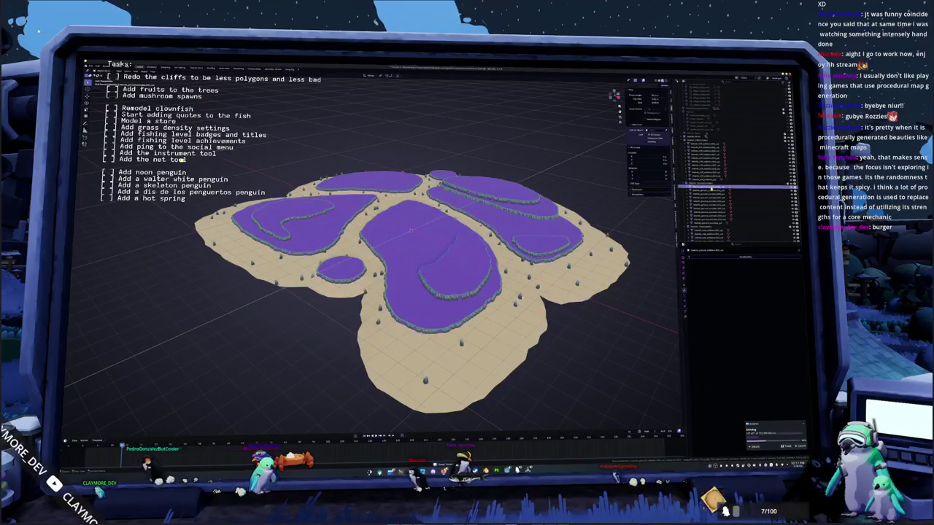
{"action": "left_click", "coordinate": [700, 223], "text": "shift"}
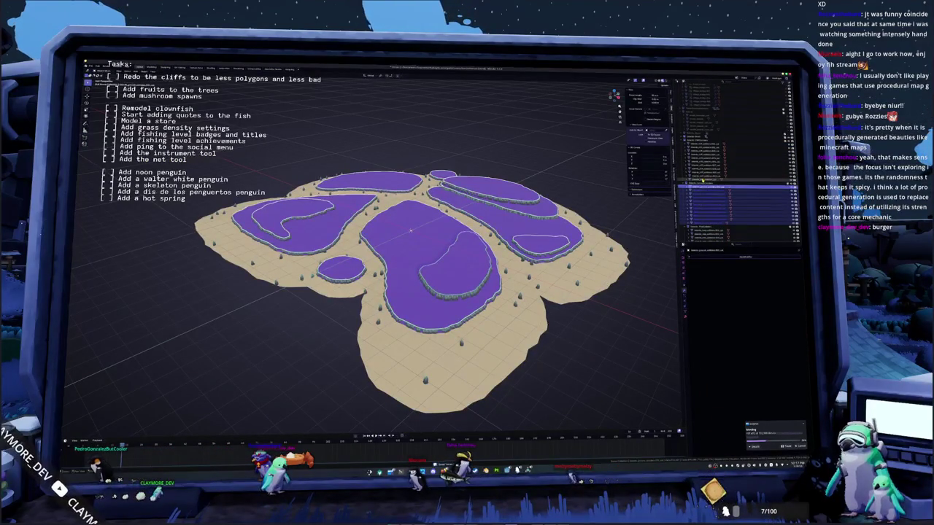
{"action": "left_click", "coordinate": [701, 146]}
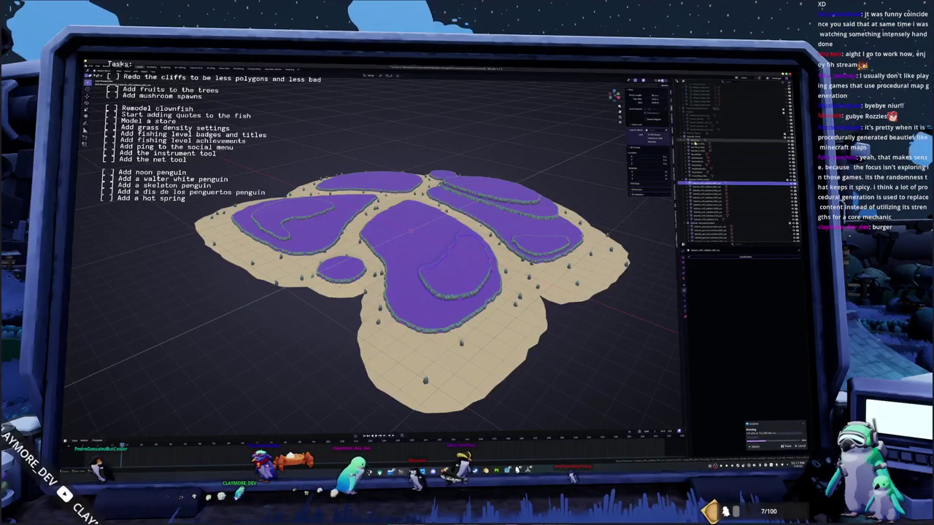
{"action": "left_click", "coordinate": [699, 176], "text": "shift"}
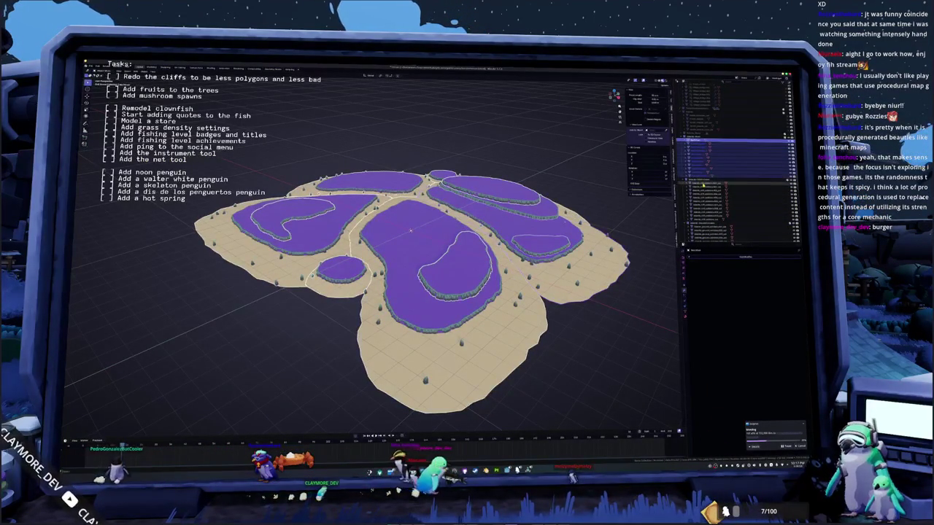
{"action": "scroll", "coordinate": [702, 186], "scroll_direction": "down", "scroll_amount": 2}
Step: Clear the selection and shift-click outliner rows until every island terrain mesh is selected
{"action": "left_click", "coordinate": [703, 199]}
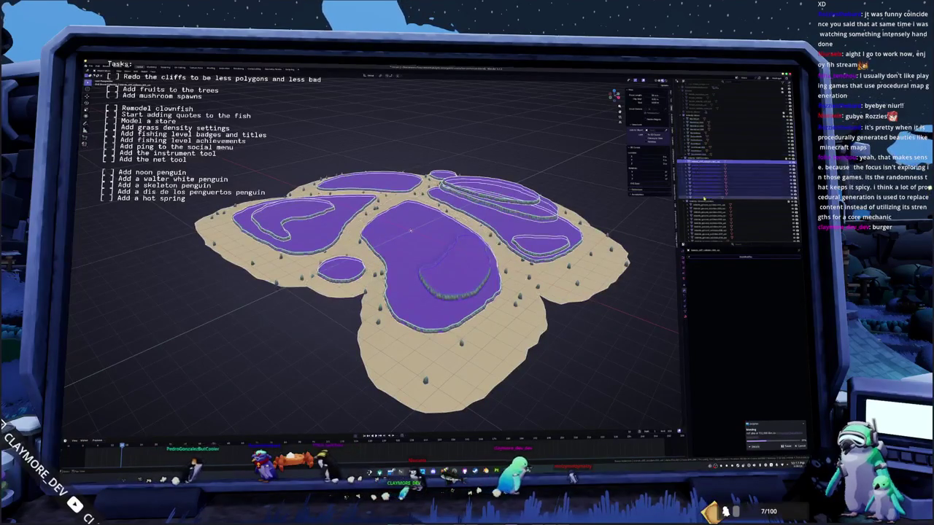
{"action": "left_click", "coordinate": [700, 157]}
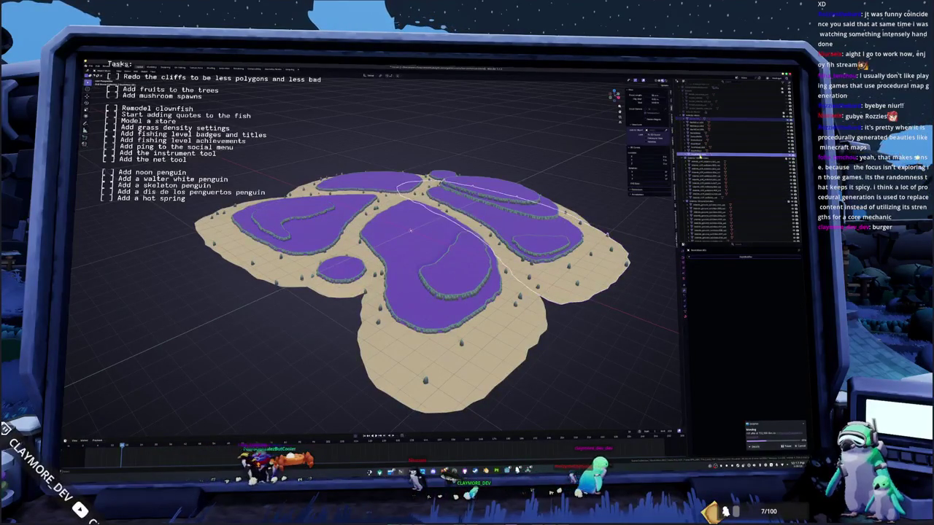
{"action": "left_click", "coordinate": [699, 153], "text": "shift"}
{"action": "left_click", "coordinate": [701, 155], "text": "shift"}
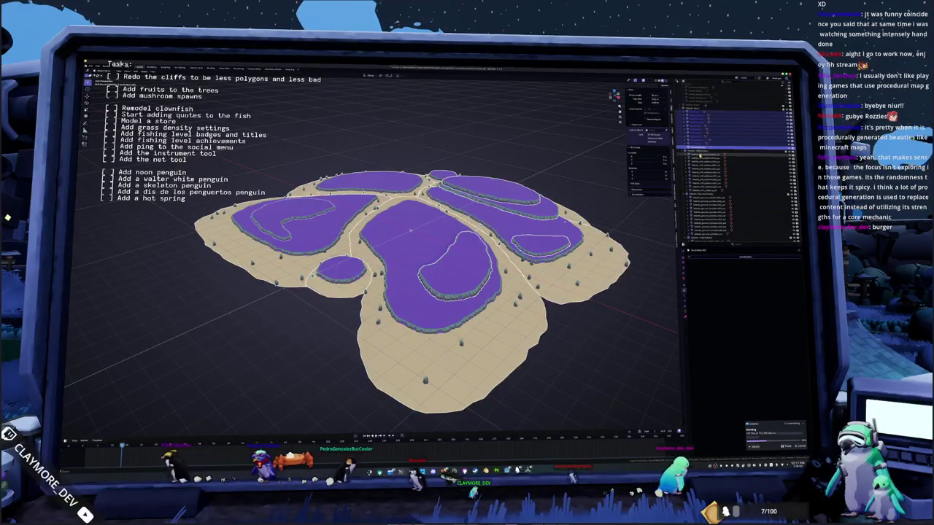
{"action": "left_click", "coordinate": [704, 192], "text": "shift"}
{"action": "scroll", "coordinate": [705, 197], "scroll_direction": "down", "scroll_amount": 3}
{"action": "left_click", "coordinate": [707, 213], "text": "shift"}
{"action": "scroll", "coordinate": [707, 213], "scroll_direction": "down", "scroll_amount": 3}
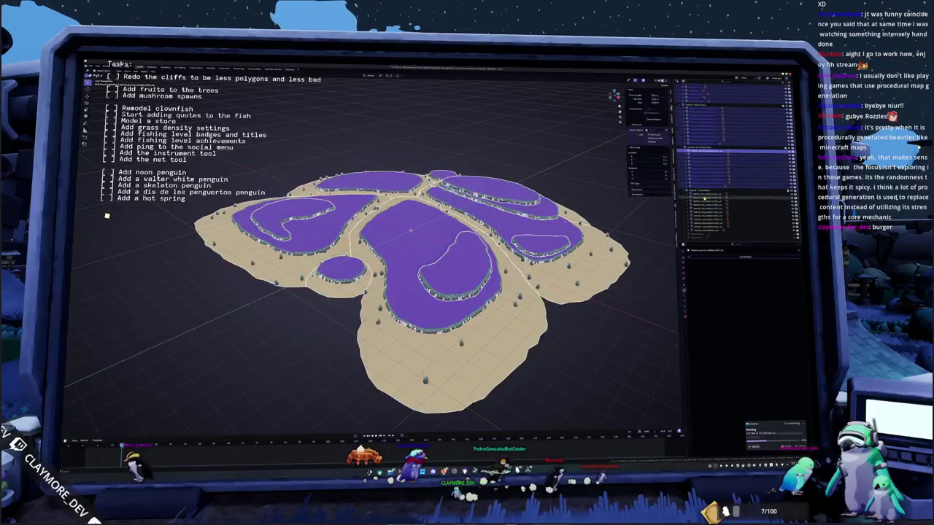
{"action": "scroll", "coordinate": [408, 291], "scroll_direction": "down", "scroll_amount": 3}
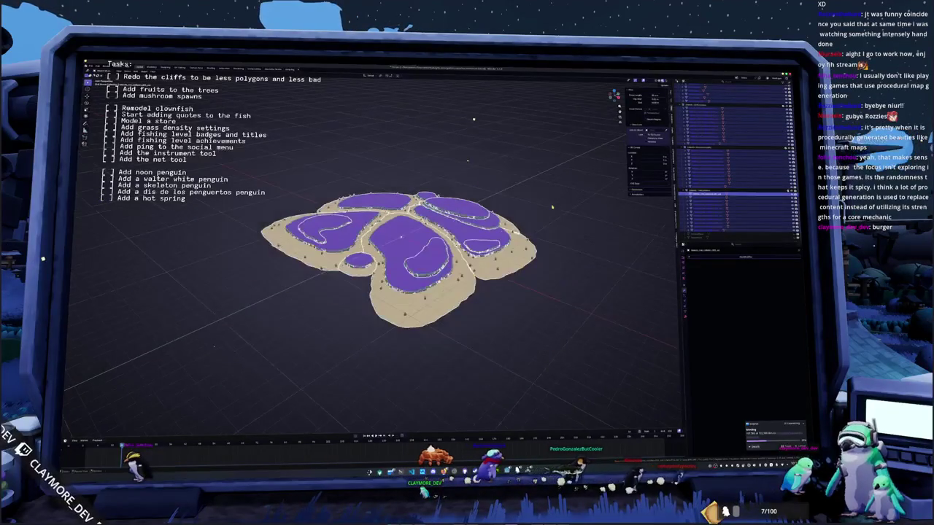
Step: Orbit the island through low side and oblique views, then open the export file browser
{"action": "scroll", "coordinate": [409, 292], "scroll_direction": "up", "scroll_amount": 4}
{"action": "mouse_move", "coordinate": [414, 238]}
{"action": "middle_mouse_down"}
{"action": "mouse_move", "coordinate": [310, 197]}
{"action": "mouse_move", "coordinate": [313, 263]}
{"action": "mouse_move", "coordinate": [314, 219]}
{"action": "middle_mouse_up"}
{"action": "scroll", "coordinate": [314, 219], "scroll_direction": "up", "scroll_amount": 5}
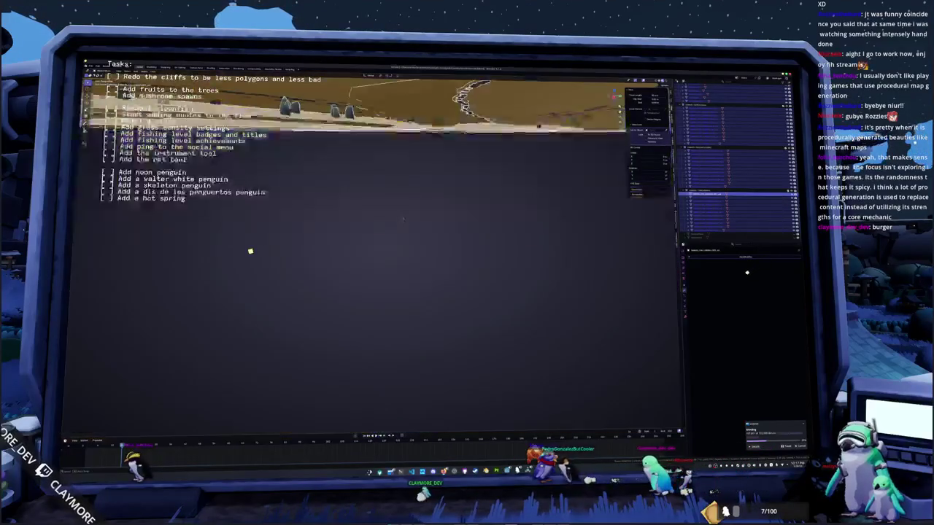
{"action": "middle_click_drag", "start_coordinate": [250, 251], "coordinate": [259, 306]}
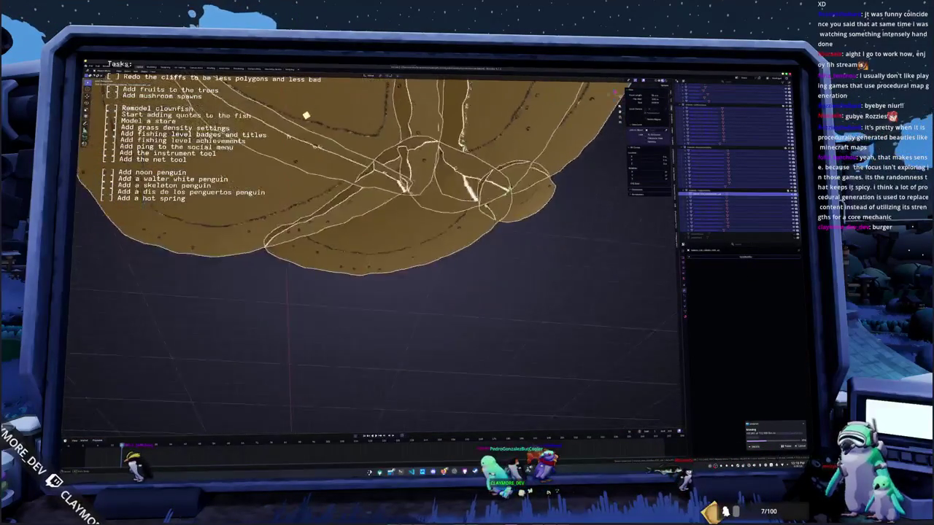
{"action": "scroll", "coordinate": [306, 115], "scroll_direction": "down", "scroll_amount": 5}
{"action": "mouse_move", "coordinate": [292, 113]}
{"action": "middle_mouse_down"}
{"action": "mouse_move", "coordinate": [262, 109]}
{"action": "mouse_move", "coordinate": [250, 93]}
{"action": "middle_mouse_up"}
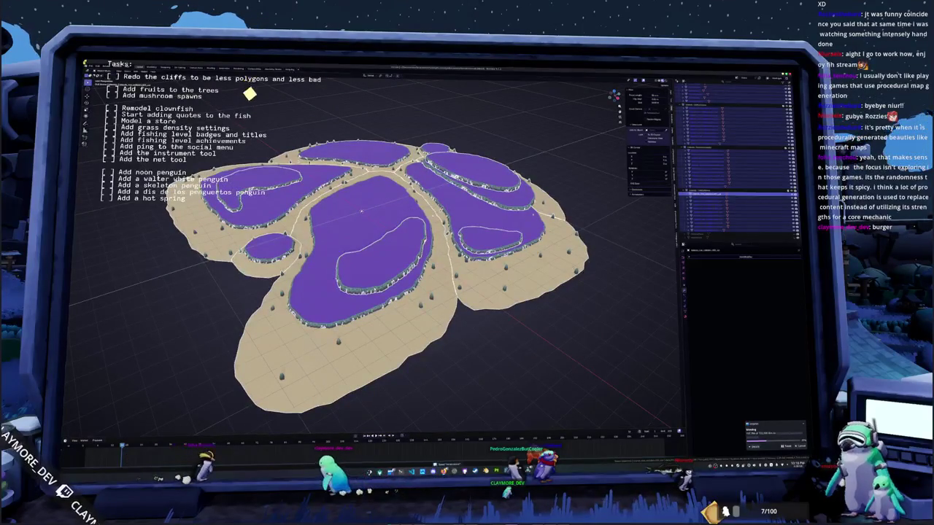
{"action": "left_click", "coordinate": [90, 65]}
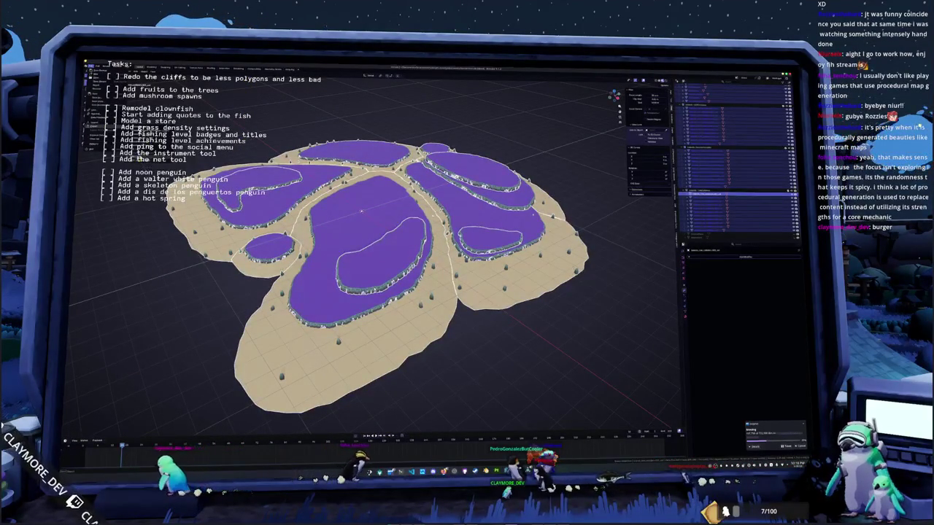
{"action": "key", "text": "ctrl+o"}
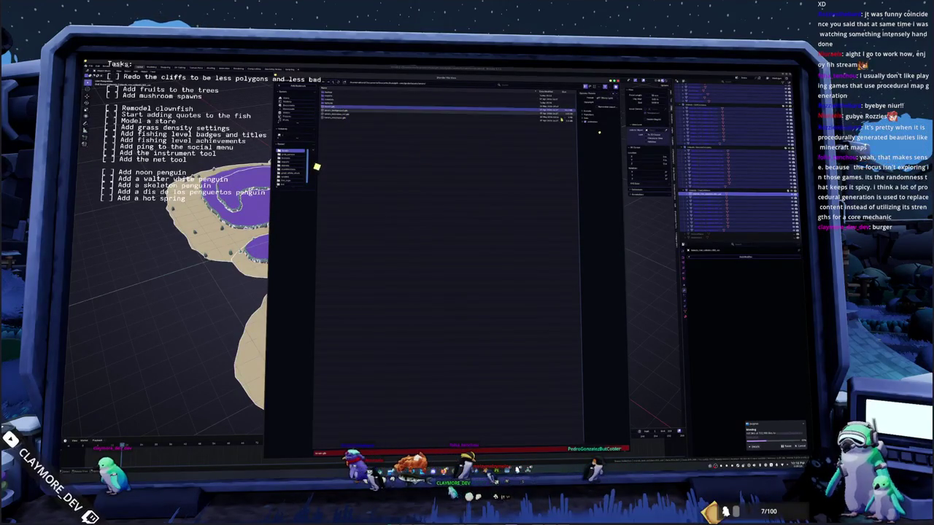
Step: Pick the export file, expand its settings sections, and export the terrain
{"action": "left_click", "coordinate": [586, 110]}
{"action": "left_click", "coordinate": [587, 151]}
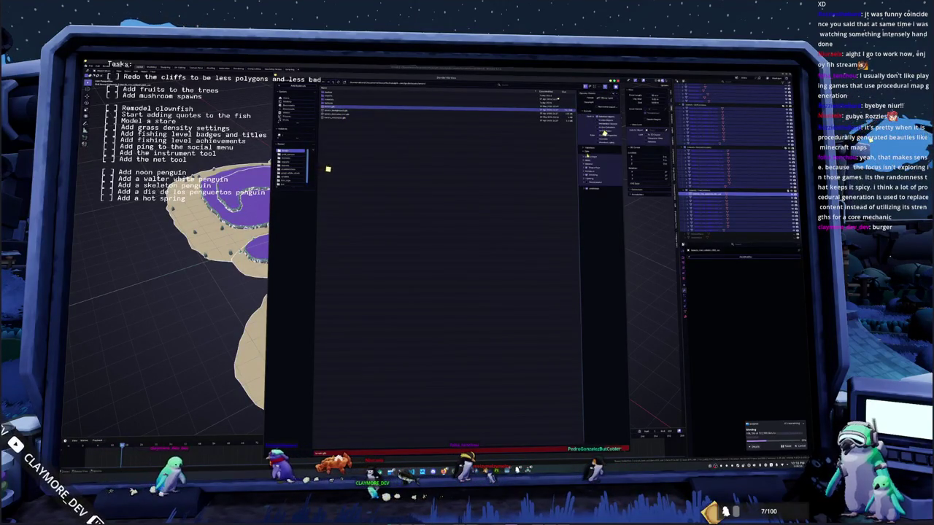
{"action": "left_click", "coordinate": [588, 164]}
{"action": "left_click", "coordinate": [595, 216]}
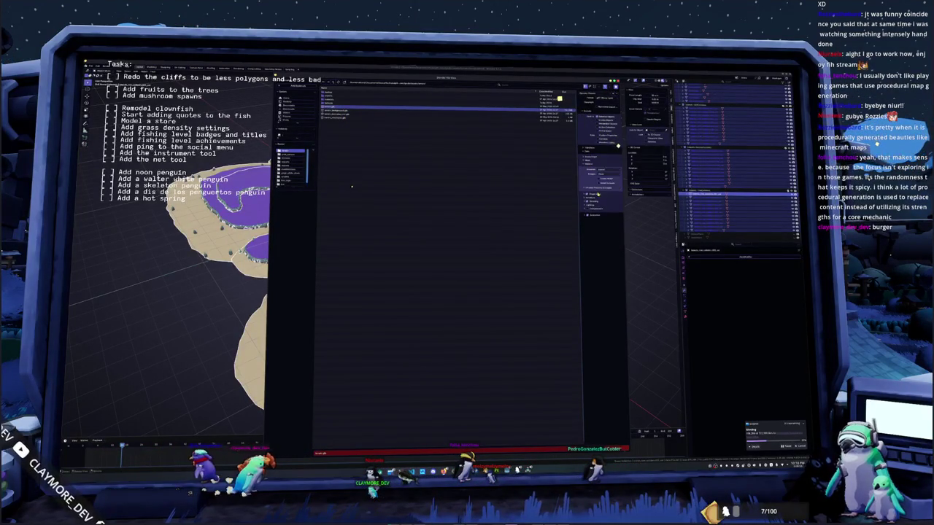
{"action": "left_click", "coordinate": [595, 216]}
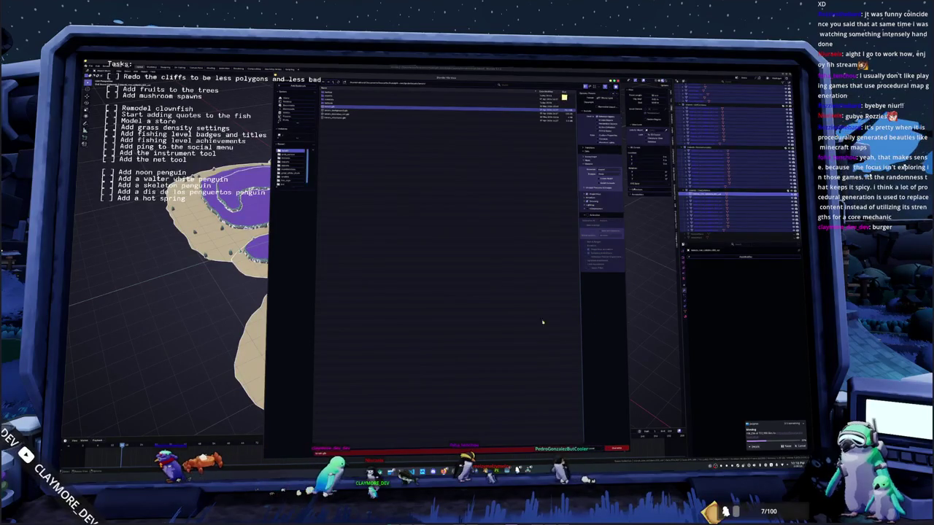
{"action": "key", "text": "alt+Tab"}
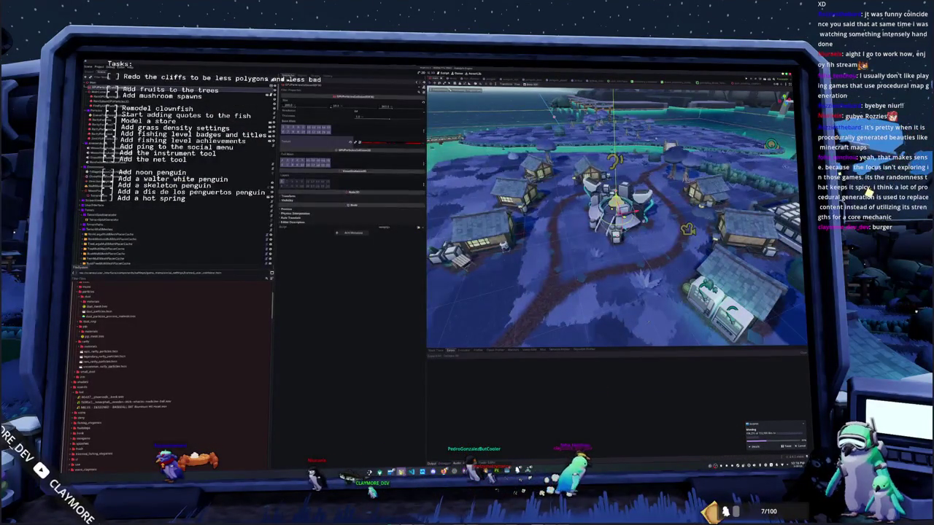
Step: Run git status in the terminal, switch Godot to the Settings scene, and return to the terminal
{"action": "key", "text": "alt+Tab"}
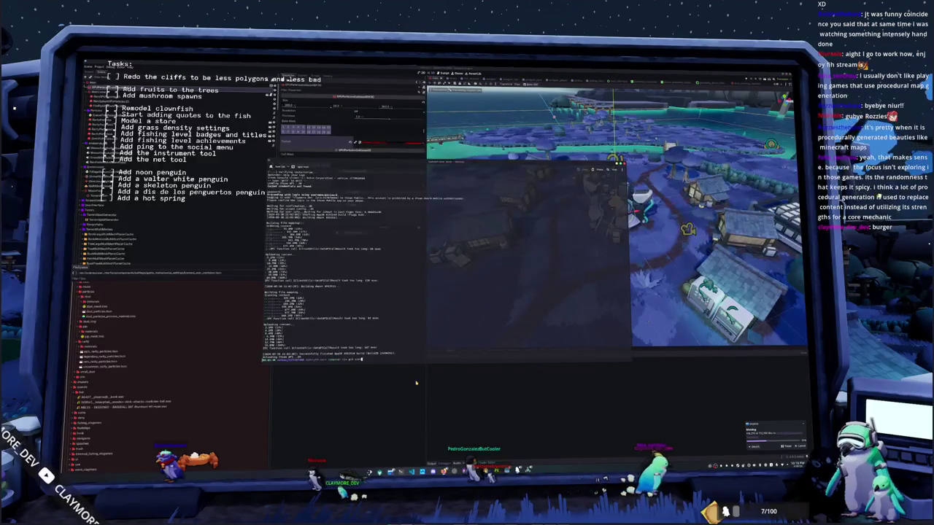
{"action": "type", "text": "atus"}
{"action": "key", "text": "Return"}
{"action": "key", "text": "alt+Tab"}
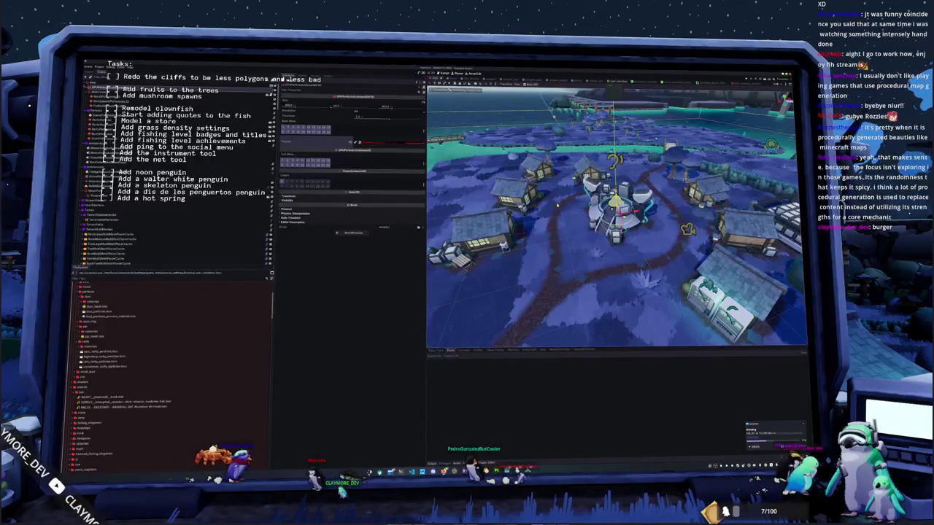
{"action": "key", "text": "ctrl+Tab"}
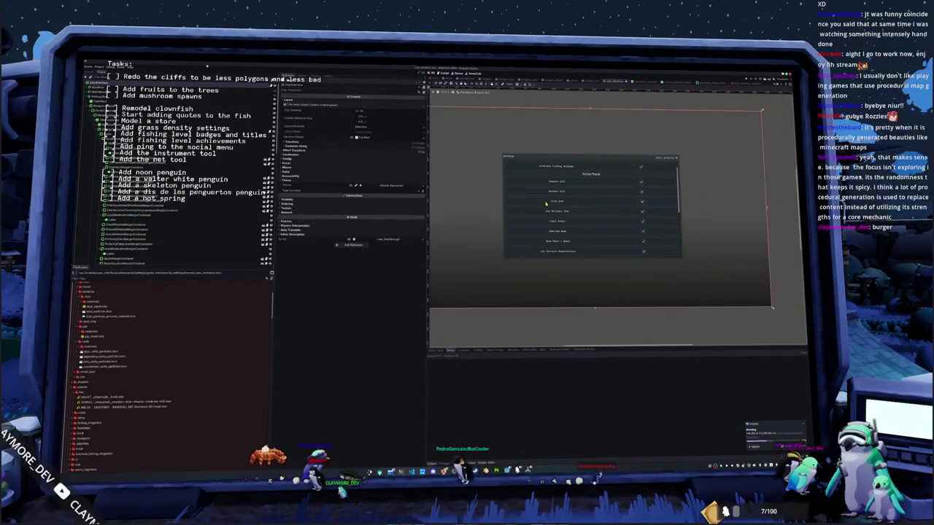
{"action": "key", "text": "alt+Tab"}
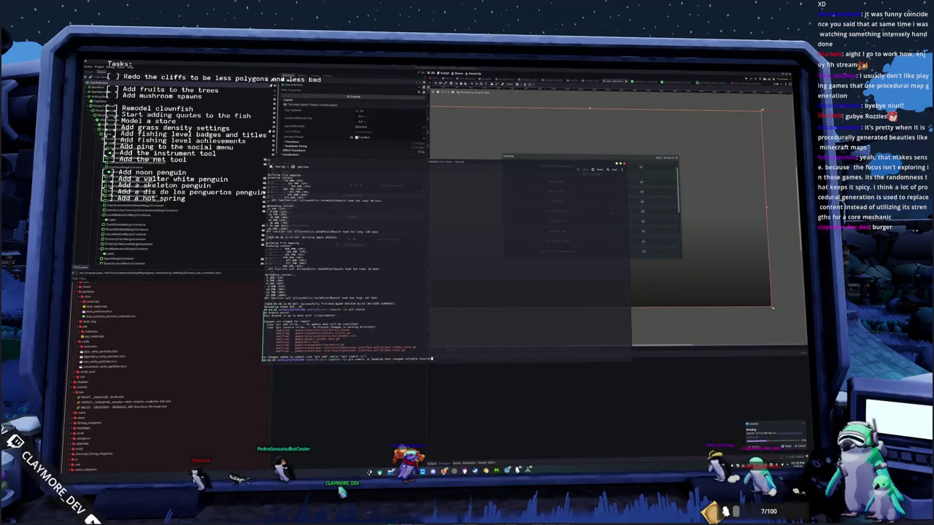
Step: Submit the git commit, recheck git status, and stage all files with 'git add .'
{"action": "key", "text": "Return"}
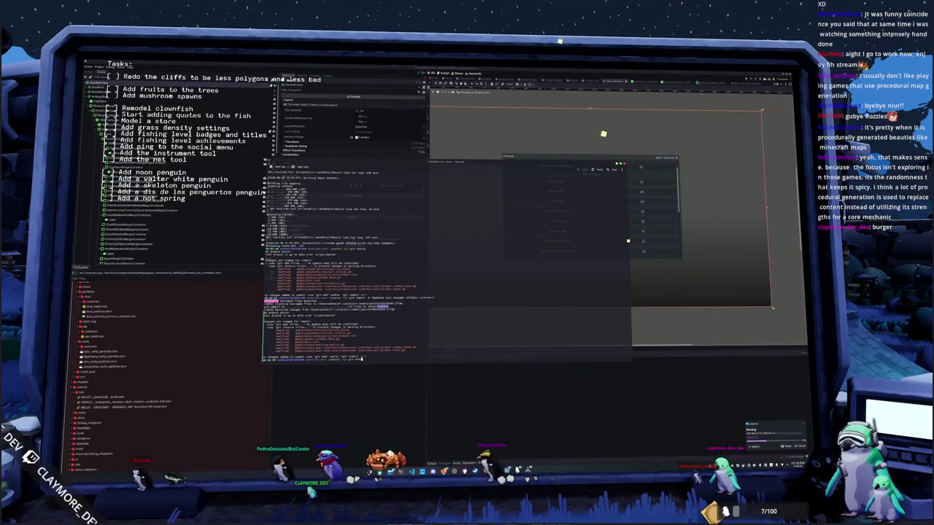
{"action": "key", "text": "Up"}
{"action": "key", "text": "Return"}
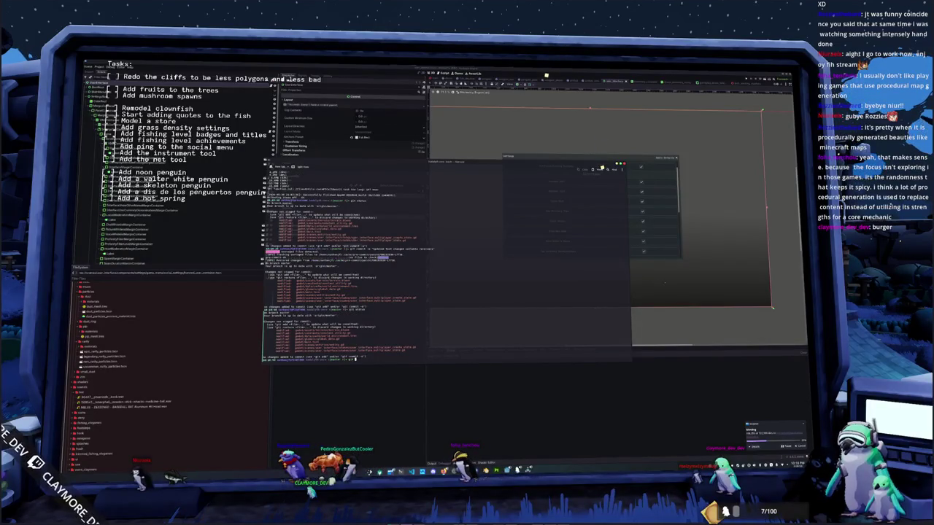
{"action": "type", "text": "git add ."}
{"action": "key", "text": "Return"}
Step: Commit the staged changes and push them to the remote repository
{"action": "type", "text": "git add"}
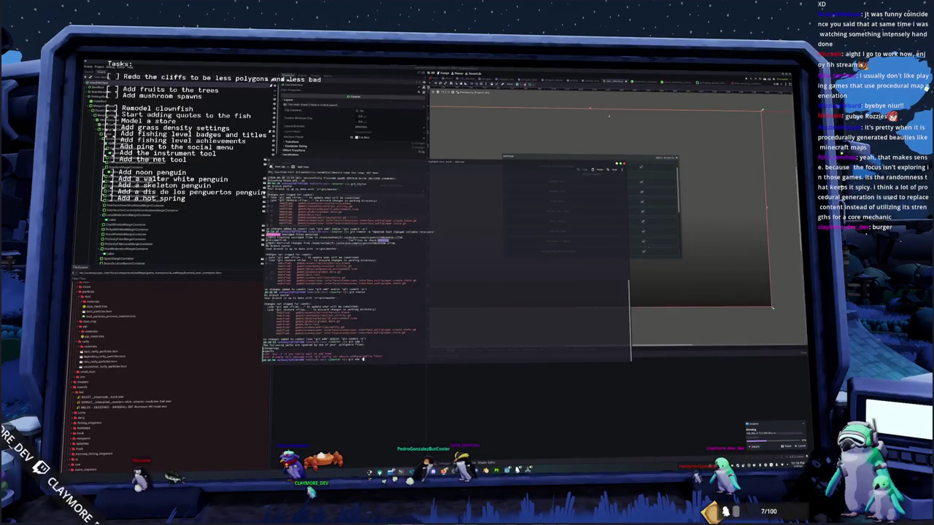
{"action": "key", "text": "Return"}
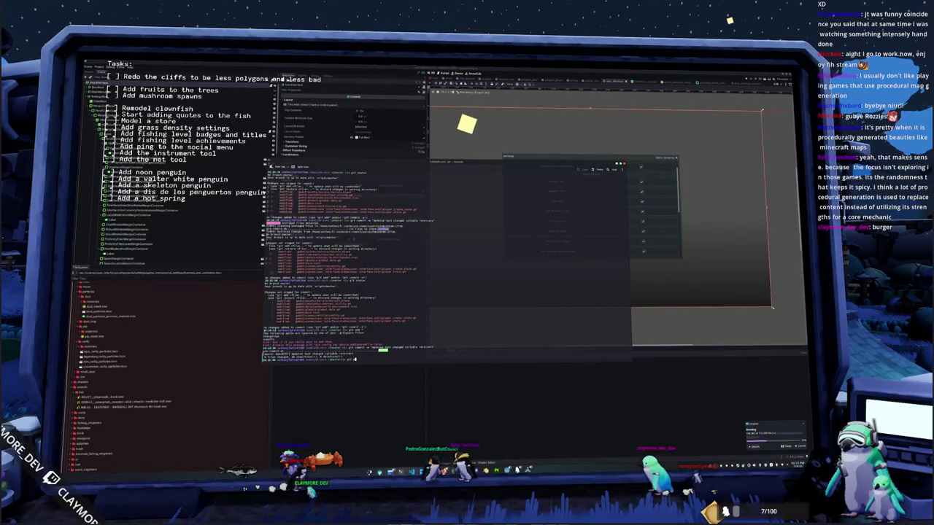
{"action": "type", "text": "push"}
{"action": "key", "text": "Return"}
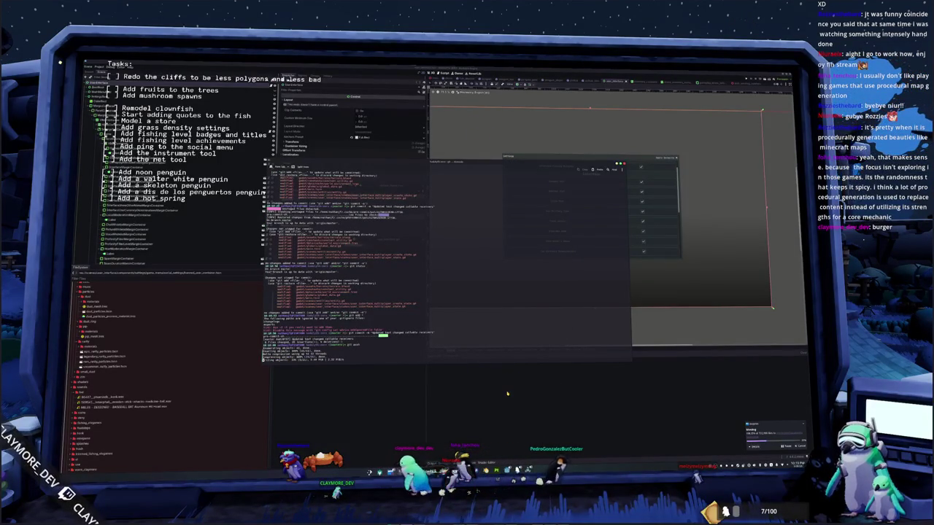
{"action": "left_click", "coordinate": [363, 410]}
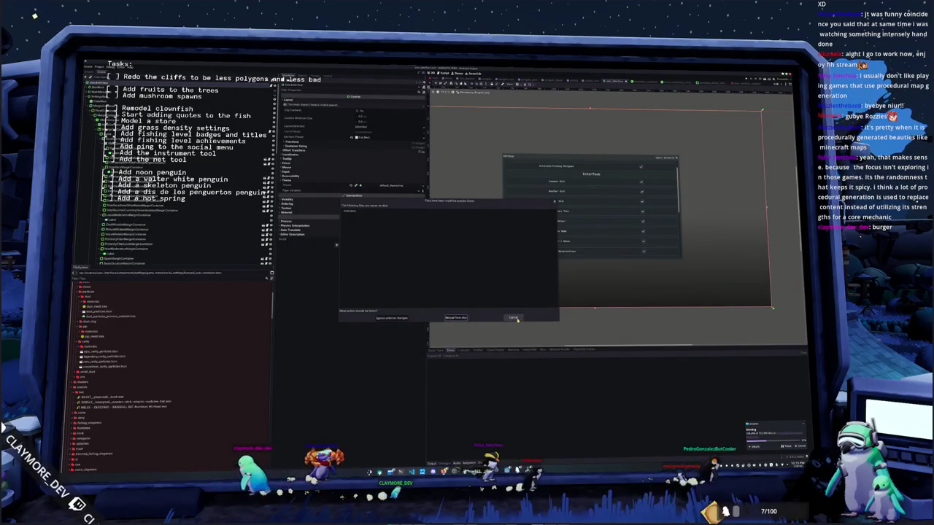
Step: Dismiss the modified-files prompt, nudge the 3D view, and briefly check the terminal
{"action": "left_click", "coordinate": [392, 319]}
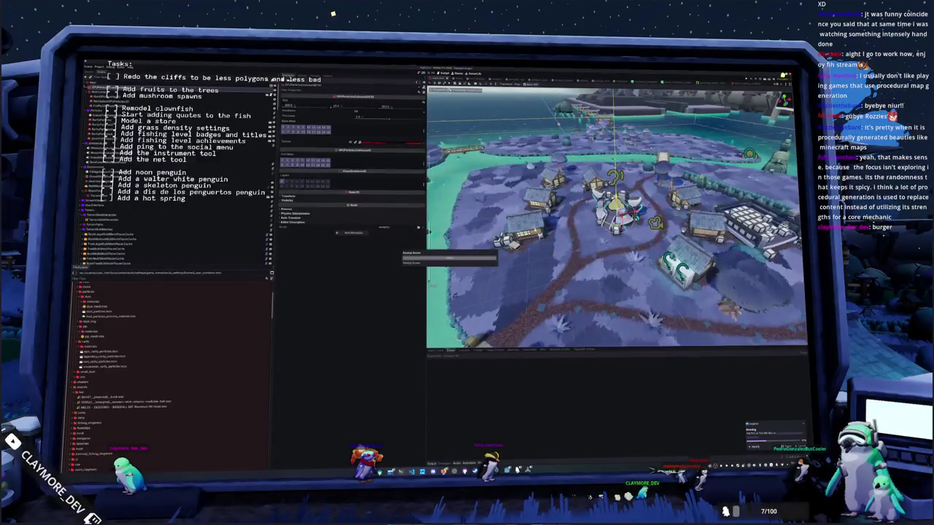
{"action": "middle_click_drag", "start_coordinate": [617, 219], "coordinate": [627, 219]}
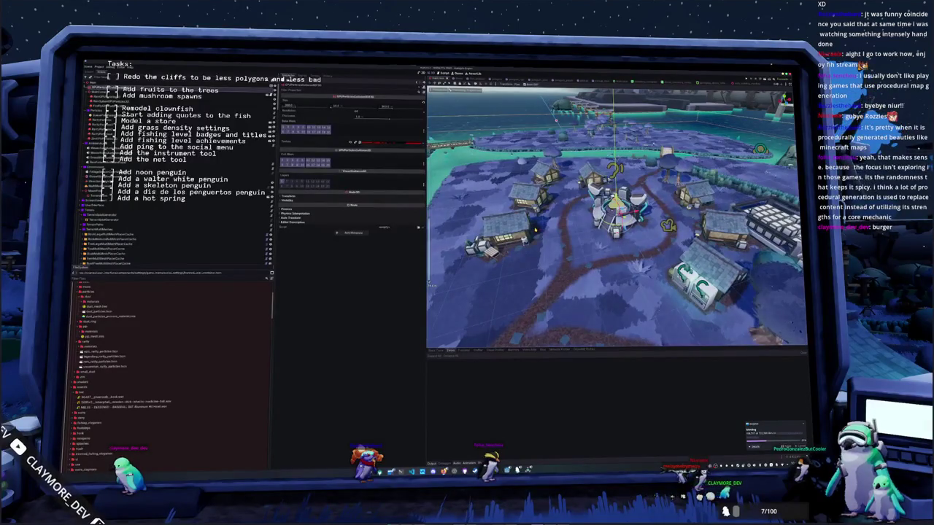
{"action": "key", "text": "alt+Tab"}
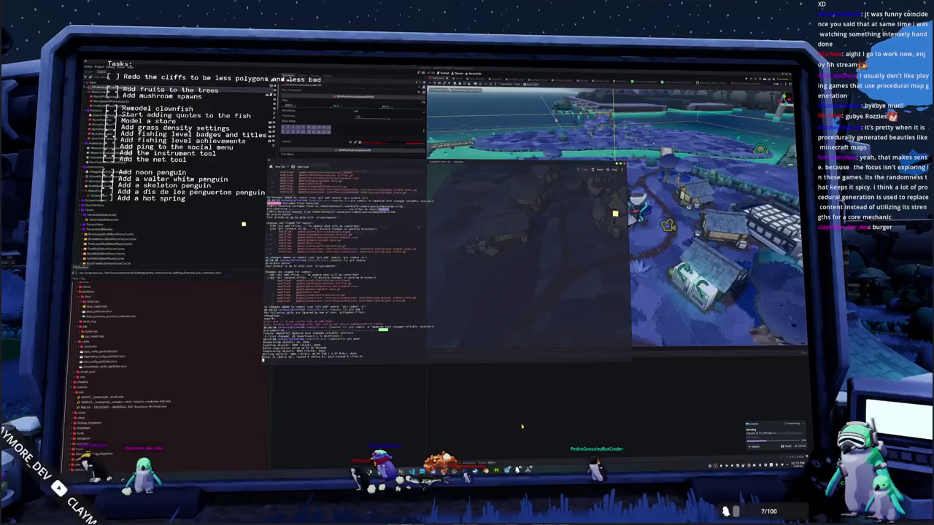
{"action": "left_click", "coordinate": [493, 413]}
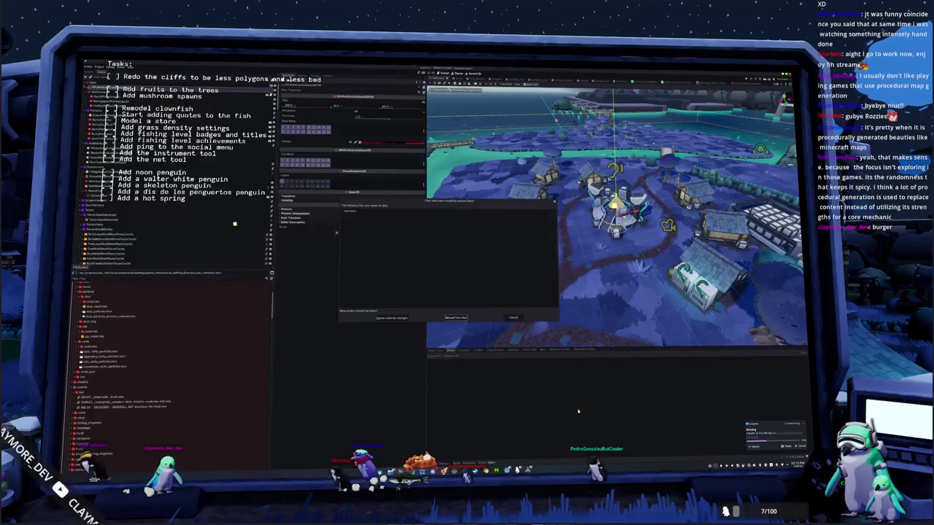
Step: Reload the changed files from disk, peek at the prefab scene, and reload in the village scene
{"action": "left_click", "coordinate": [394, 316]}
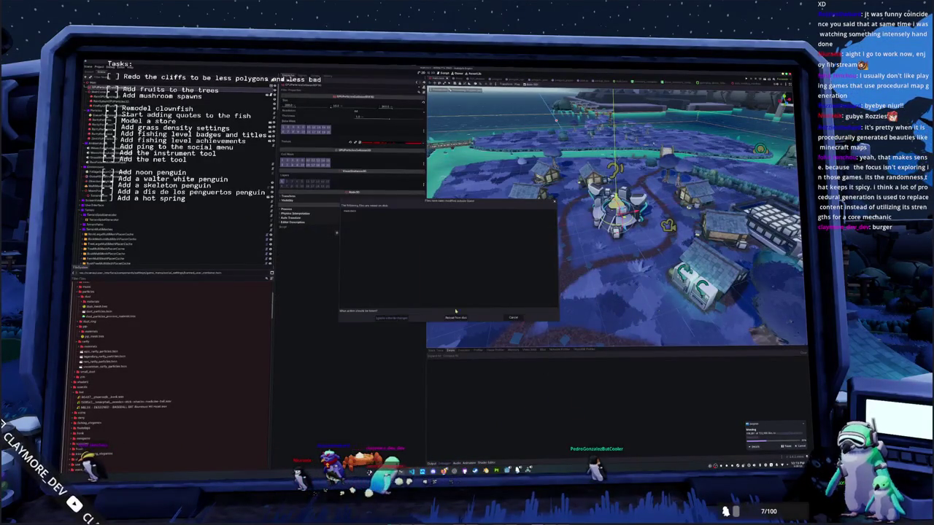
{"action": "left_click", "coordinate": [456, 316]}
{"action": "left_click", "coordinate": [458, 89]}
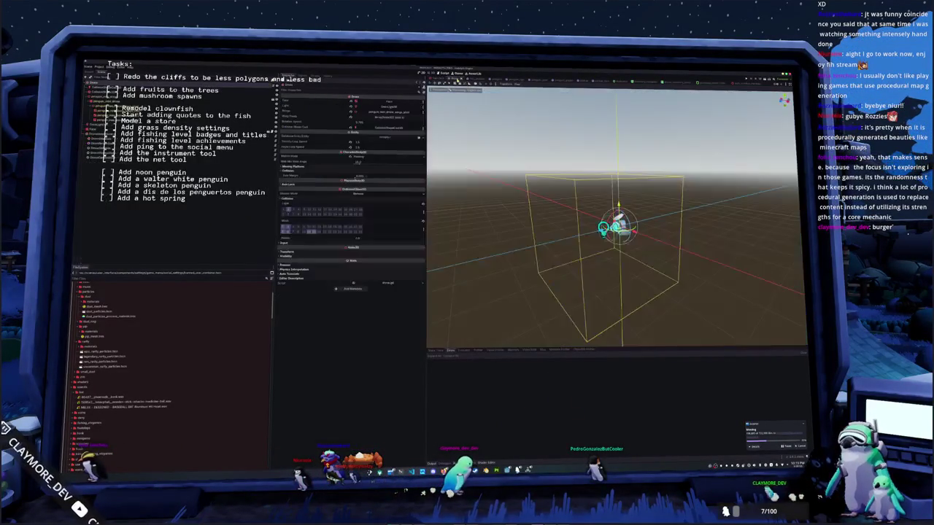
{"action": "key", "text": "ctrl+Tab"}
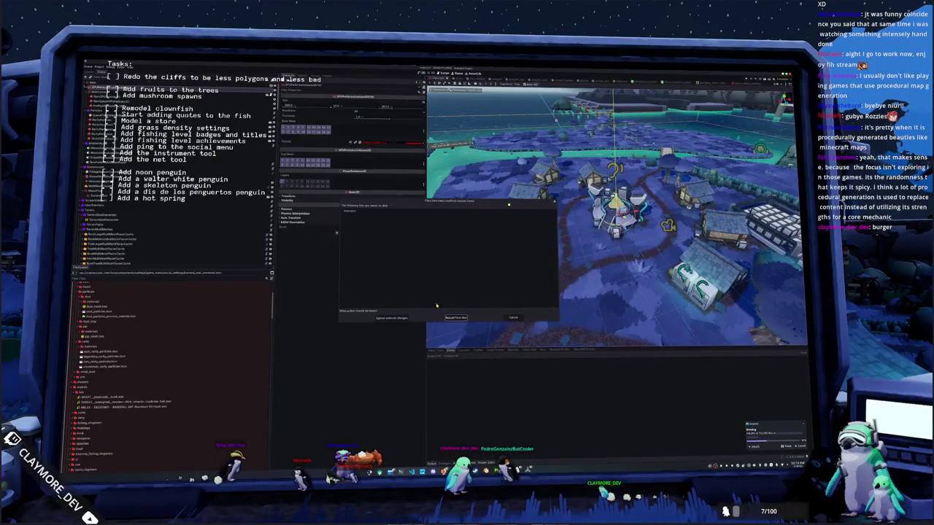
{"action": "left_click", "coordinate": [406, 318]}
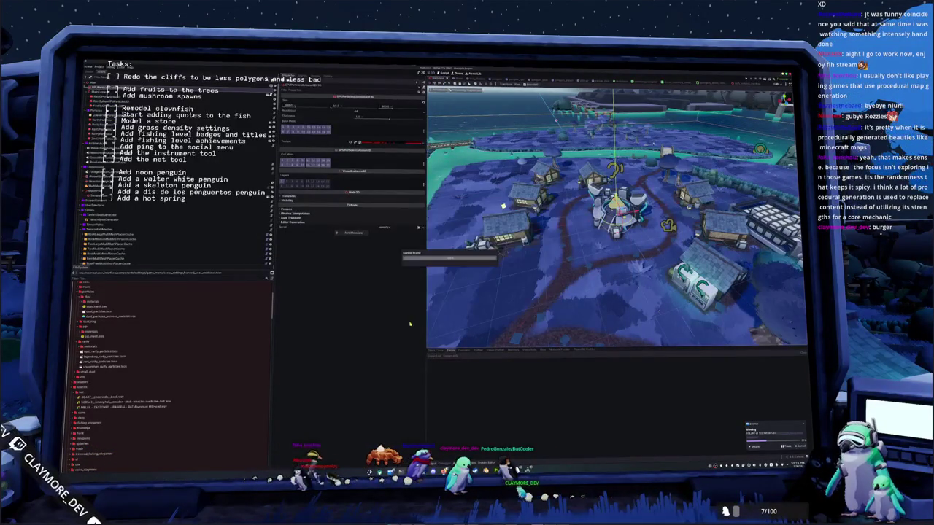
{"action": "key", "text": "alt+Tab"}
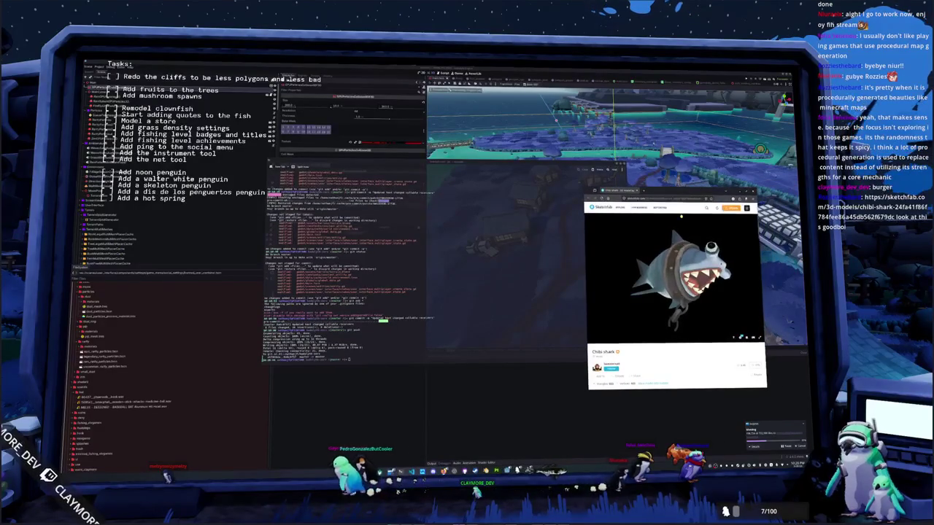
Step: Scroll through the comments on the Chibi shark's Sketchfab page
{"action": "scroll", "coordinate": [662, 344], "scroll_direction": "down", "scroll_amount": 2}
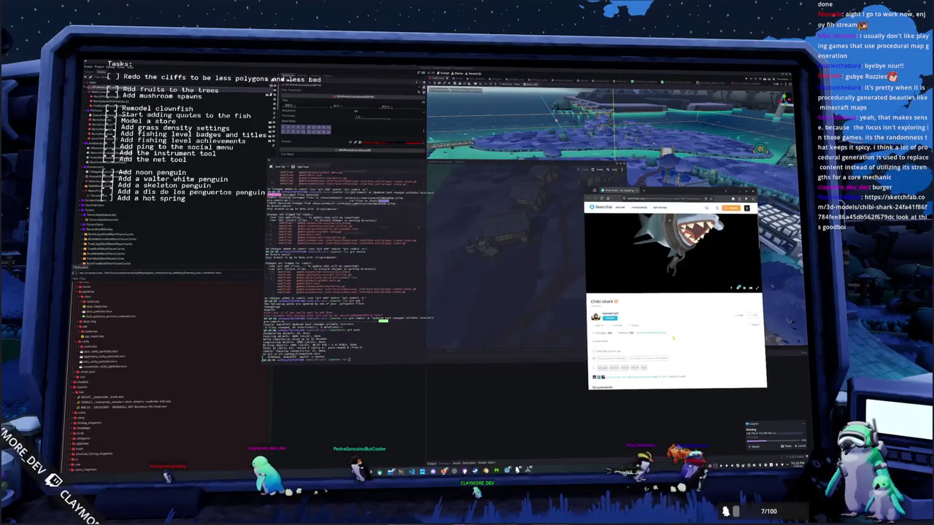
{"action": "scroll", "coordinate": [673, 338], "scroll_direction": "down", "scroll_amount": 3}
{"action": "scroll", "coordinate": [673, 340], "scroll_direction": "down", "scroll_amount": 2}
{"action": "scroll", "coordinate": [674, 340], "scroll_direction": "down", "scroll_amount": 2}
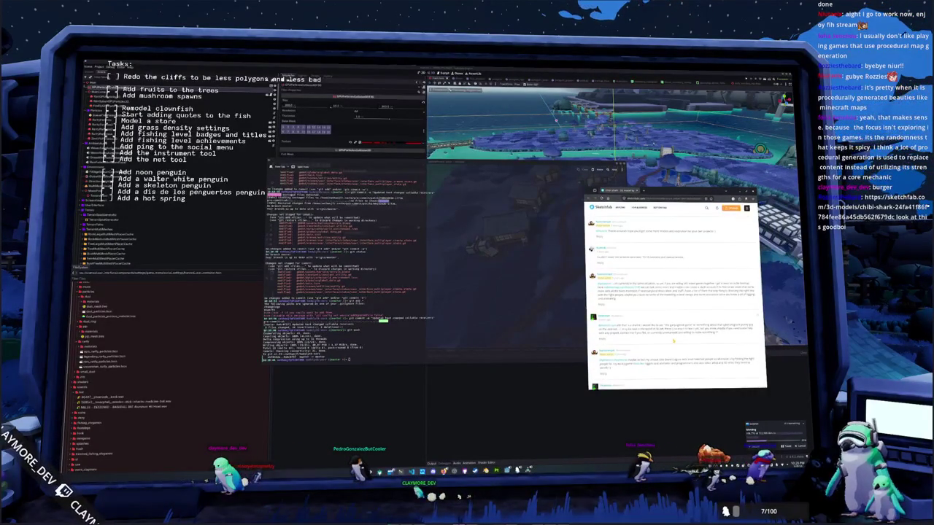
{"action": "scroll", "coordinate": [673, 341], "scroll_direction": "down", "scroll_amount": 2}
{"action": "scroll", "coordinate": [674, 341], "scroll_direction": "down", "scroll_amount": 2}
{"action": "scroll", "coordinate": [672, 341], "scroll_direction": "up", "scroll_amount": 5}
{"action": "scroll", "coordinate": [674, 341], "scroll_direction": "up", "scroll_amount": 5}
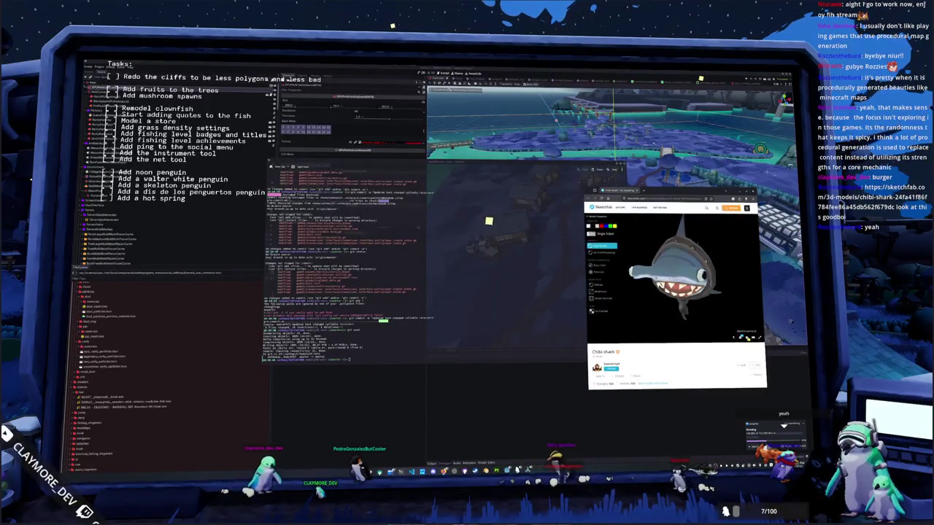
Step: In the Model Inspector, view the shark as Matcap/Wireframe, then restore Final Rendering
{"action": "key", "text": "i"}
{"action": "left_click", "coordinate": [601, 291]}
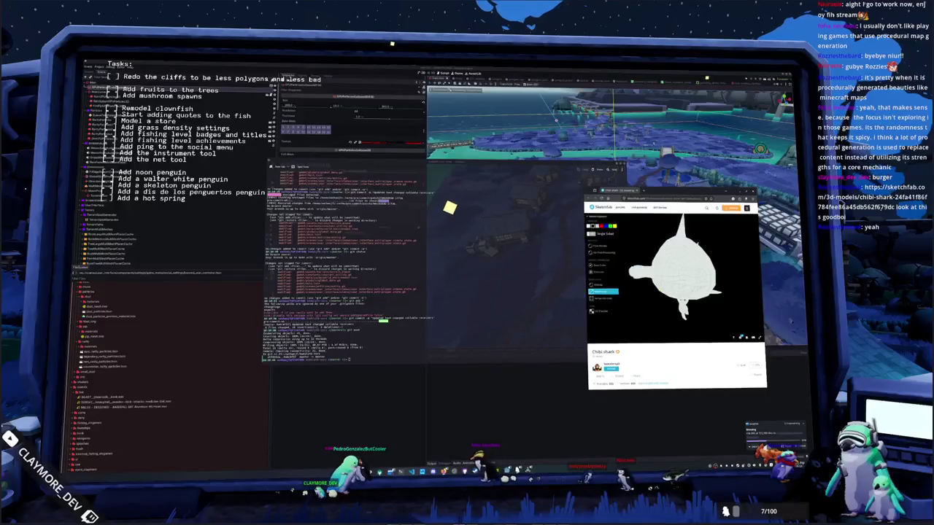
{"action": "mouse_move", "coordinate": [668, 271]}
{"action": "left_mouse_down"}
{"action": "mouse_move", "coordinate": [700, 248]}
{"action": "mouse_move", "coordinate": [653, 293]}
{"action": "mouse_move", "coordinate": [670, 261]}
{"action": "left_mouse_up"}
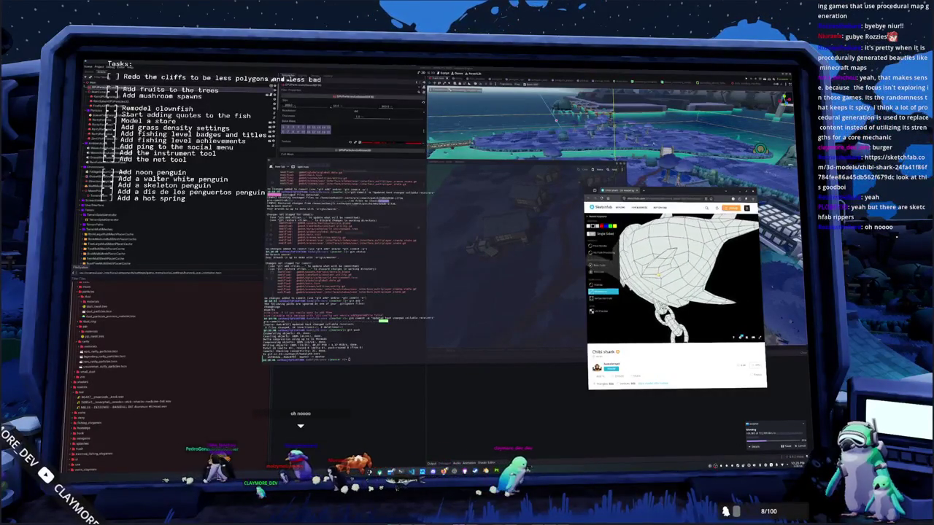
{"action": "left_click", "coordinate": [604, 285]}
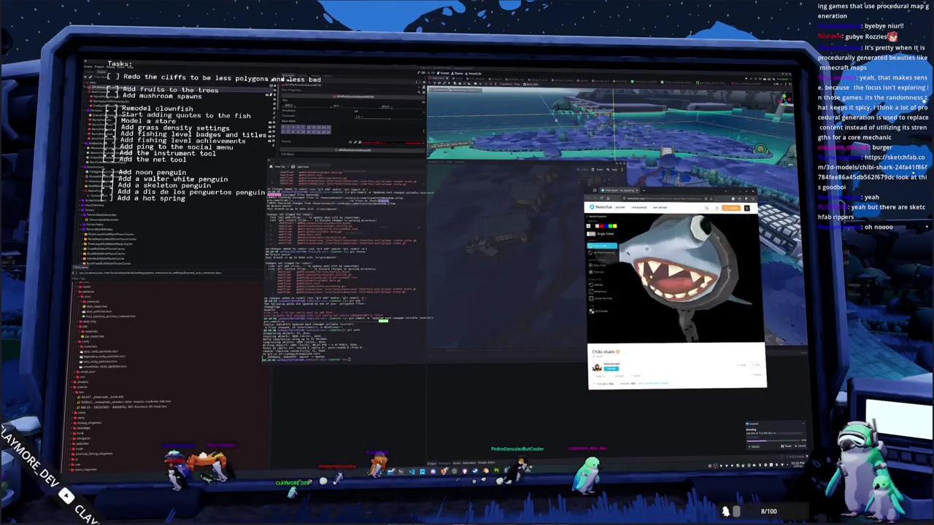
{"action": "left_click_drag", "start_coordinate": [661, 282], "coordinate": [706, 336]}
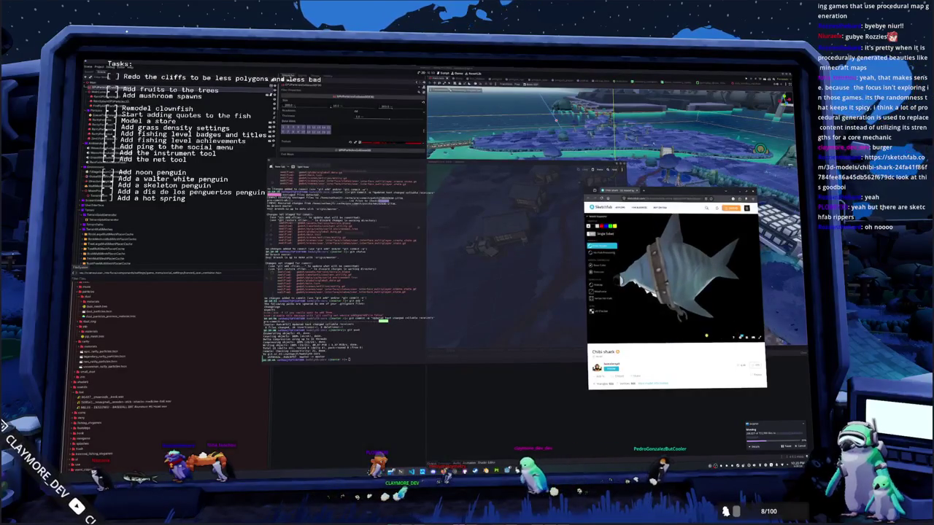
{"action": "right_click", "coordinate": [698, 352]}
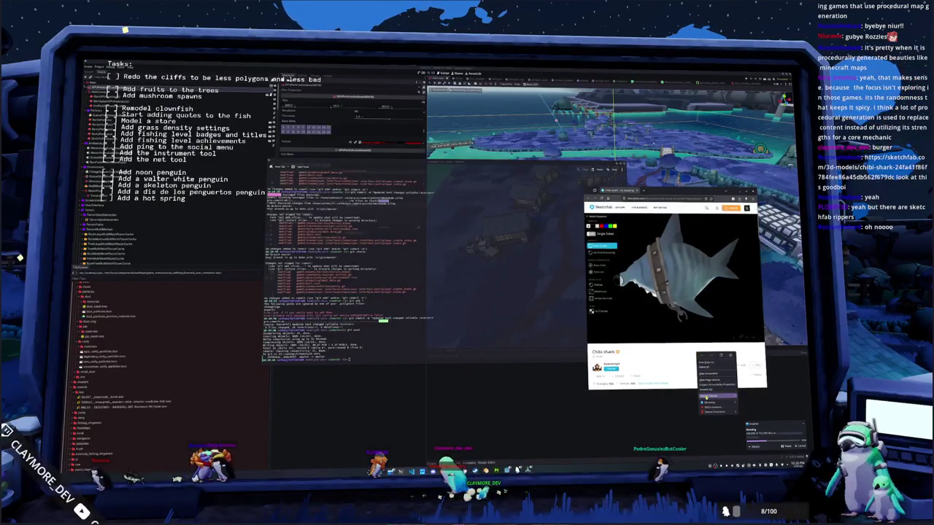
Step: Open the browser developer tools on the shark page and widen the window leftward
{"action": "left_click", "coordinate": [707, 397]}
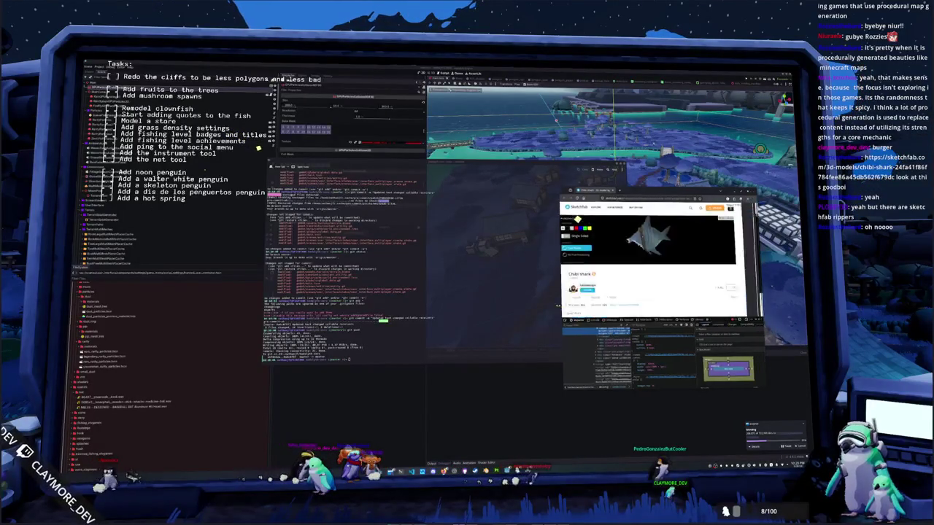
{"action": "left_click_drag", "start_coordinate": [576, 220], "coordinate": [454, 219]}
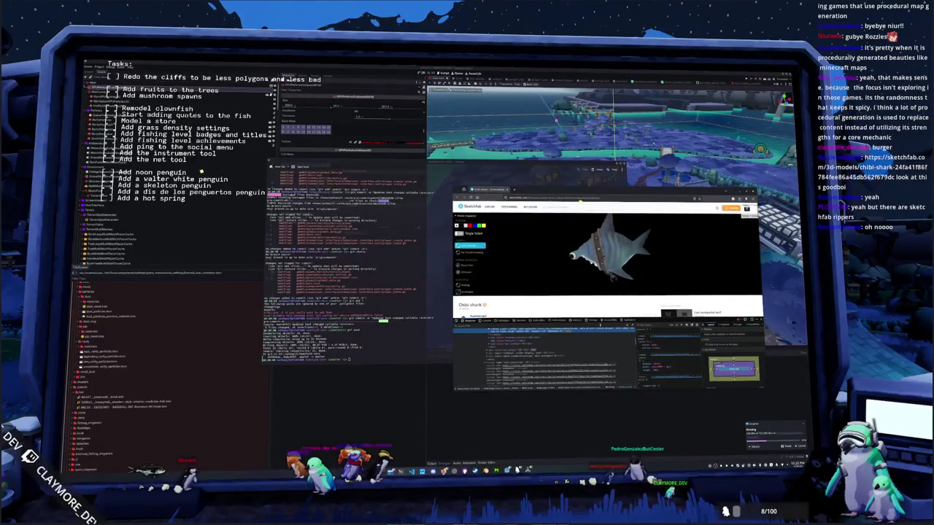
{"action": "scroll", "coordinate": [586, 345], "scroll_direction": "down", "scroll_amount": 3}
{"action": "scroll", "coordinate": [607, 346], "scroll_direction": "up", "scroll_amount": 2}
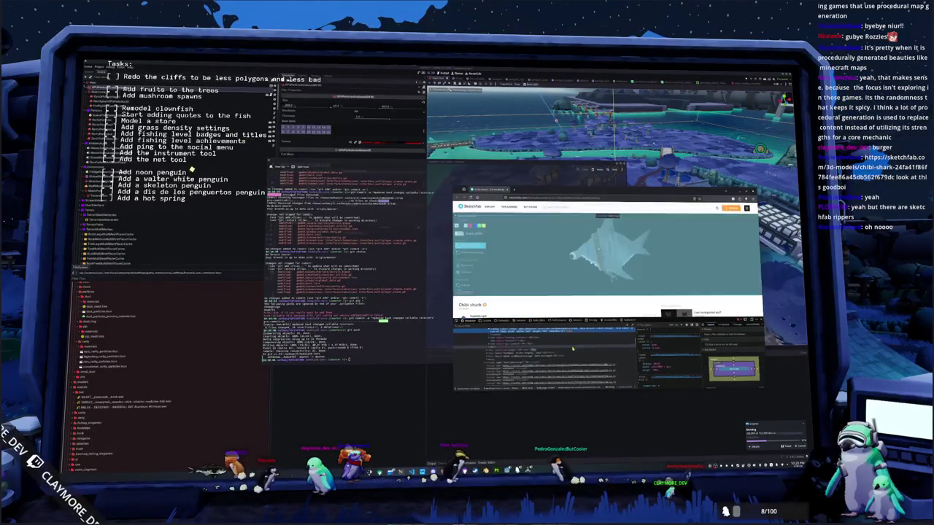
{"action": "scroll", "coordinate": [516, 356], "scroll_direction": "down", "scroll_amount": 2}
{"action": "scroll", "coordinate": [508, 358], "scroll_direction": "down", "scroll_amount": 2}
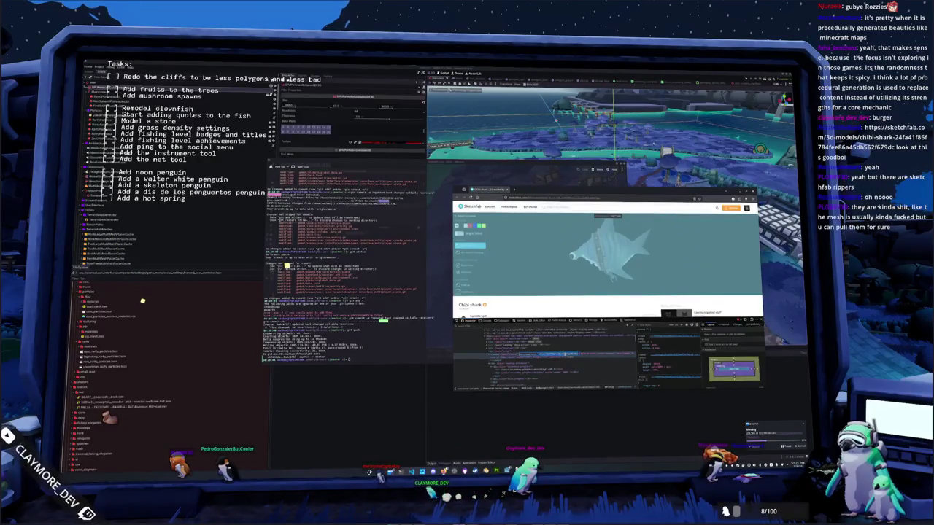
Step: Browse several rows of the Elements tree, then close the developer tools with F12
{"action": "left_click", "coordinate": [565, 356]}
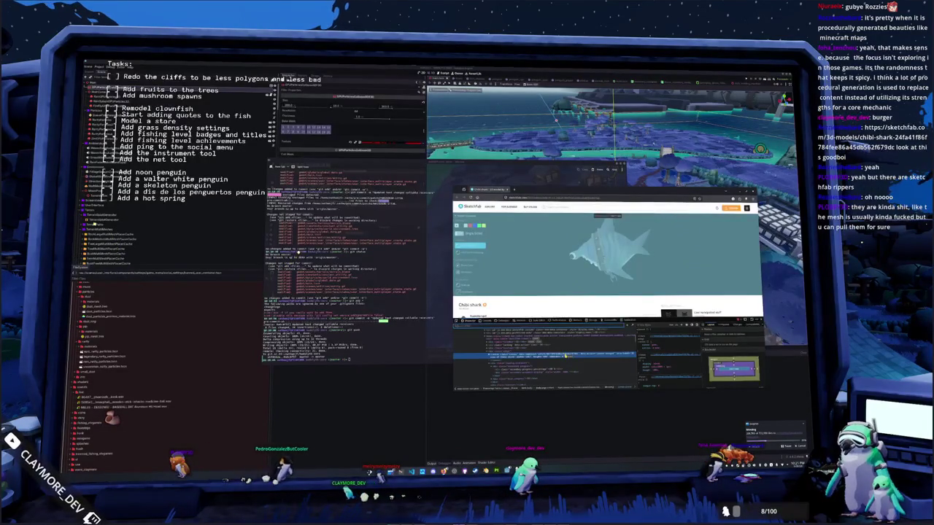
{"action": "key", "text": "i"}
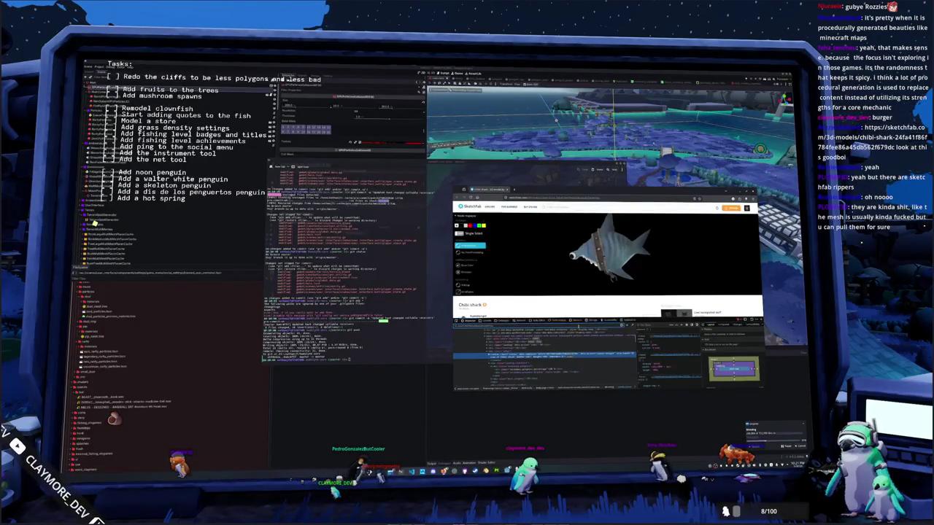
{"action": "scroll", "coordinate": [544, 356], "scroll_direction": "up", "scroll_amount": 5}
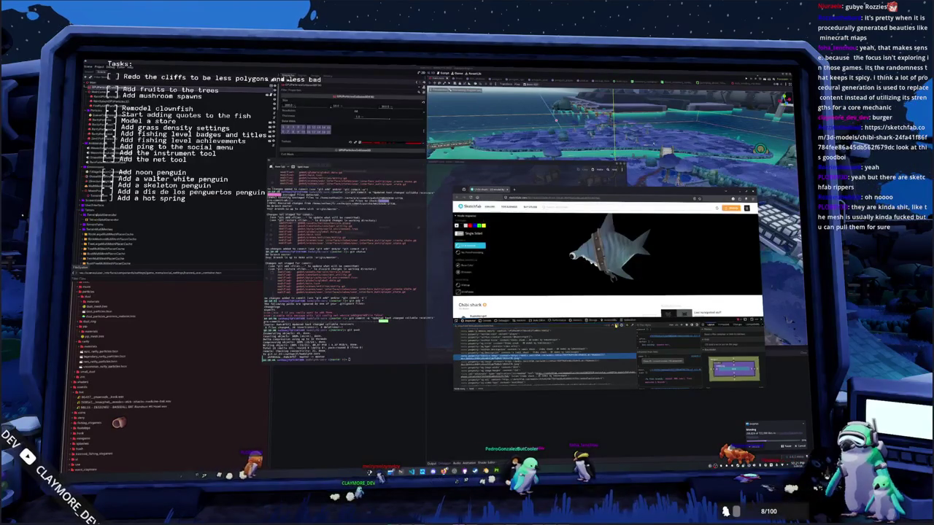
{"action": "left_click", "coordinate": [543, 362]}
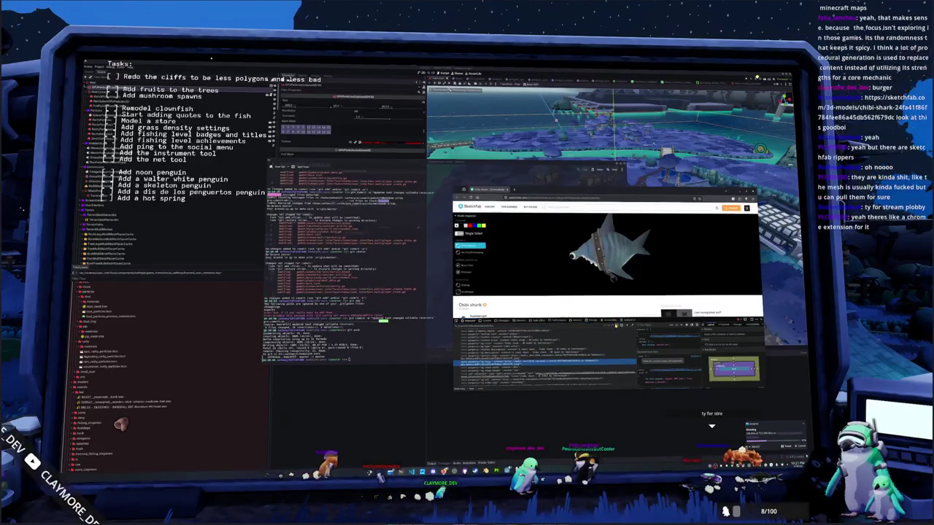
{"action": "left_click", "coordinate": [544, 374]}
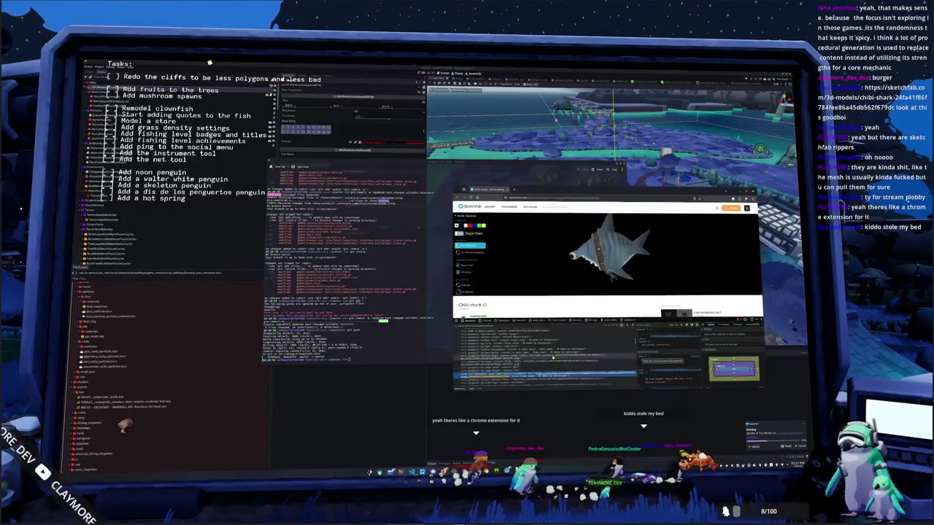
{"action": "scroll", "coordinate": [545, 358], "scroll_direction": "down", "scroll_amount": 1}
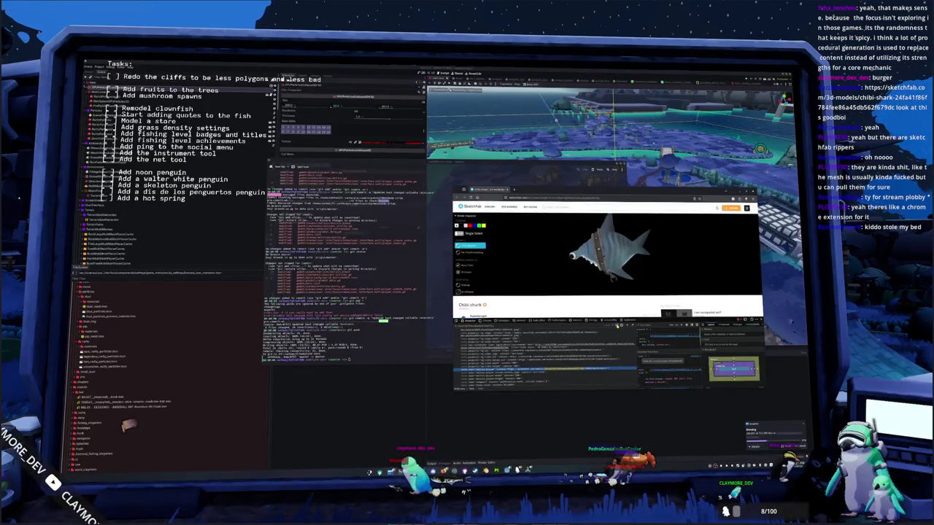
{"action": "scroll", "coordinate": [545, 357], "scroll_direction": "down", "scroll_amount": 1}
{"action": "scroll", "coordinate": [540, 347], "scroll_direction": "down", "scroll_amount": 1}
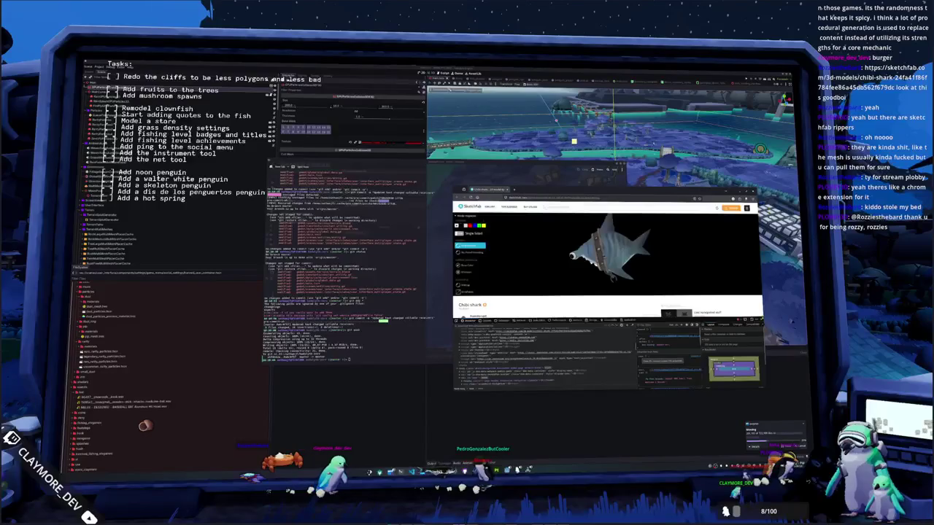
{"action": "key", "text": "F12"}
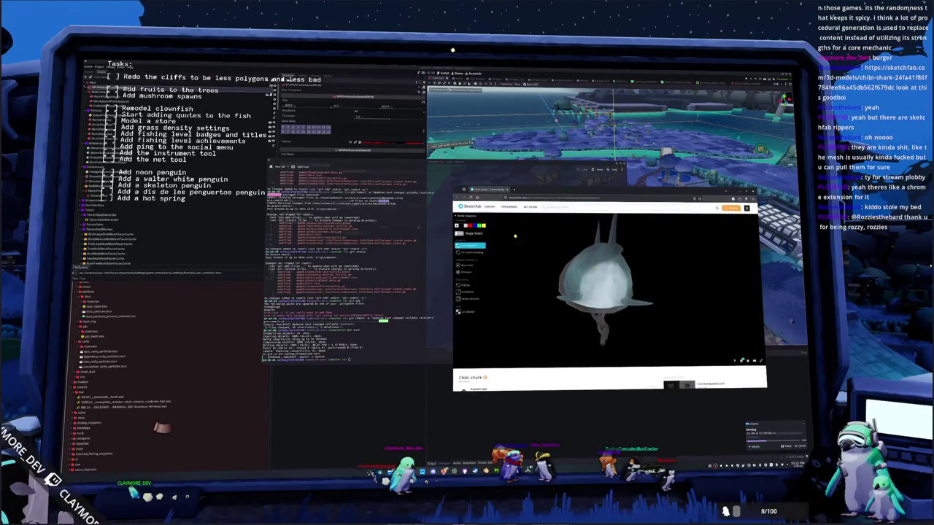
Step: Minimise the browser, reload and save the changed Godot scene, then switch to Blender
{"action": "key", "text": "super+Down"}
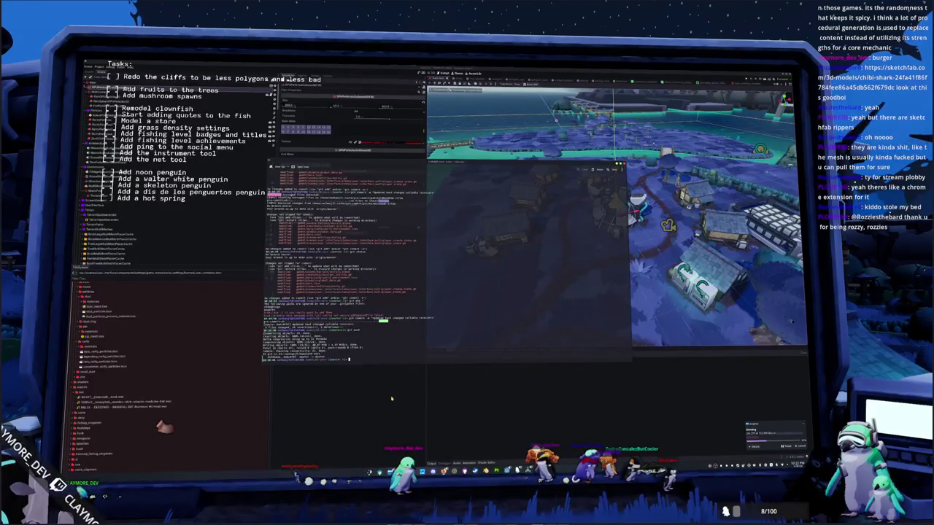
{"action": "left_click", "coordinate": [391, 398]}
{"action": "left_click", "coordinate": [394, 319]}
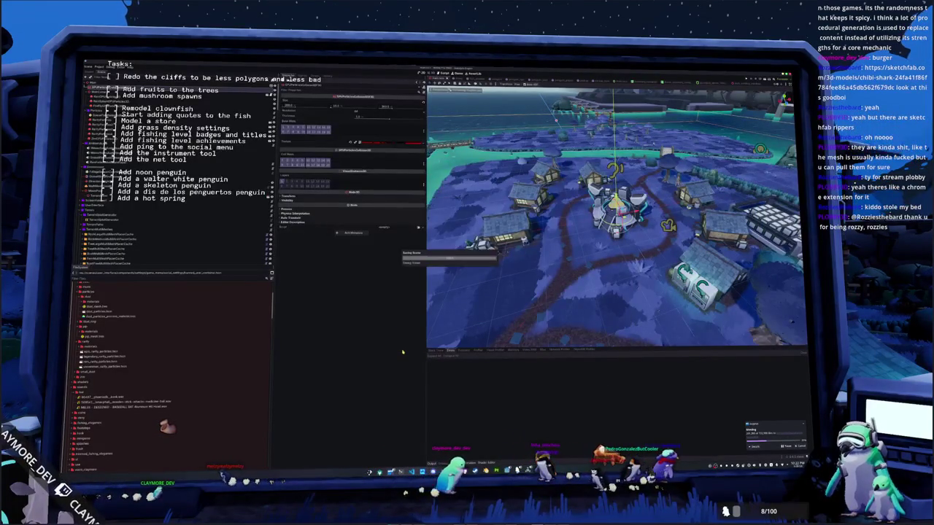
{"action": "key", "text": "alt+Tab"}
{"action": "key", "text": "alt+Tab"}
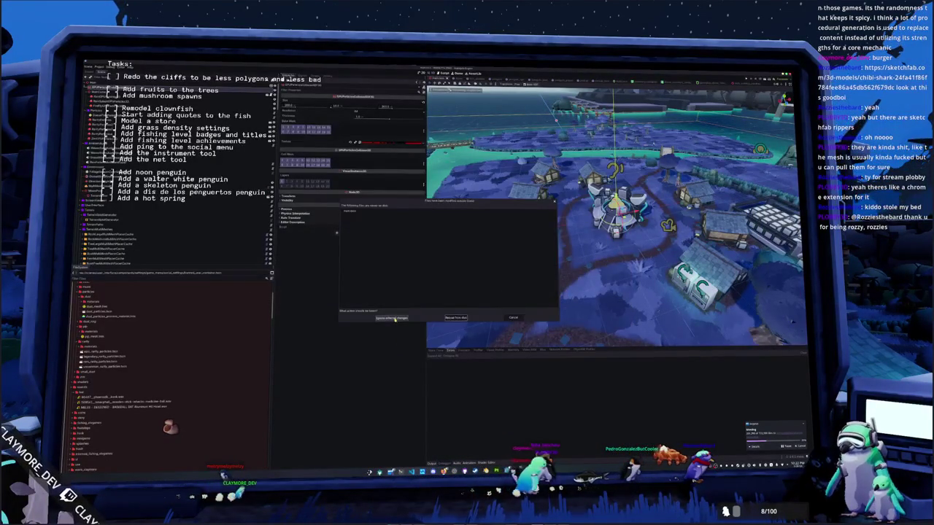
{"action": "left_click", "coordinate": [456, 317]}
{"action": "key", "text": "ctrl+s"}
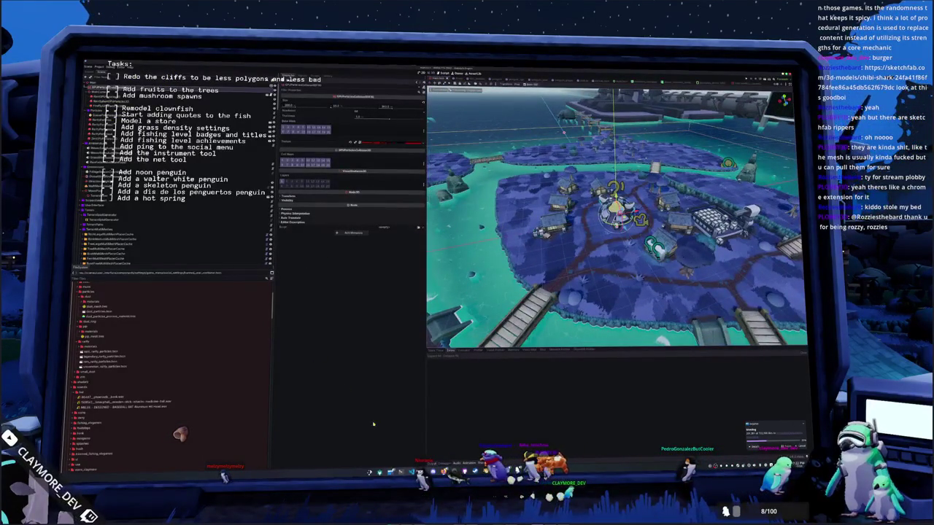
{"action": "key", "text": "alt+Tab"}
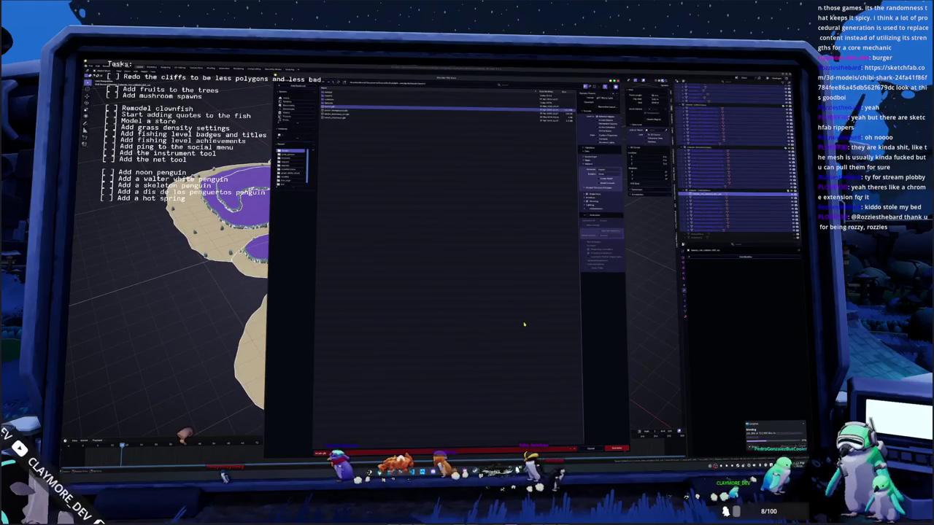
Step: Confirm the island terrain export in Blender's file browser and switch to Godot
{"action": "left_click", "coordinate": [615, 448]}
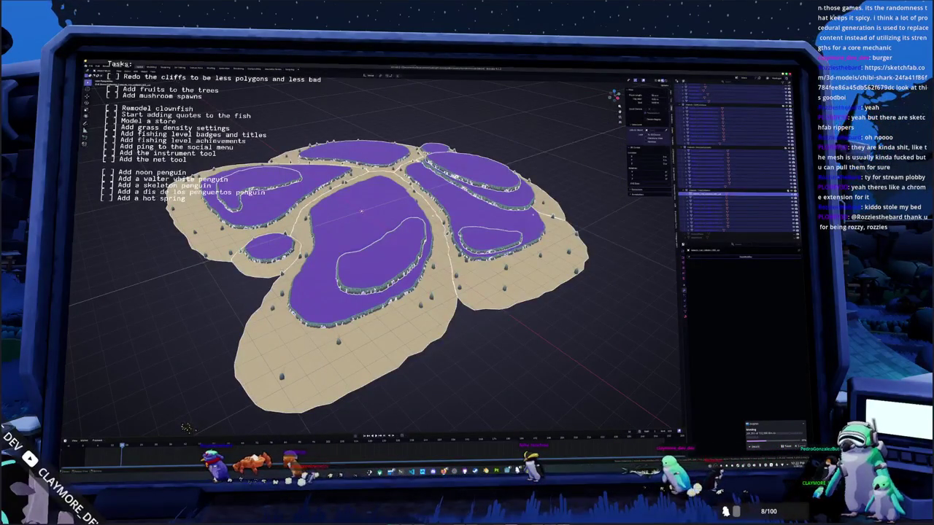
{"action": "key", "text": "alt+Tab"}
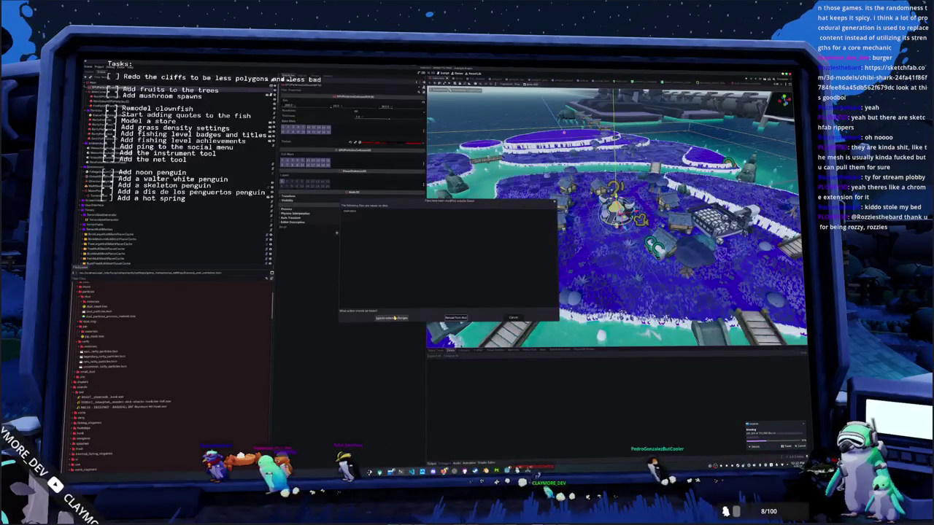
Step: Resolve the reimport prompt and inspect the updated terrain and terrain_boundary nodes
{"action": "key", "text": "alt+Tab"}
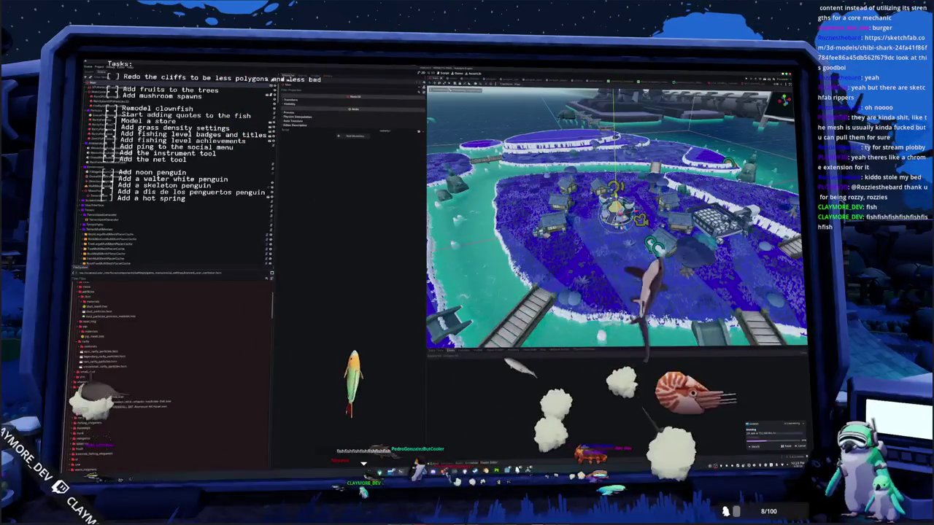
{"action": "scroll", "coordinate": [617, 219], "scroll_direction": "up", "scroll_amount": 3}
{"action": "scroll", "coordinate": [617, 219], "scroll_direction": "up", "scroll_amount": 2}
{"action": "right_click_drag", "start_coordinate": [616, 219], "coordinate": [616, 219]}
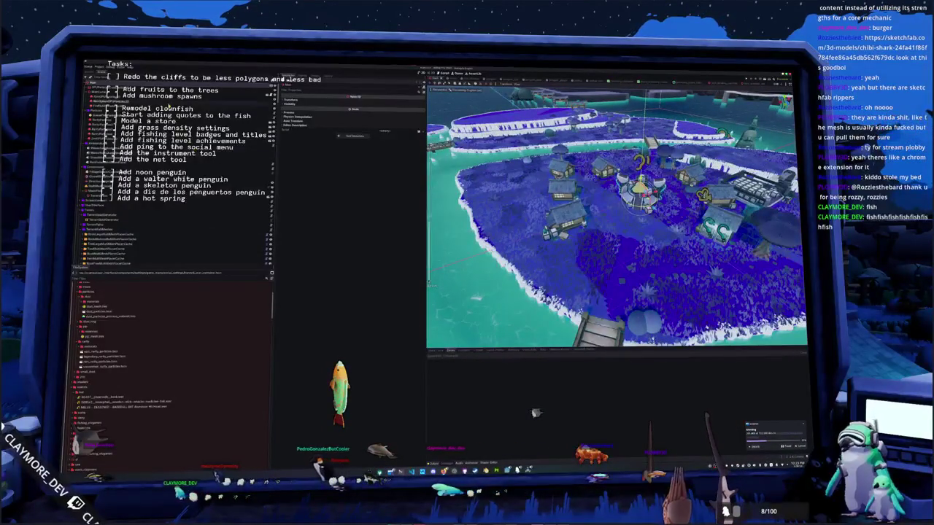
{"action": "left_click", "coordinate": [94, 173]}
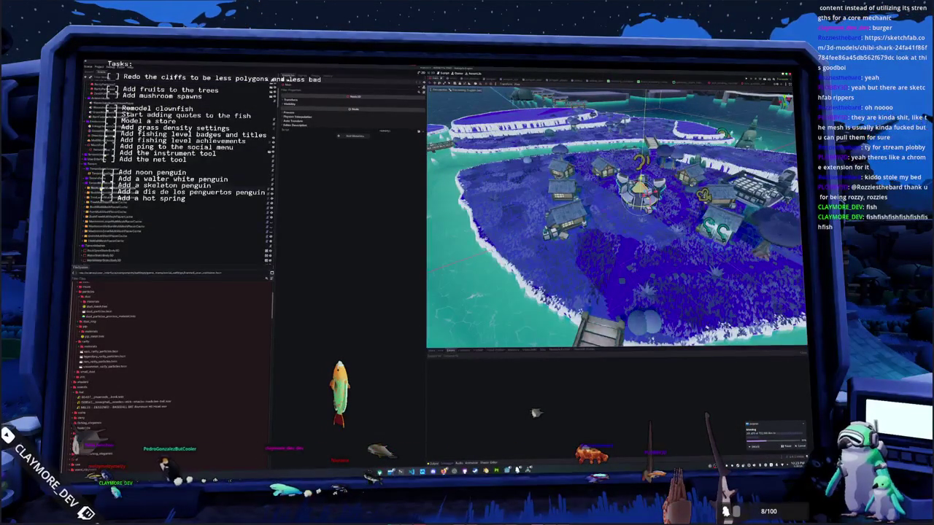
{"action": "scroll", "coordinate": [109, 168], "scroll_direction": "down", "scroll_amount": 1}
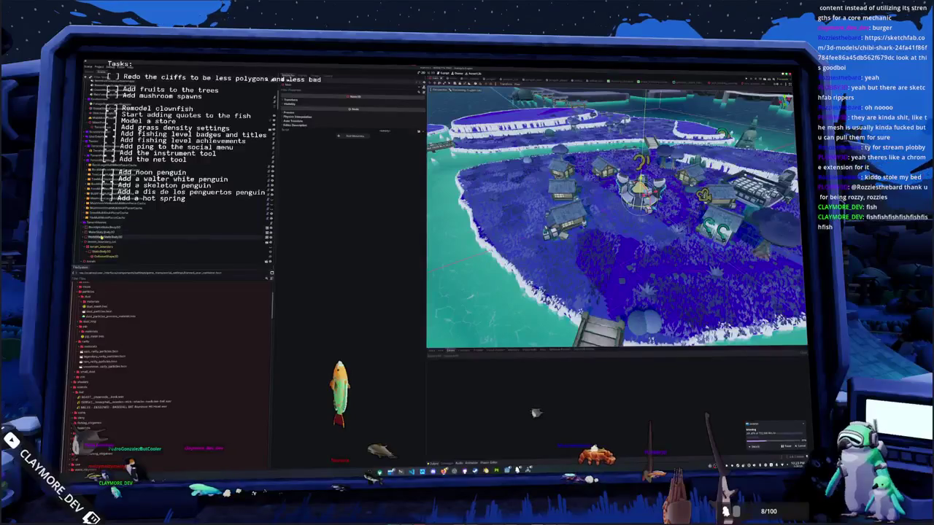
{"action": "left_click", "coordinate": [131, 239]}
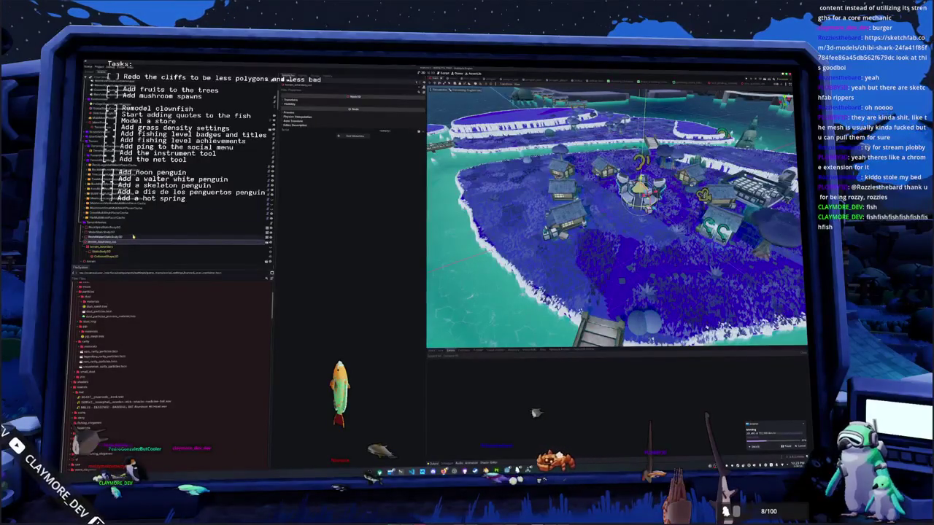
{"action": "scroll", "coordinate": [133, 236], "scroll_direction": "down", "scroll_amount": 1}
{"action": "left_click", "coordinate": [126, 224]}
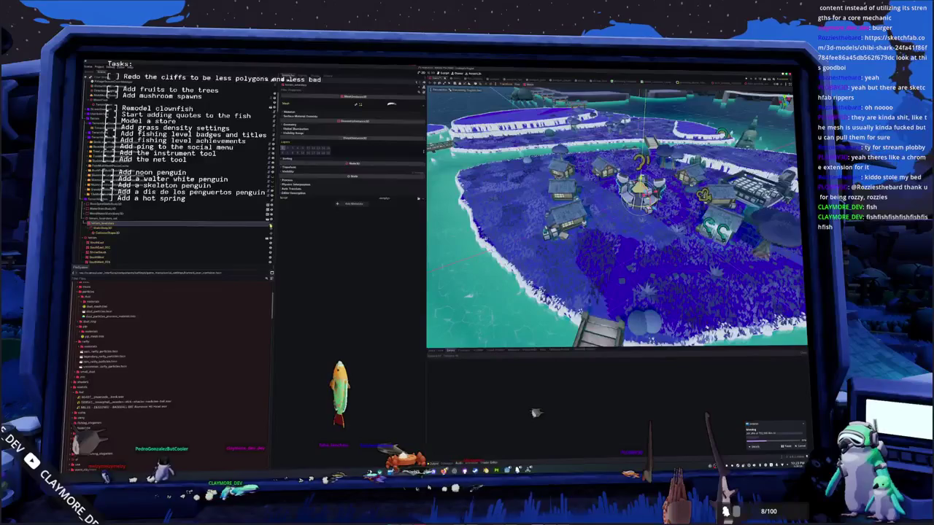
{"action": "left_click", "coordinate": [110, 214]}
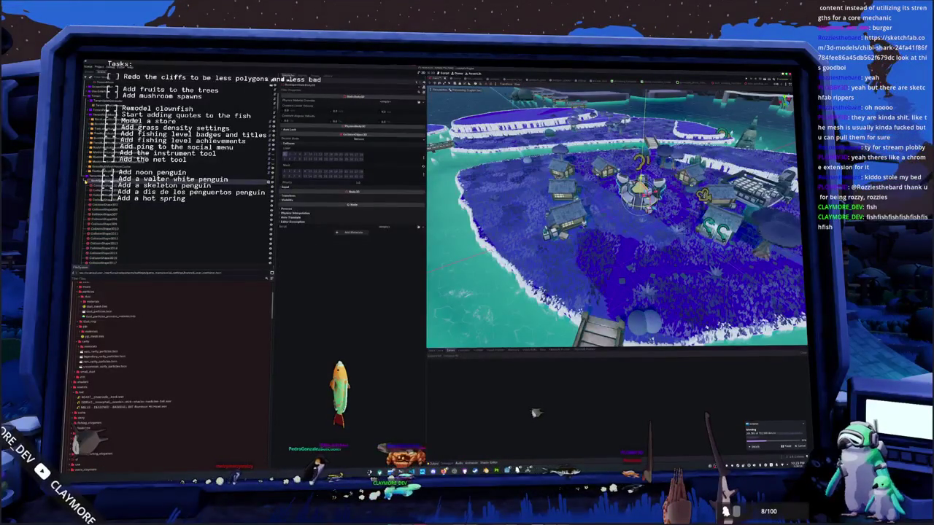
{"action": "mouse_move", "coordinate": [617, 219]}
{"action": "middle_mouse_down"}
{"action": "mouse_move", "coordinate": [642, 211]}
{"action": "mouse_move", "coordinate": [627, 183]}
{"action": "middle_mouse_up"}
{"action": "scroll", "coordinate": [617, 217], "scroll_direction": "up", "scroll_amount": 2}
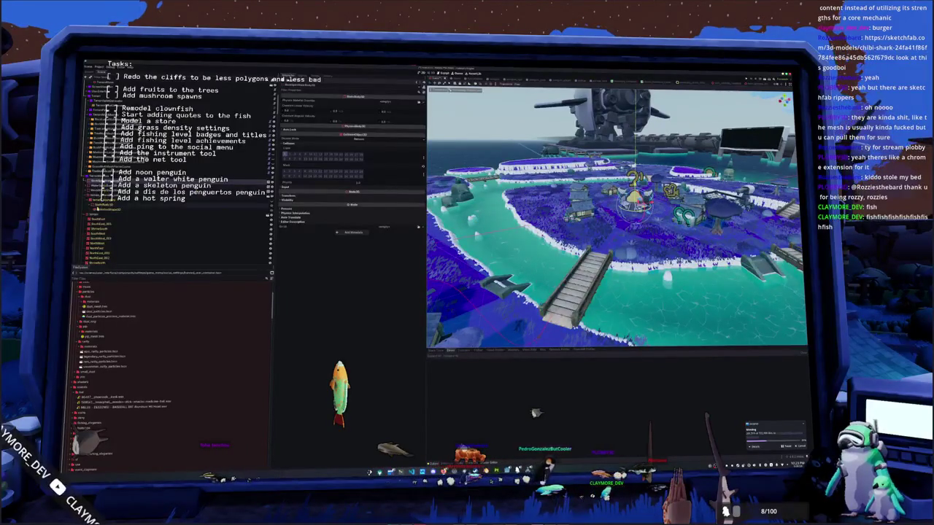
Step: Check the island_cliff_colliders static bodies' collision layer and mask, then return to Blender
{"action": "left_click", "coordinate": [107, 208]}
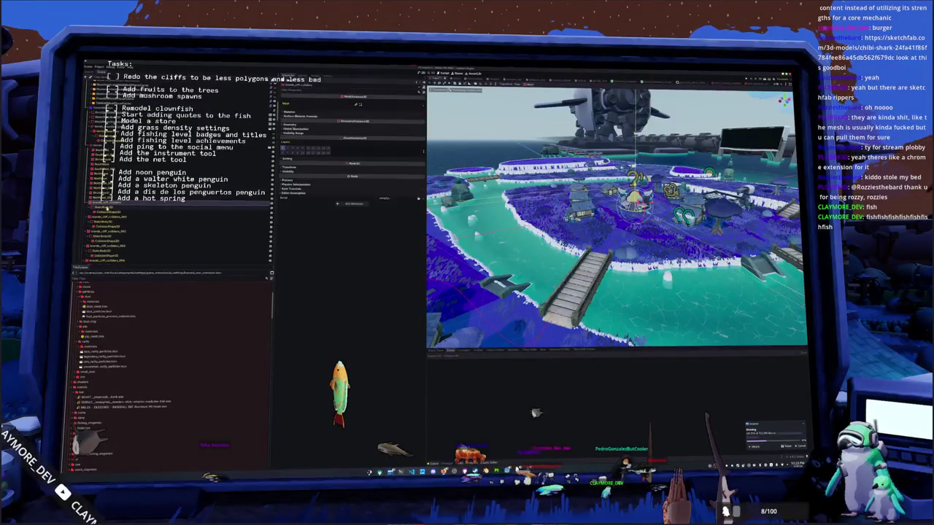
{"action": "left_click", "coordinate": [117, 207]}
{"action": "left_click", "coordinate": [298, 143]}
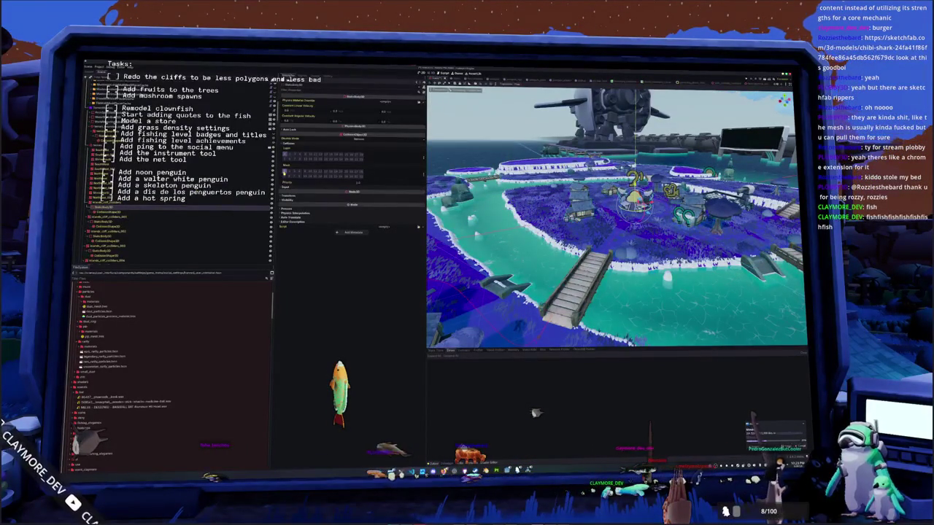
{"action": "left_click", "coordinate": [103, 217]}
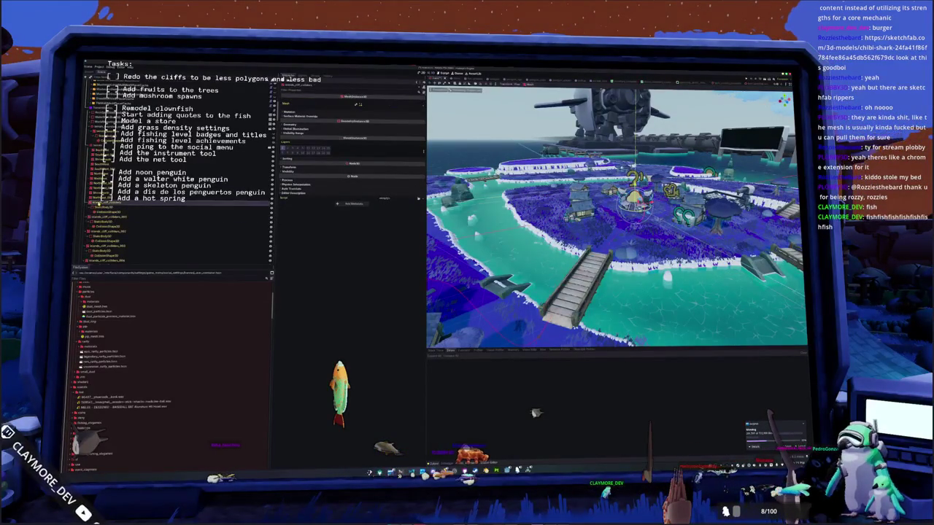
{"action": "scroll", "coordinate": [175, 219], "scroll_direction": "down", "scroll_amount": 2}
{"action": "scroll", "coordinate": [175, 219], "scroll_direction": "down", "scroll_amount": 2}
{"action": "scroll", "coordinate": [106, 227], "scroll_direction": "down", "scroll_amount": 2}
{"action": "scroll", "coordinate": [106, 226], "scroll_direction": "down", "scroll_amount": 2}
{"action": "scroll", "coordinate": [108, 234], "scroll_direction": "down", "scroll_amount": 2}
{"action": "scroll", "coordinate": [108, 238], "scroll_direction": "down", "scroll_amount": 2}
{"action": "scroll", "coordinate": [108, 243], "scroll_direction": "down", "scroll_amount": 2}
{"action": "scroll", "coordinate": [106, 243], "scroll_direction": "up", "scroll_amount": 2}
{"action": "scroll", "coordinate": [106, 242], "scroll_direction": "up", "scroll_amount": 2}
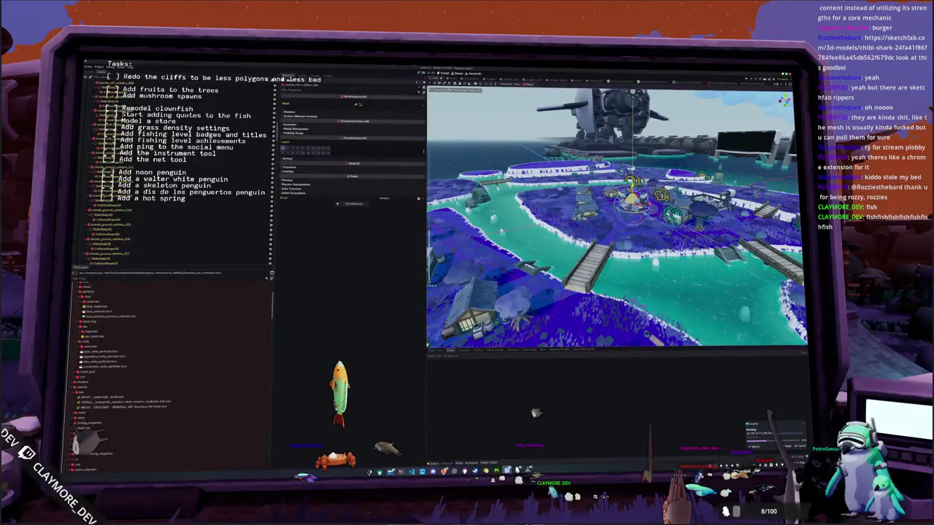
{"action": "left_click", "coordinate": [505, 471]}
{"action": "left_click", "coordinate": [709, 193]}
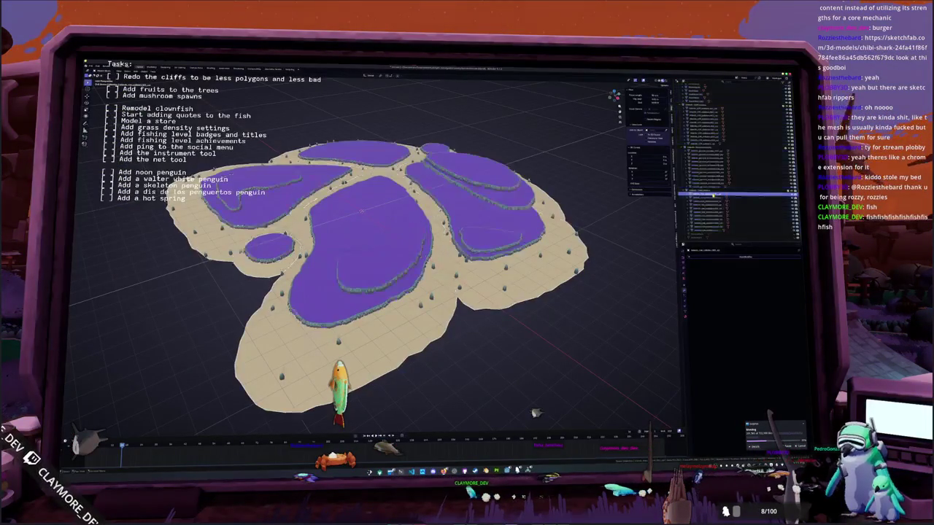
Step: Select blocks of cliff objects in the Outliner and trial-join them, undoing each join
{"action": "left_click", "coordinate": [709, 230], "text": "shift"}
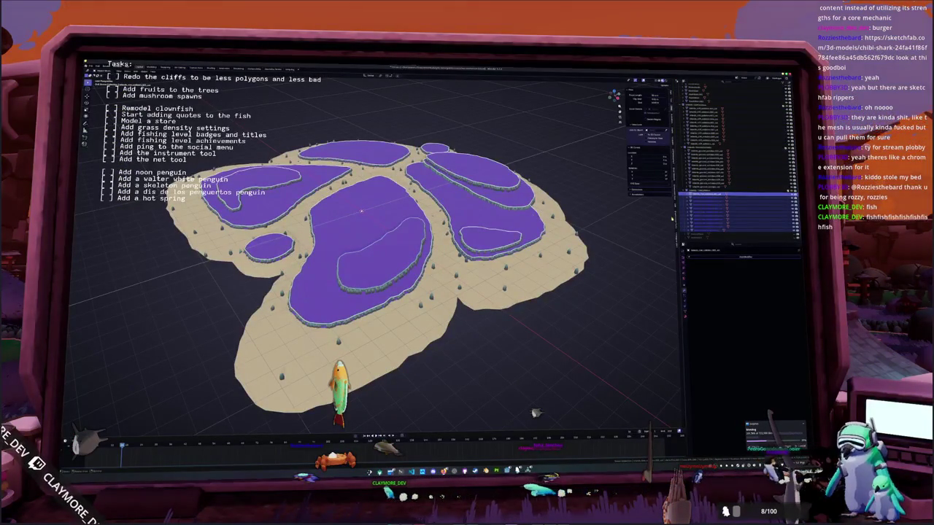
{"action": "left_click_drag", "start_coordinate": [704, 232], "coordinate": [671, 214]}
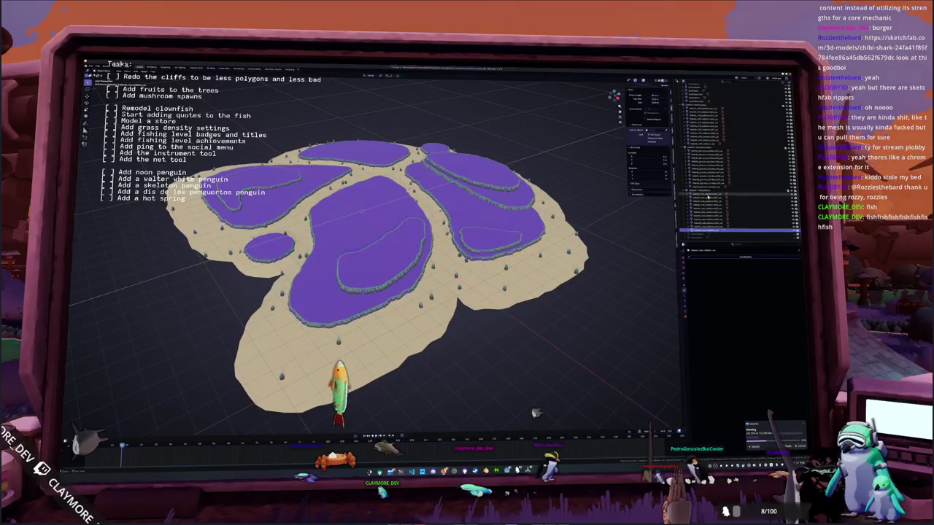
{"action": "left_click", "coordinate": [595, 234]}
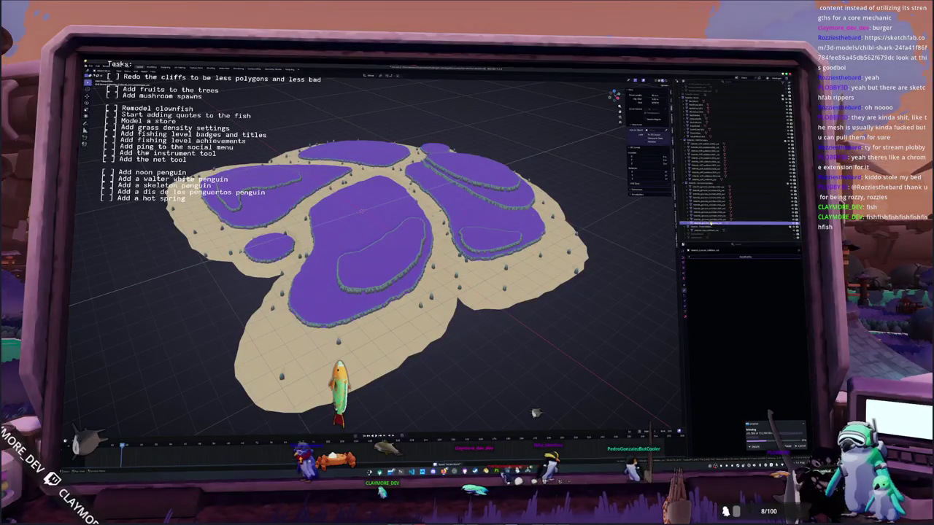
{"action": "left_click", "coordinate": [706, 188]}
{"action": "left_click", "coordinate": [598, 230]}
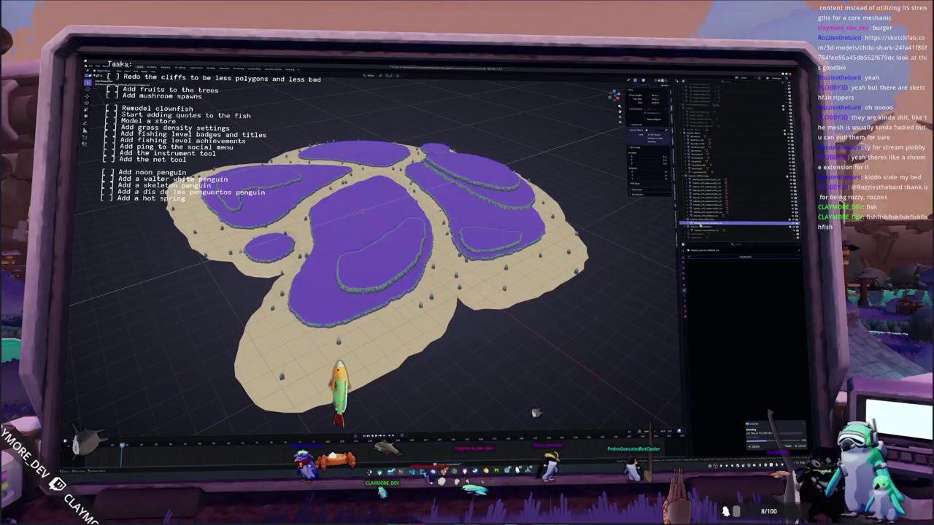
{"action": "left_click_drag", "start_coordinate": [711, 217], "coordinate": [704, 179]}
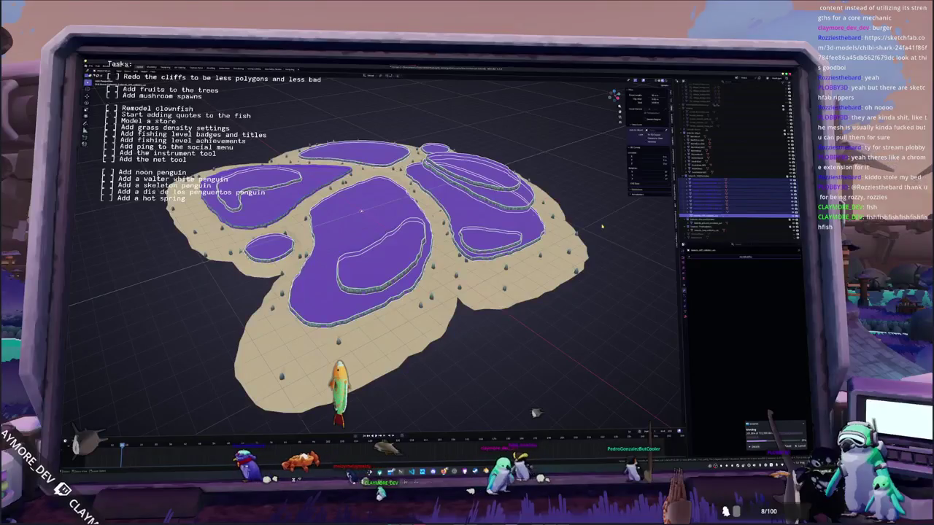
{"action": "key", "text": "ctrl+j"}
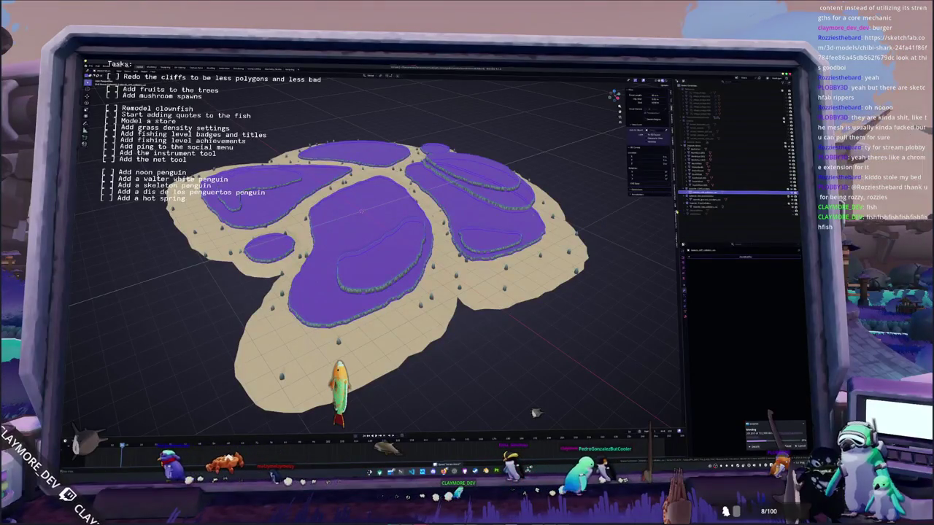
{"action": "key", "text": "ctrl+z"}
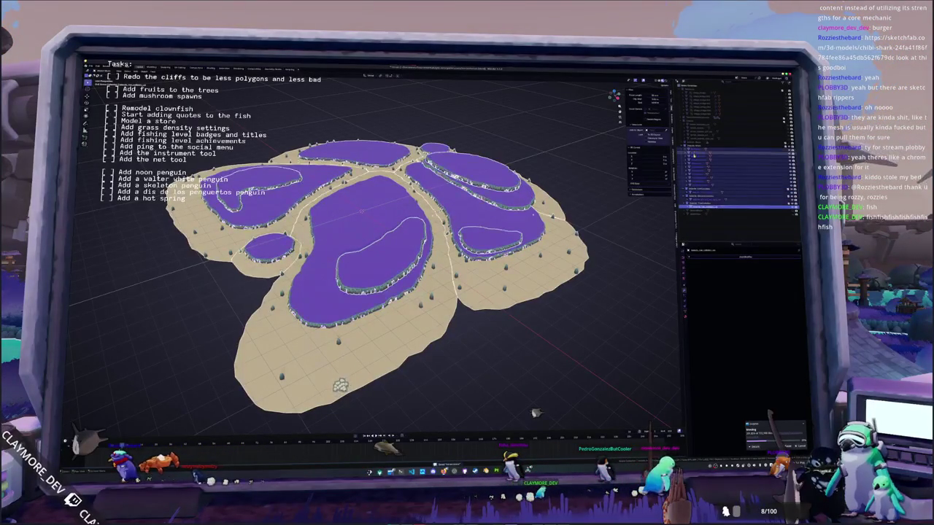
{"action": "left_click_drag", "start_coordinate": [704, 193], "coordinate": [704, 229]}
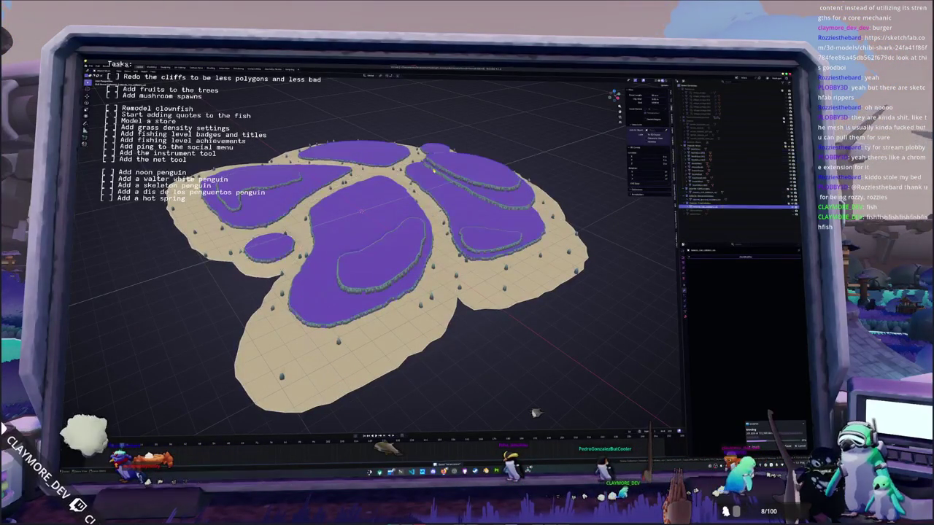
{"action": "key", "text": "ctrl+j"}
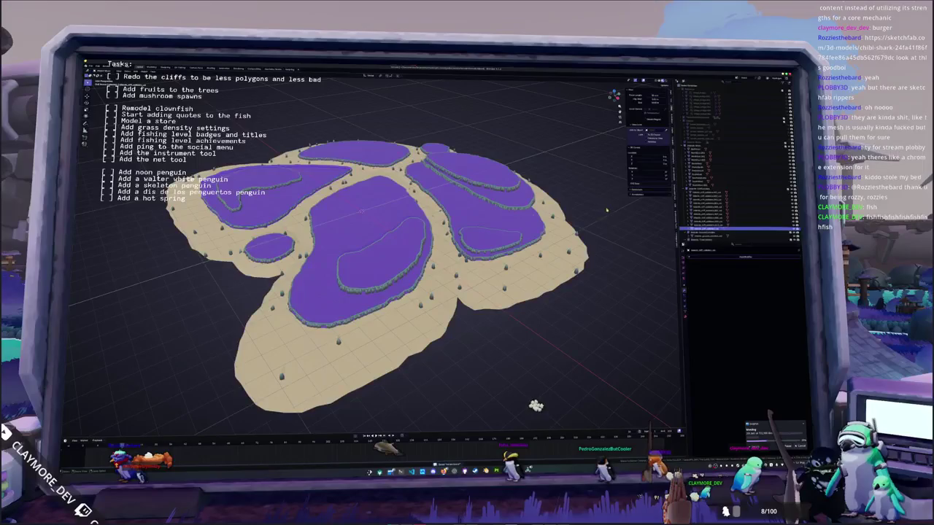
{"action": "key", "text": "ctrl+z"}
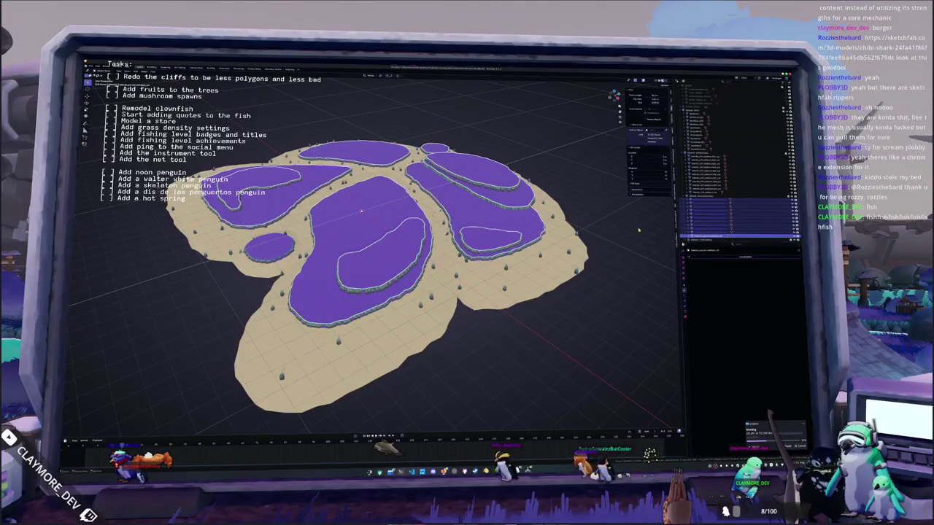
Step: Select the purple cliffs object, show only it, and box-select its pieces
{"action": "left_click", "coordinate": [524, 222]}
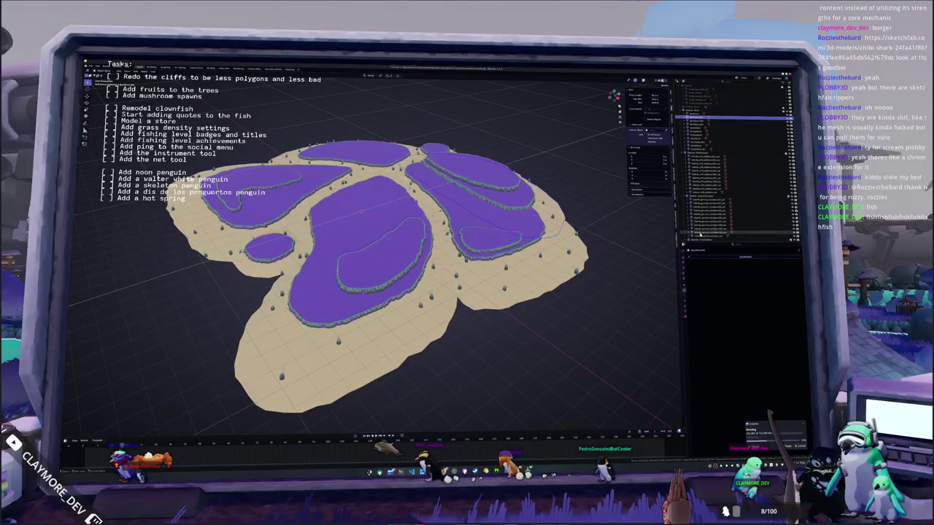
{"action": "left_click", "coordinate": [709, 200]}
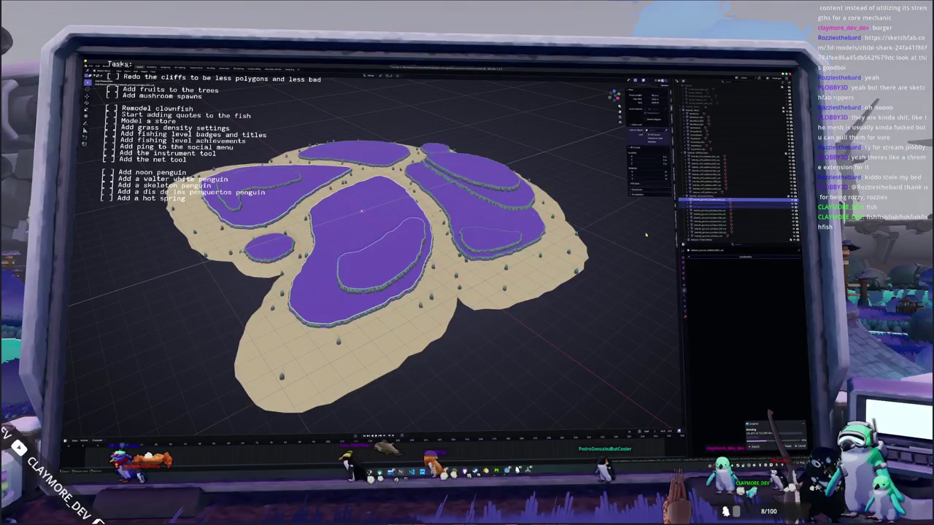
{"action": "left_click", "coordinate": [711, 111]}
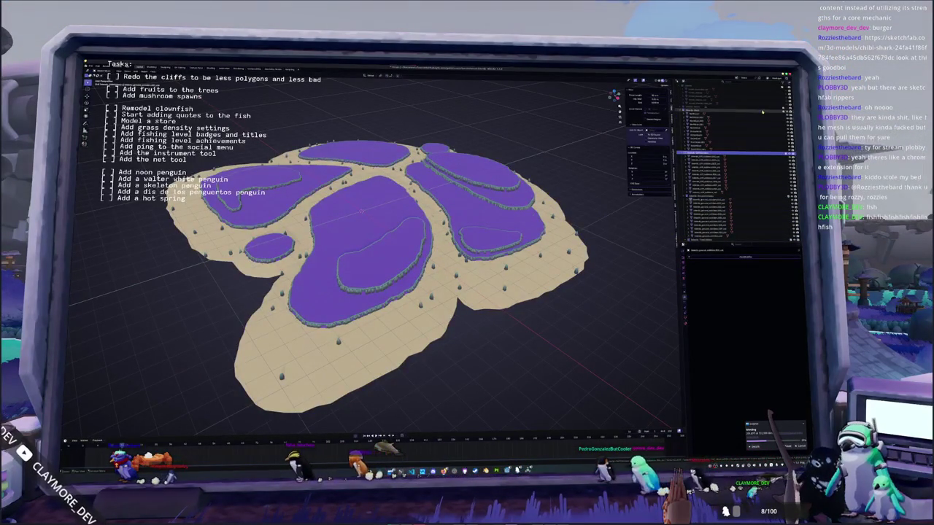
{"action": "key", "text": "h"}
{"action": "left_click_drag", "start_coordinate": [482, 177], "coordinate": [568, 254]}
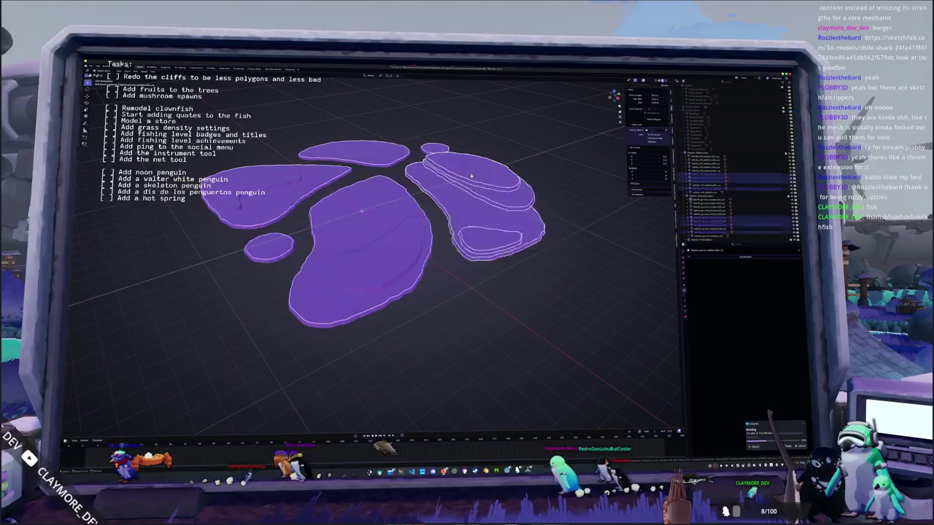
Step: Clear the cliff selection and box-select the right-hand cliff lobe
{"action": "middle_click_drag", "start_coordinate": [389, 208], "coordinate": [373, 213]}
{"action": "key", "text": "alt+a"}
{"action": "left_click_drag", "start_coordinate": [594, 241], "coordinate": [468, 148]}
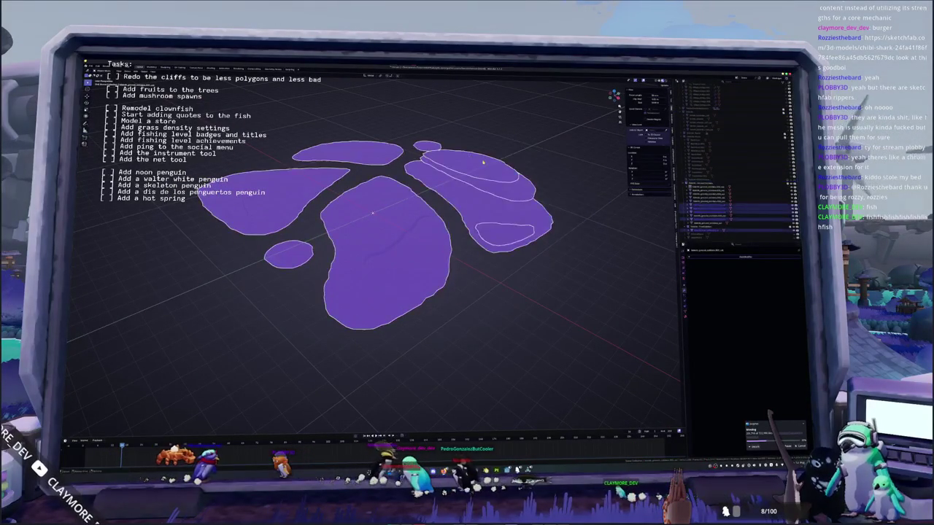
{"action": "left_click", "coordinate": [520, 186]}
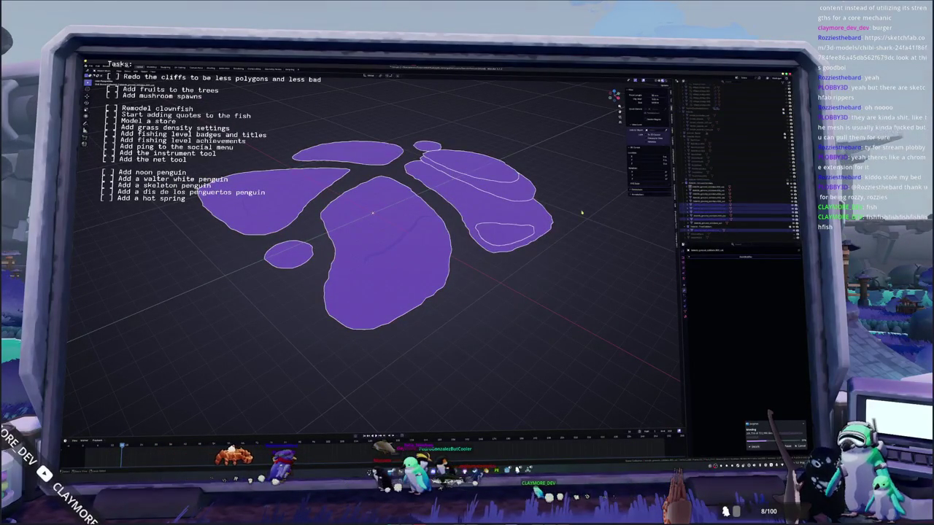
Step: Select the block of extra cliff objects in the Outliner, remove them, and isolate the cliffs again
{"action": "left_click", "coordinate": [706, 222]}
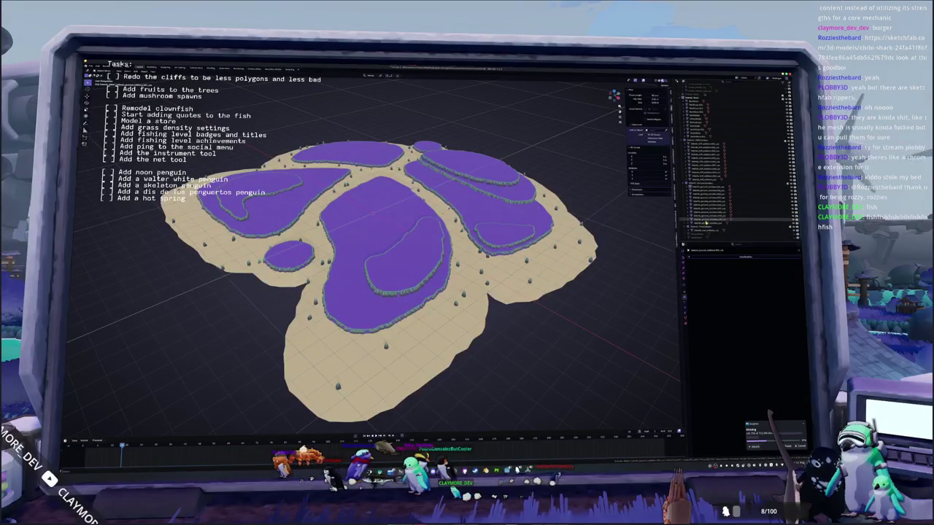
{"action": "left_click", "coordinate": [720, 213]}
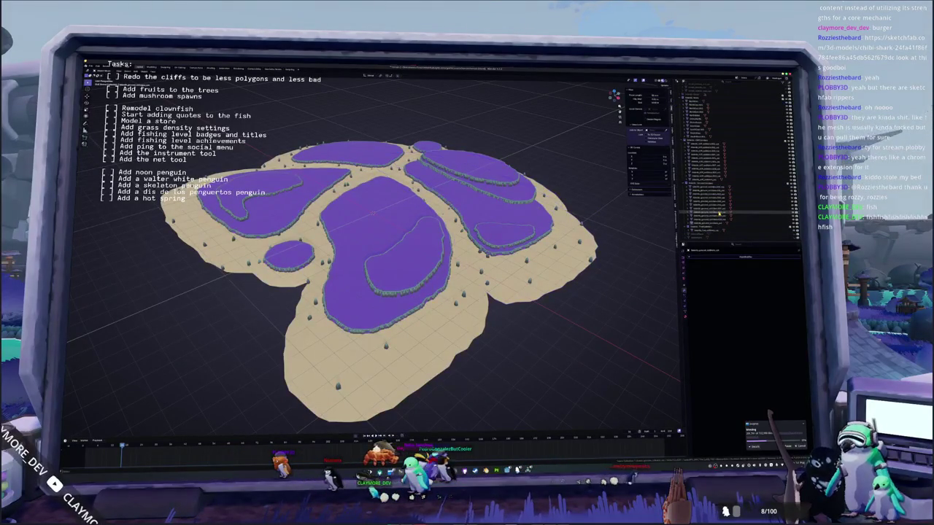
{"action": "left_click", "coordinate": [710, 218], "text": "shift"}
{"action": "key", "text": "ctrl+j"}
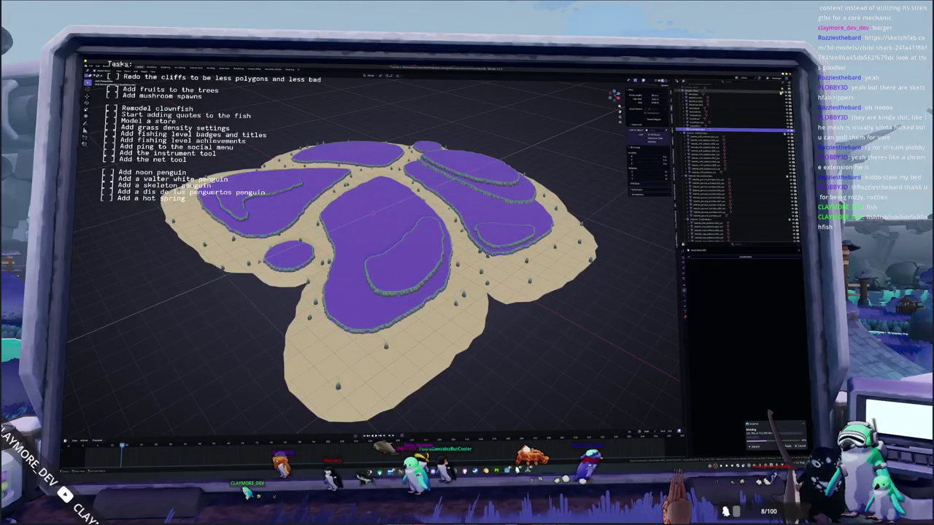
{"action": "key", "text": "shift+h"}
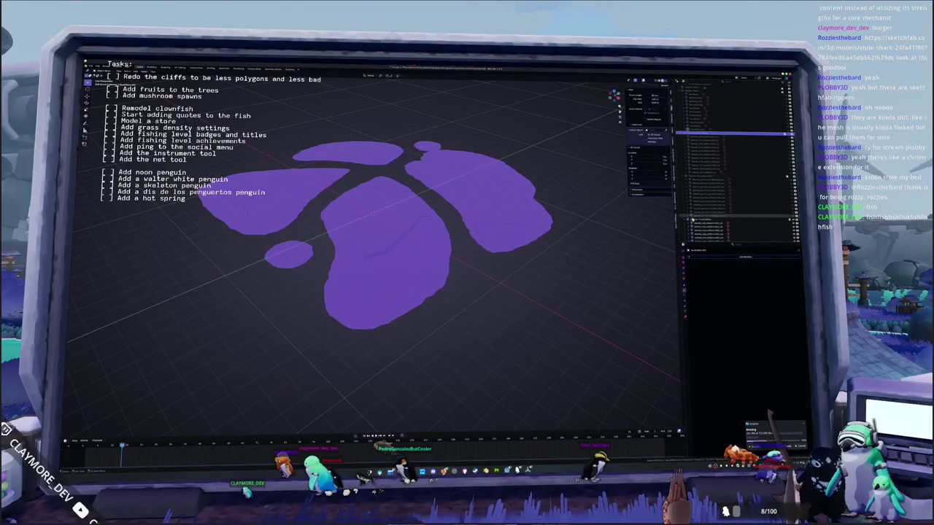
{"action": "left_click", "coordinate": [704, 194]}
Step: Select the cliff objects and separate their meshes by loose parts in Edit Mode
{"action": "left_click", "coordinate": [706, 231], "text": "shift"}
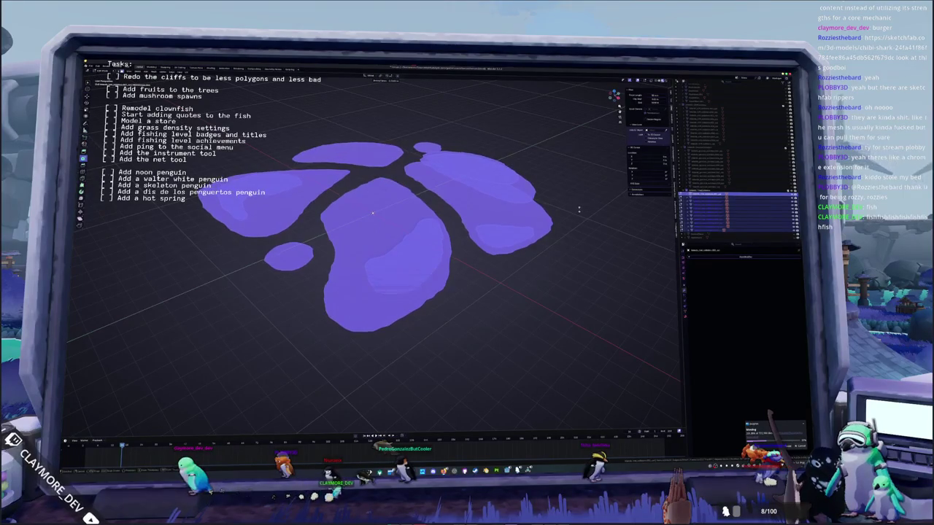
{"action": "scroll", "coordinate": [581, 210], "scroll_direction": "up", "scroll_amount": 1}
{"action": "middle_click_drag", "start_coordinate": [581, 210], "coordinate": [581, 182]}
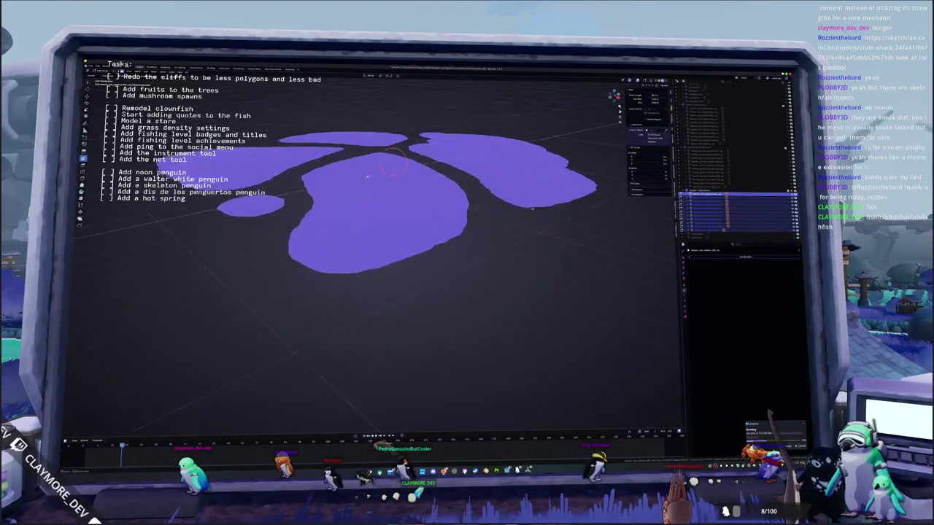
{"action": "key", "text": "Tab"}
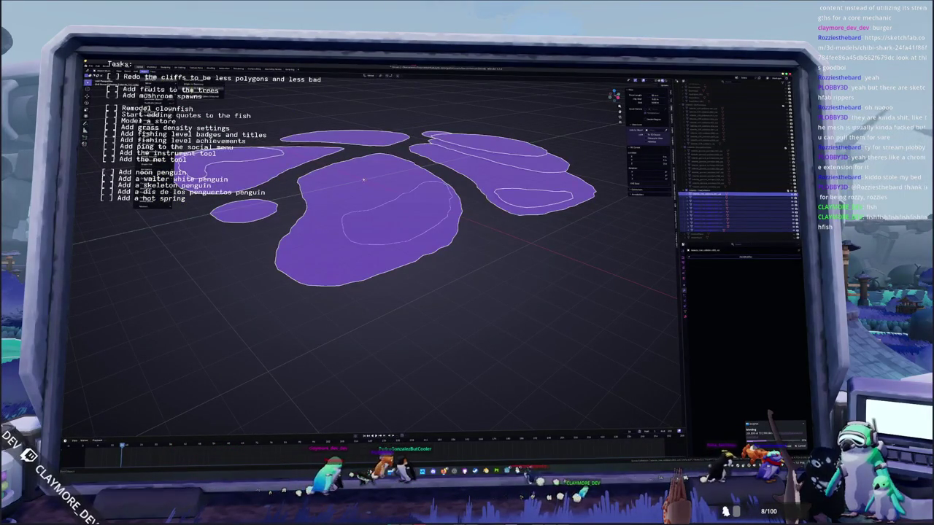
{"action": "left_click", "coordinate": [189, 96]}
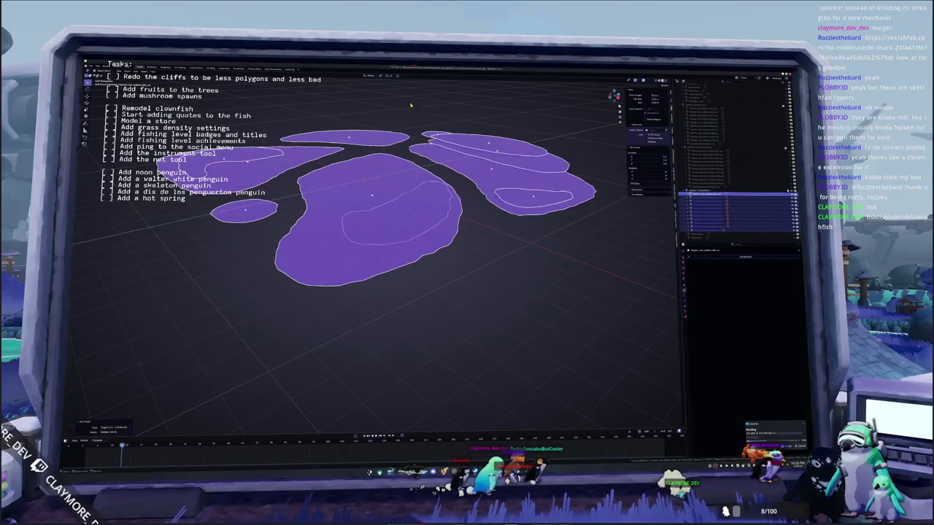
Step: Inflate the purple meshes with the Sculpt Mode Inflate brush, then view them from above
{"action": "key", "text": "ctrl+Tab"}
{"action": "left_click_drag", "start_coordinate": [525, 136], "coordinate": [391, 164]}
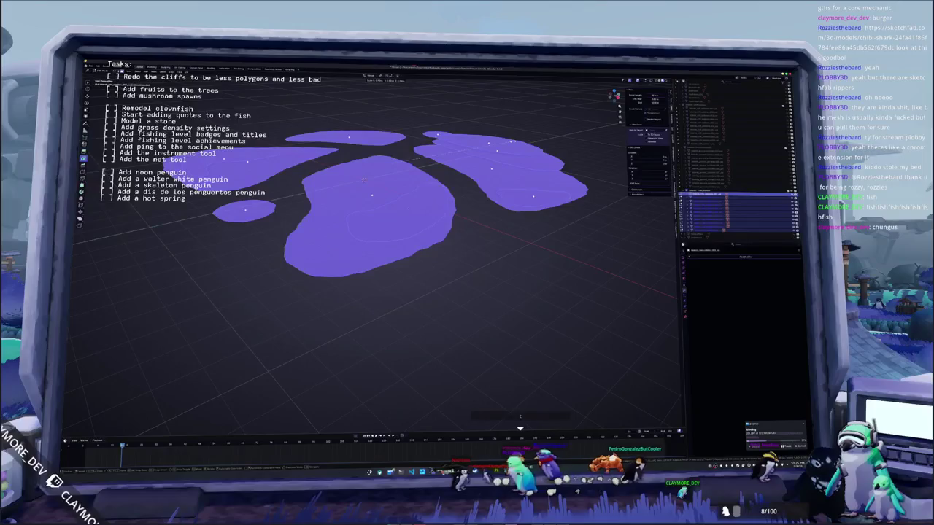
{"action": "middle_click_drag", "start_coordinate": [391, 164], "coordinate": [437, 257]}
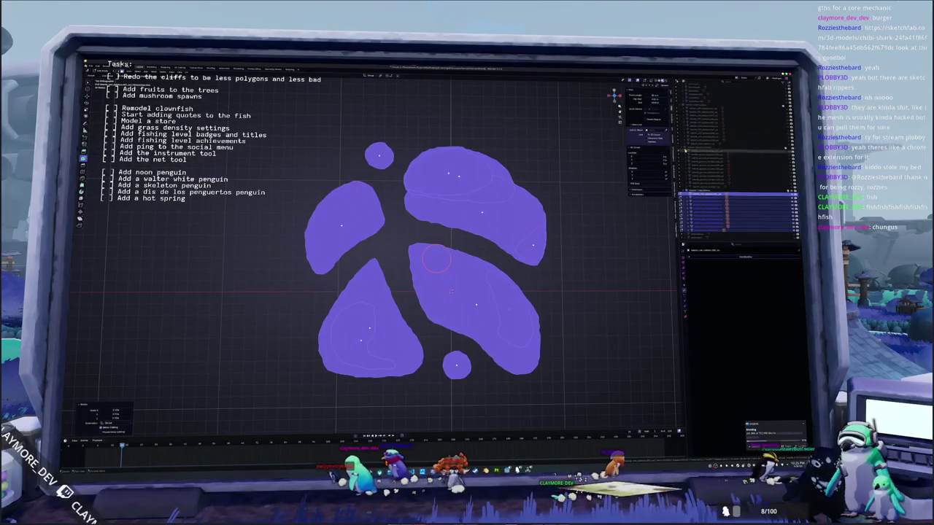
Step: Scale the purple blobs up slightly, then try a vertical scale and cancel it
{"action": "key", "text": "s"}
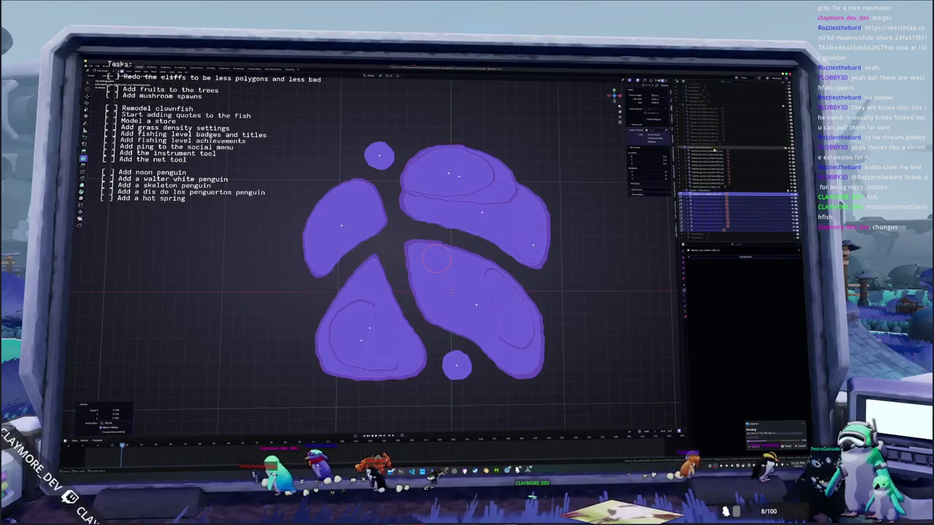
{"action": "left_click", "coordinate": [572, 149]}
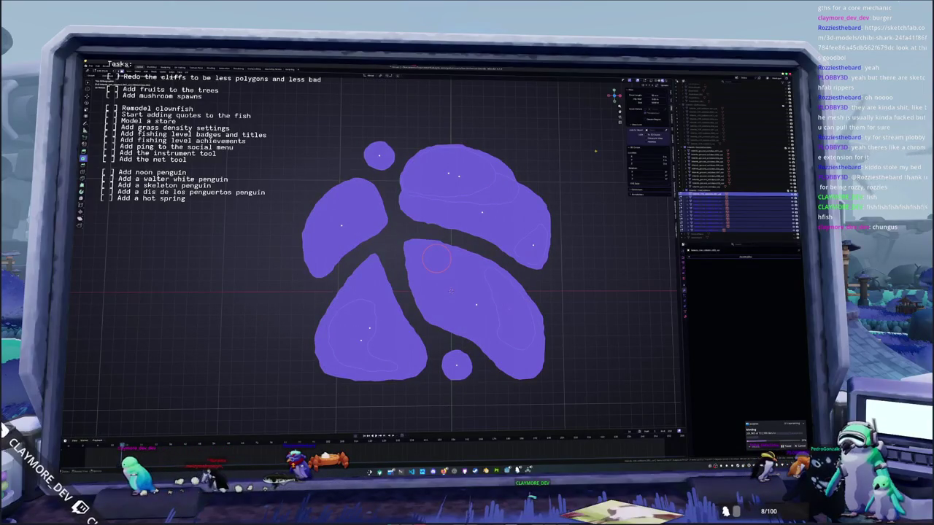
{"action": "key", "text": "Tab"}
{"action": "key", "text": "Tab"}
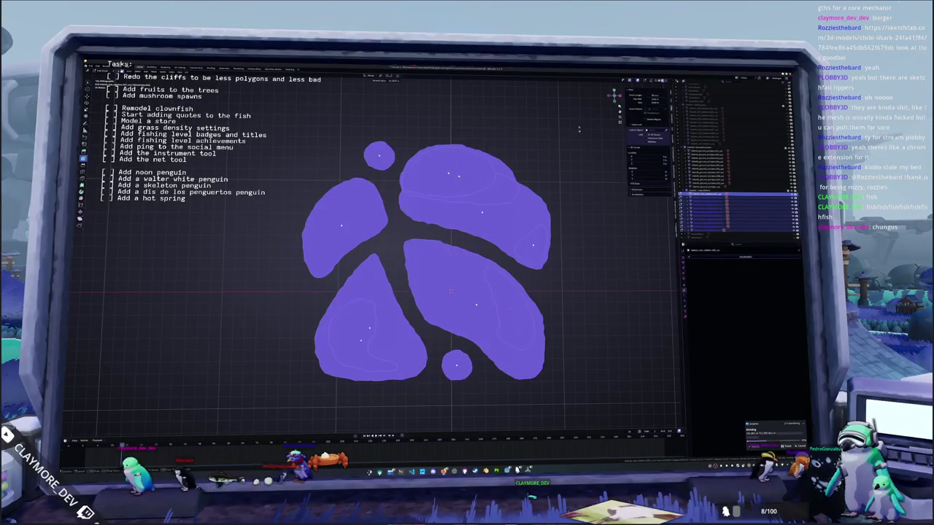
{"action": "key", "text": "Tab"}
{"action": "key", "text": "Tab"}
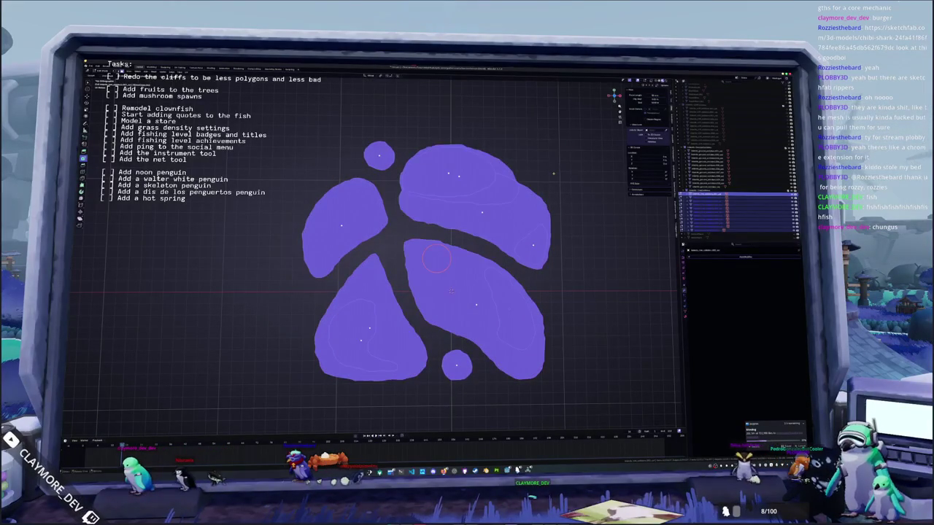
{"action": "key", "text": "Tab"}
{"action": "key", "text": "s"}
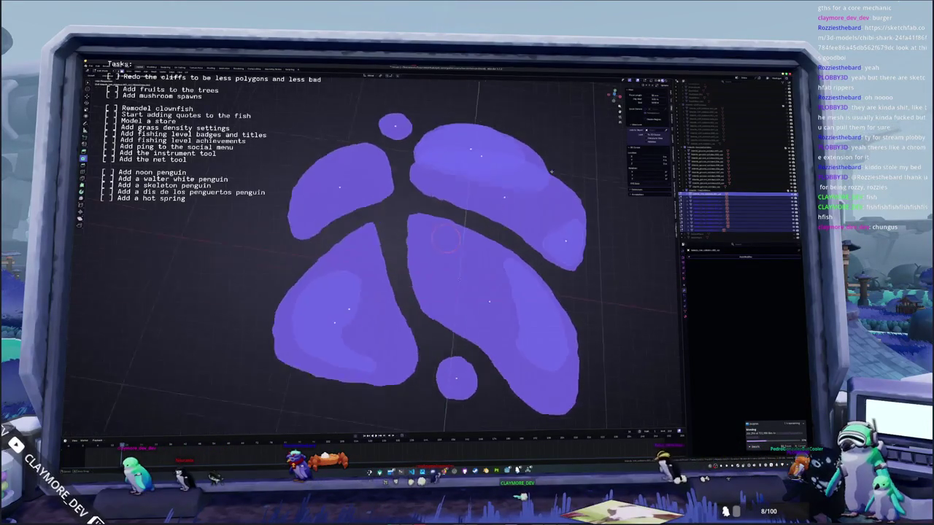
{"action": "middle_click_drag", "start_coordinate": [550, 175], "coordinate": [545, 155]}
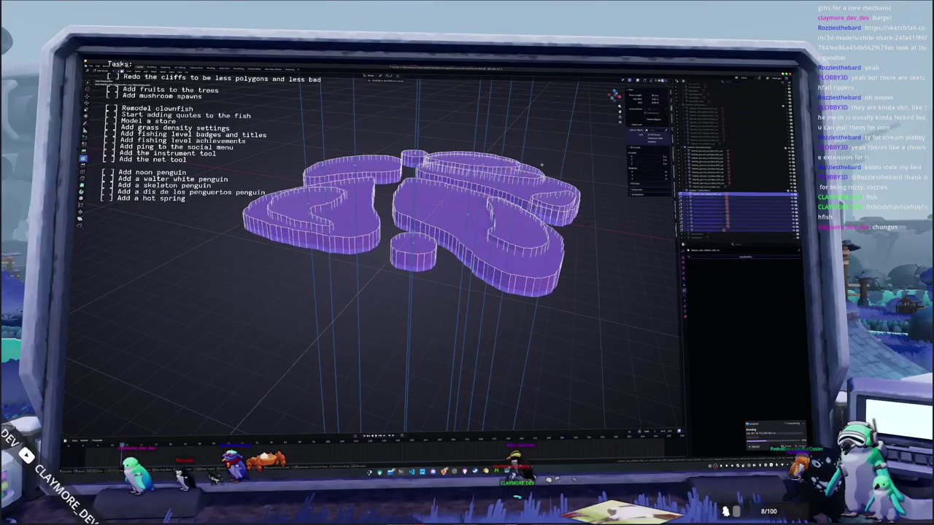
{"action": "key", "text": "Escape"}
{"action": "key", "text": "Tab"}
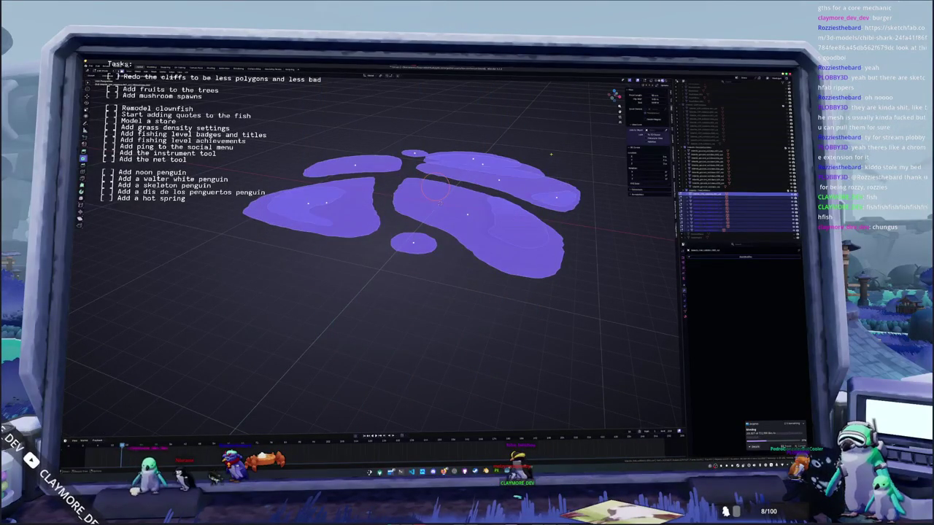
Step: In numpad 7 top view, scale the blob layers again to leave an outer rim
{"action": "key", "text": "KP_7"}
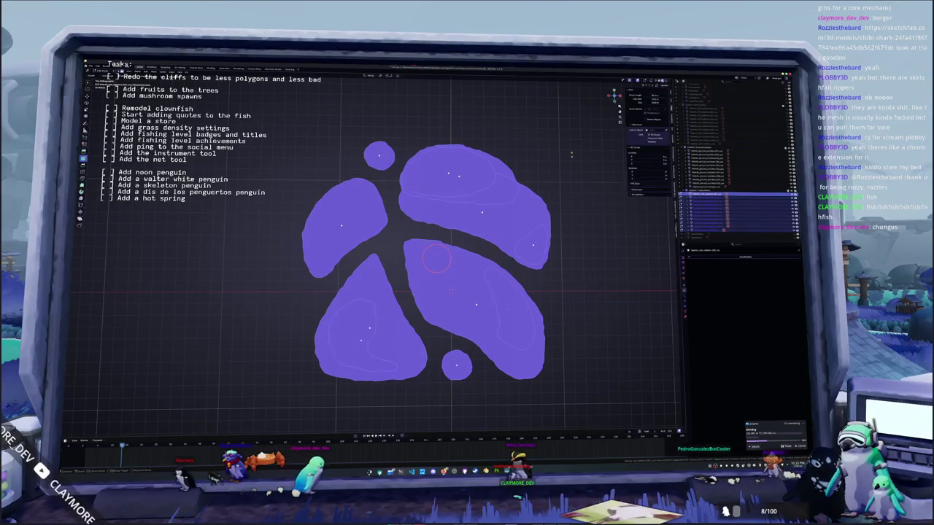
{"action": "key", "text": "s"}
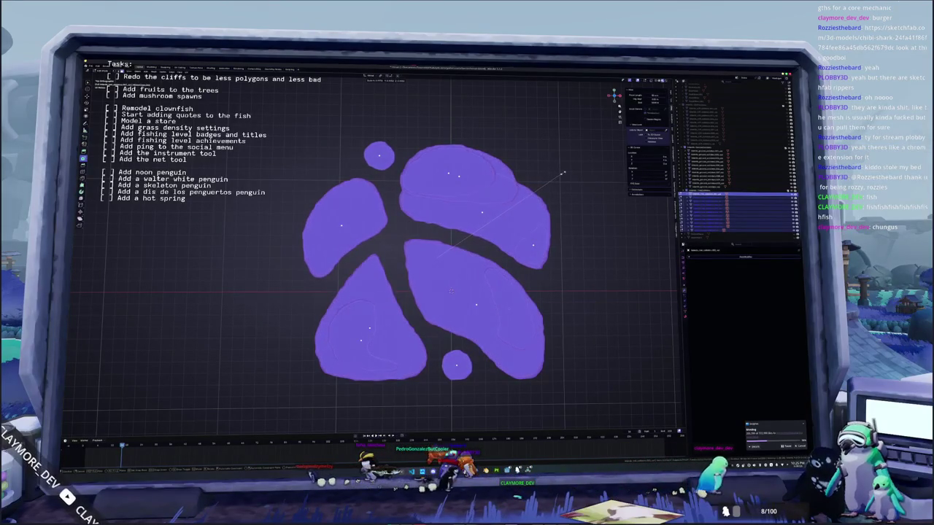
{"action": "left_click", "coordinate": [530, 157]}
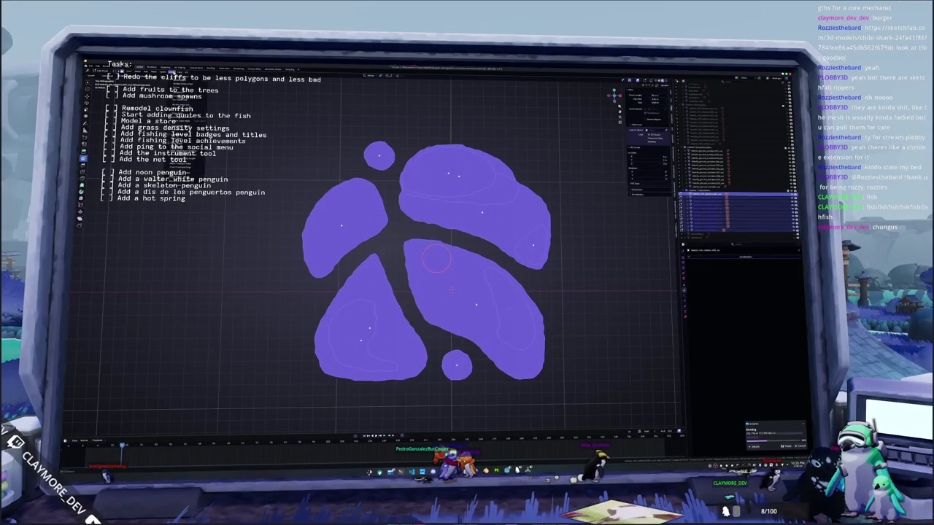
{"action": "mouse_move", "coordinate": [436, 258]}
{"action": "middle_mouse_down"}
{"action": "mouse_move", "coordinate": [427, 191]}
{"action": "mouse_move", "coordinate": [360, 146]}
{"action": "middle_mouse_up"}
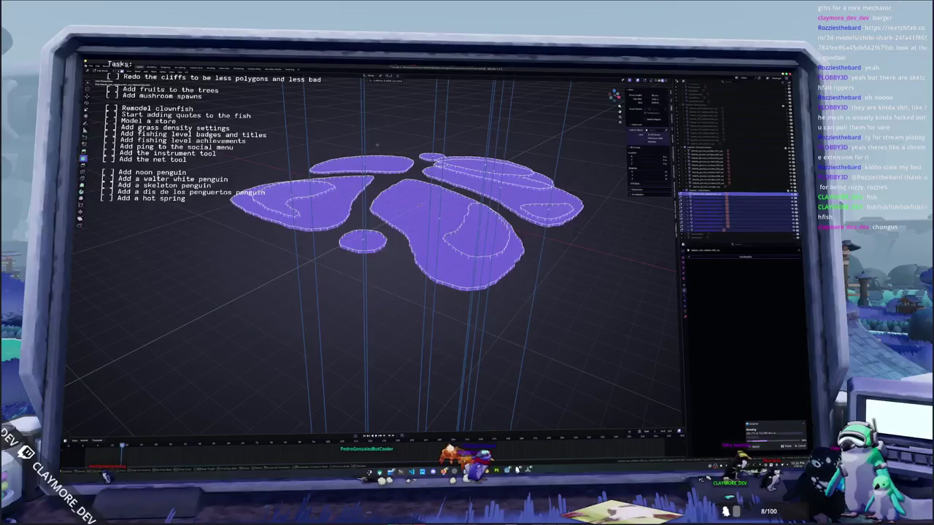
{"action": "key", "text": "KP_7"}
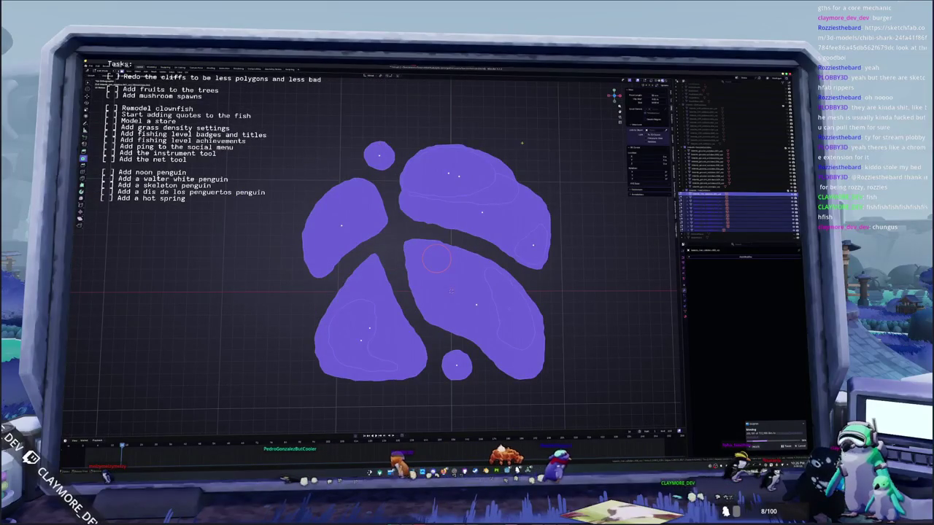
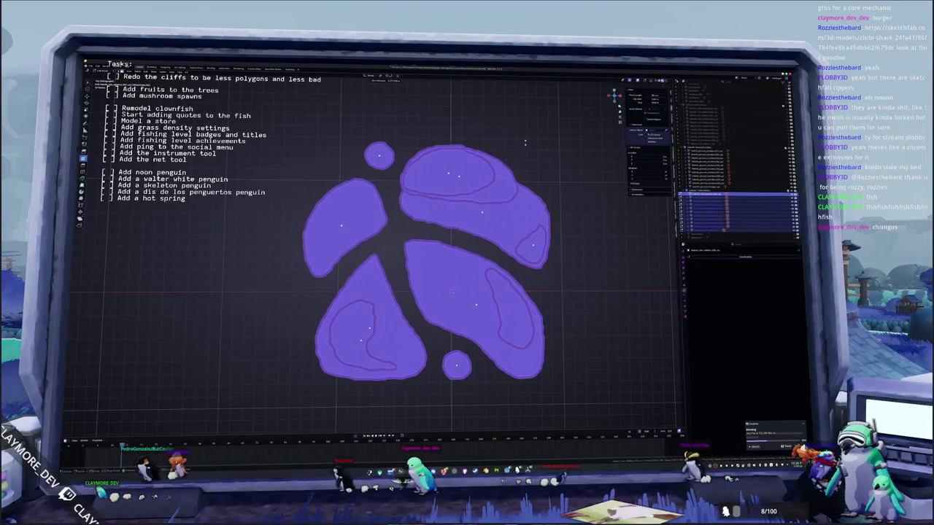
Step: Select the lower-right island and inspect the cliff walls from side-on and angled views
{"action": "left_click", "coordinate": [436, 258]}
{"action": "mouse_move", "coordinate": [436, 258]}
{"action": "middle_mouse_down"}
{"action": "mouse_move", "coordinate": [443, 186]}
{"action": "mouse_move", "coordinate": [421, 190]}
{"action": "middle_mouse_up"}
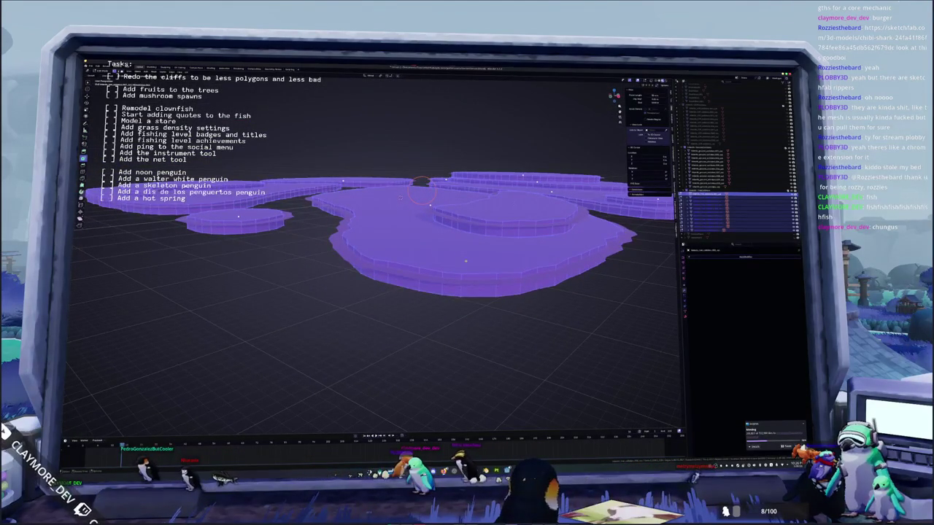
{"action": "key", "text": "Tab"}
{"action": "middle_click_drag", "start_coordinate": [421, 182], "coordinate": [484, 241]}
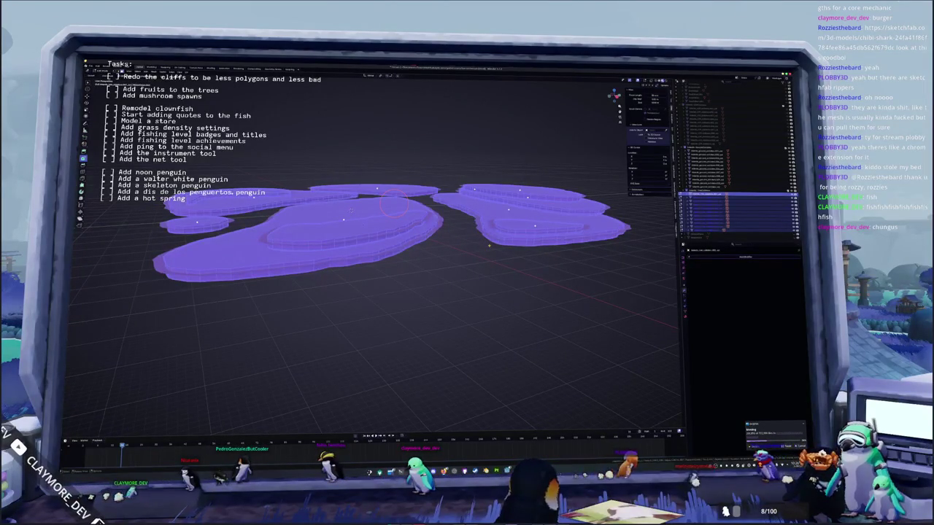
{"action": "key", "text": "KP_1"}
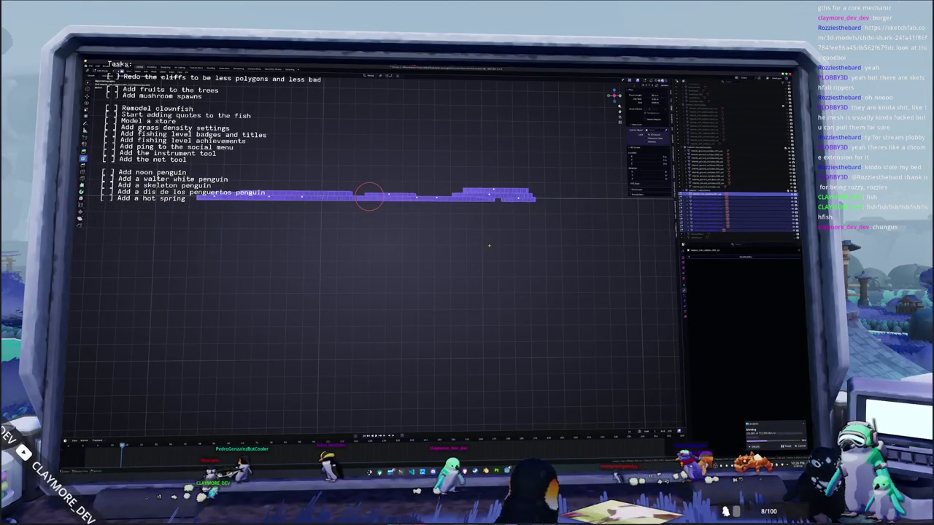
{"action": "mouse_move", "coordinate": [489, 246]}
{"action": "middle_mouse_down"}
{"action": "mouse_move", "coordinate": [500, 237]}
{"action": "mouse_move", "coordinate": [456, 237]}
{"action": "middle_mouse_up"}
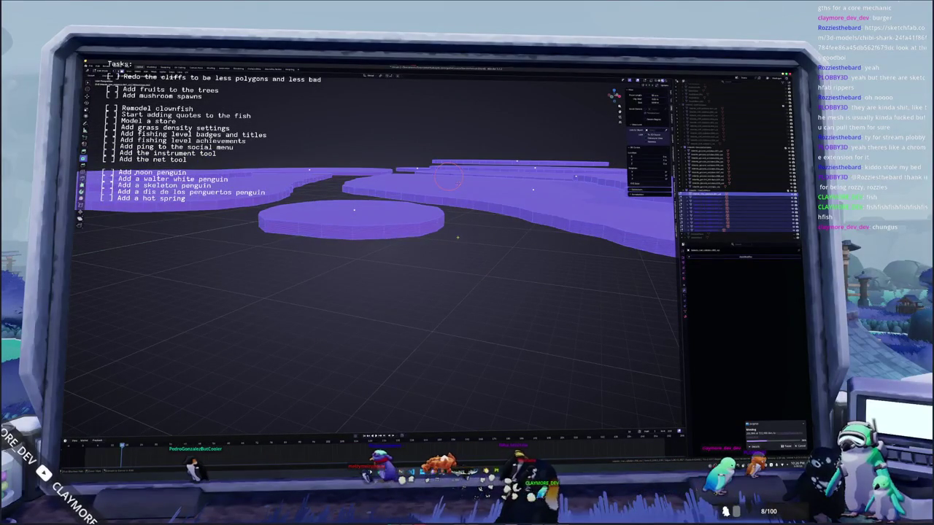
{"action": "key", "text": "Tab"}
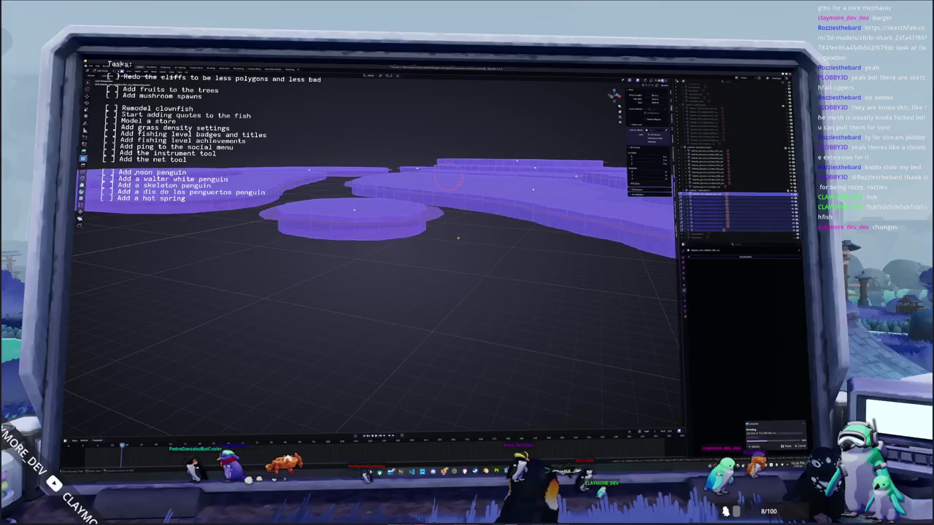
{"action": "key", "text": "Tab"}
{"action": "key", "text": "Tab"}
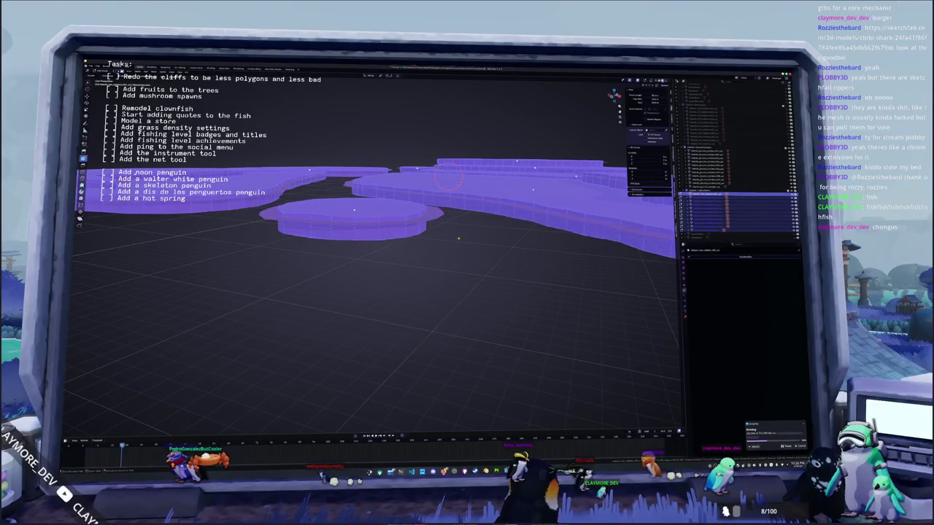
{"action": "key", "text": "Tab"}
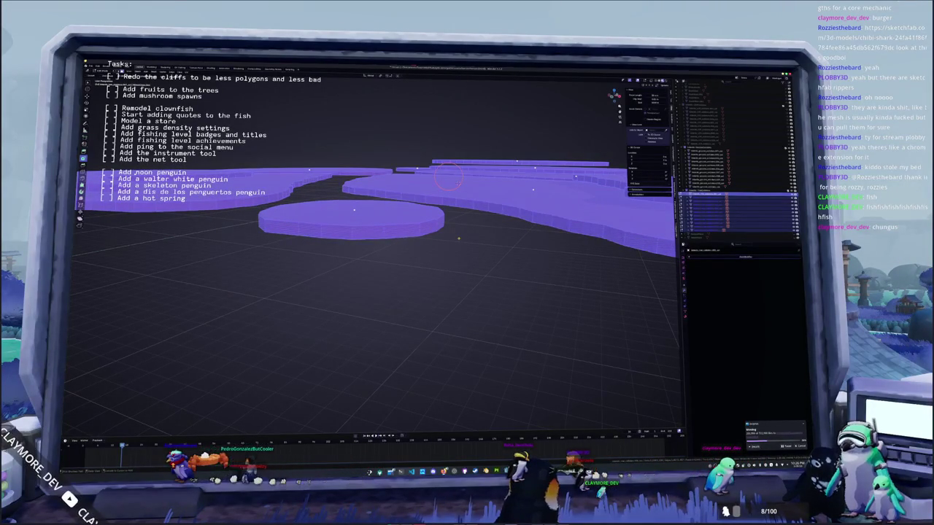
{"action": "key", "text": "Tab"}
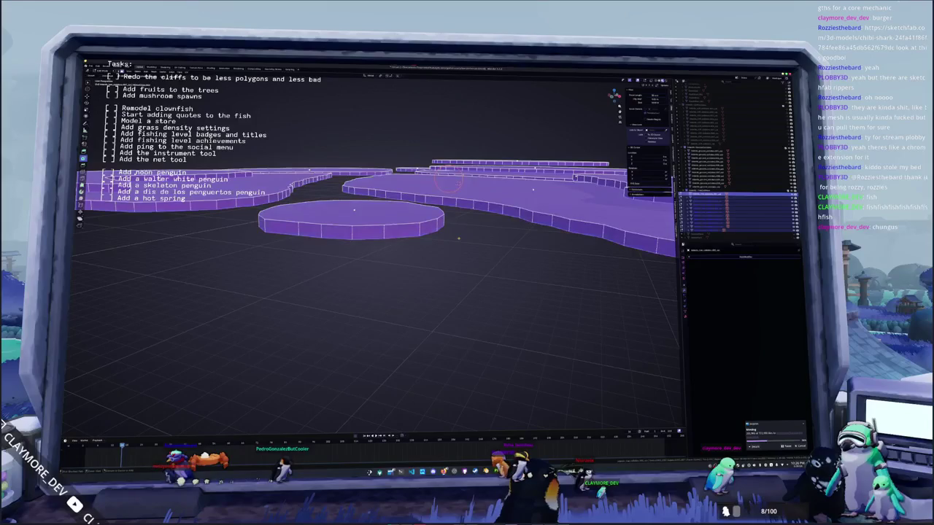
Step: Undo and redo the cliff wall extrusion, settling on shallower side walls
{"action": "key", "text": "ctrl+z"}
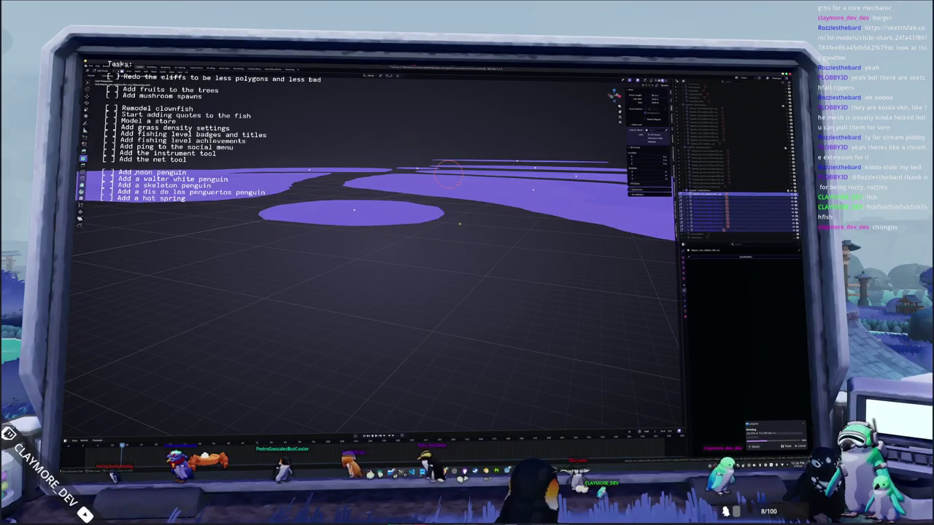
{"action": "key", "text": "ctrl+shift+z"}
{"action": "key", "text": "Tab"}
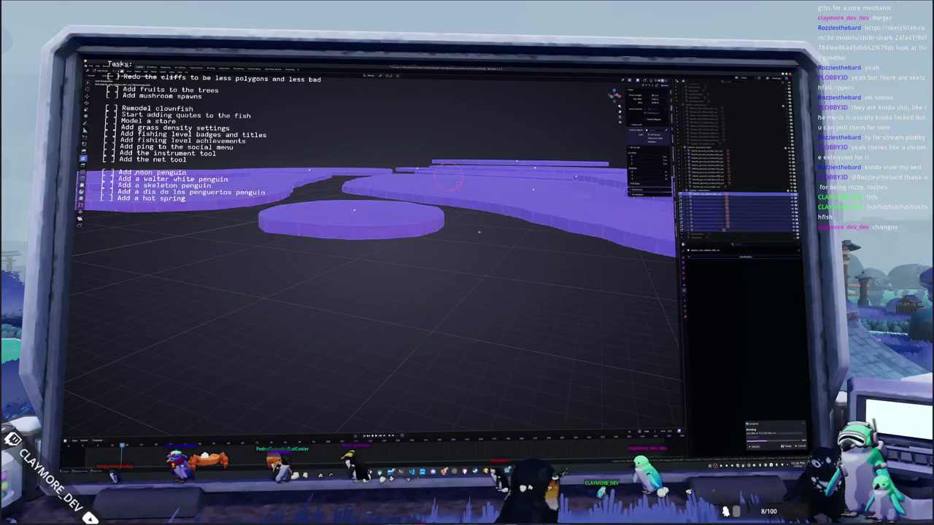
{"action": "key", "text": "ctrl+z"}
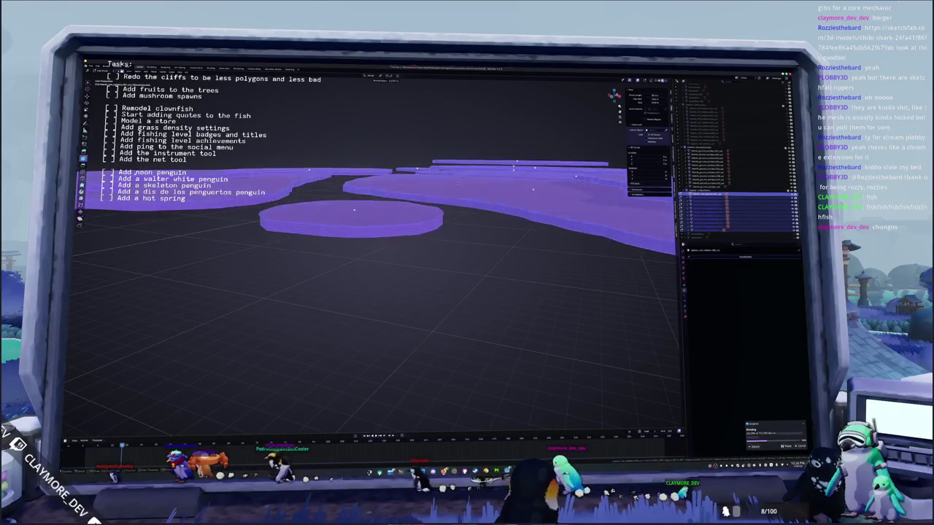
{"action": "key", "text": "ctrl+shift+z"}
{"action": "key", "text": "ctrl+z"}
{"action": "key", "text": "ctrl+shift+z"}
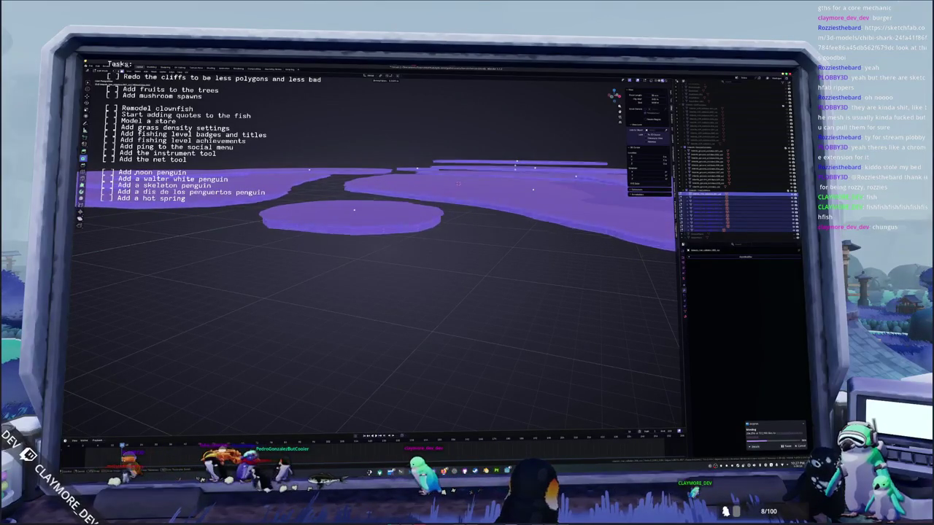
{"action": "key", "text": "ctrl+shift+z"}
{"action": "scroll", "coordinate": [447, 177], "scroll_direction": "down", "scroll_amount": 2}
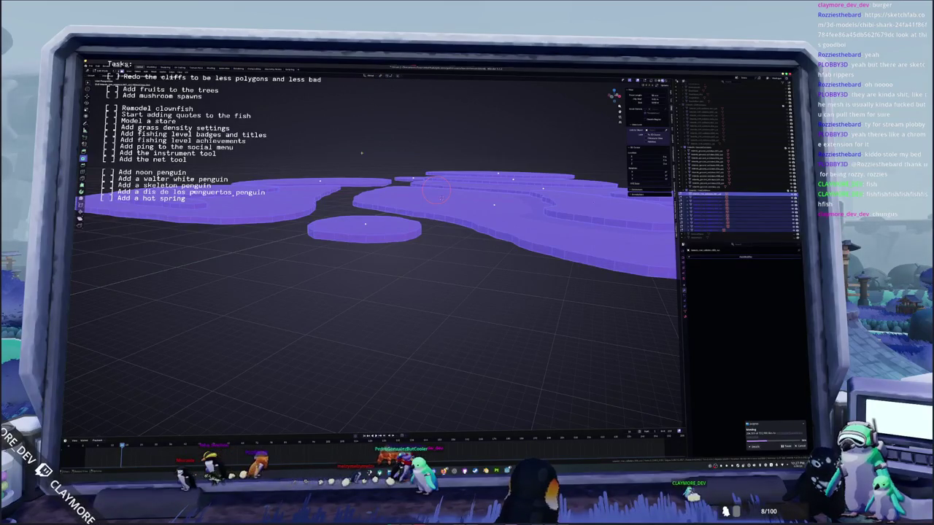
{"action": "key", "text": "ctrl+z"}
{"action": "key", "text": "ctrl+shift+z"}
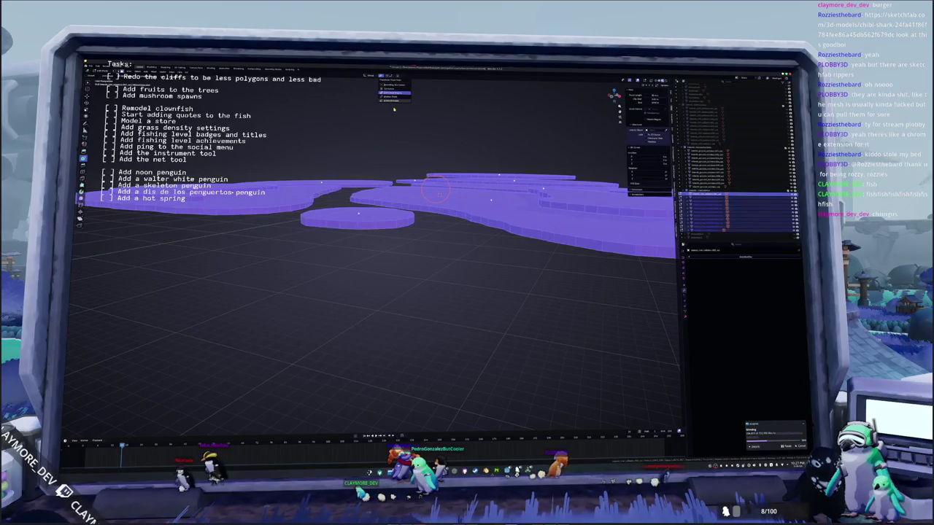
{"action": "middle_click_drag", "start_coordinate": [440, 191], "coordinate": [324, 264]}
{"action": "key", "text": "KP_1"}
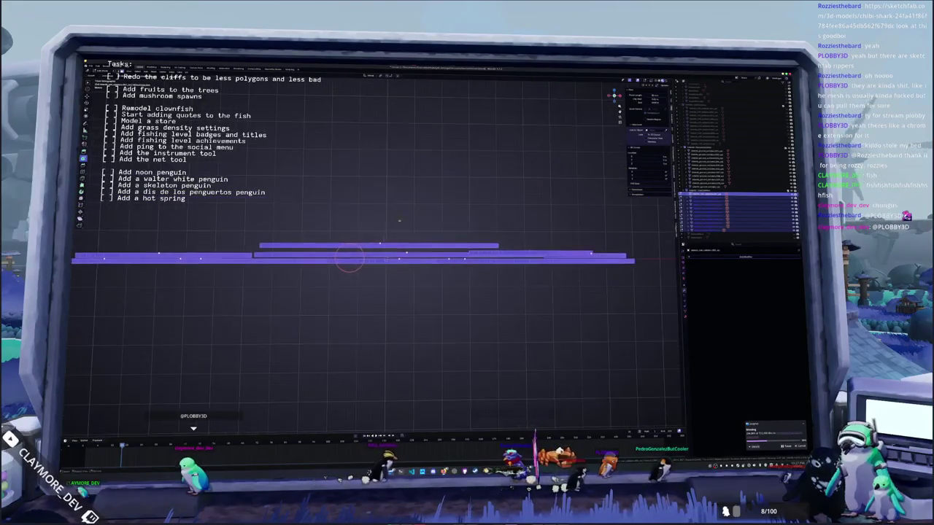
{"action": "key", "text": "KP_8"}
{"action": "key", "text": "KP_8"}
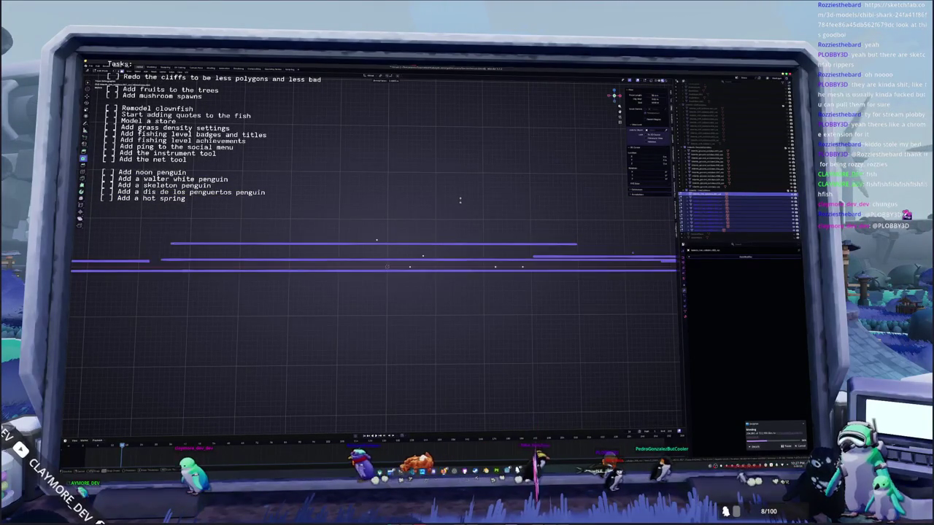
{"action": "left_click", "coordinate": [323, 265]}
{"action": "mouse_move", "coordinate": [323, 265]}
{"action": "middle_mouse_down"}
{"action": "mouse_move", "coordinate": [323, 307]}
{"action": "mouse_move", "coordinate": [502, 222]}
{"action": "middle_mouse_up"}
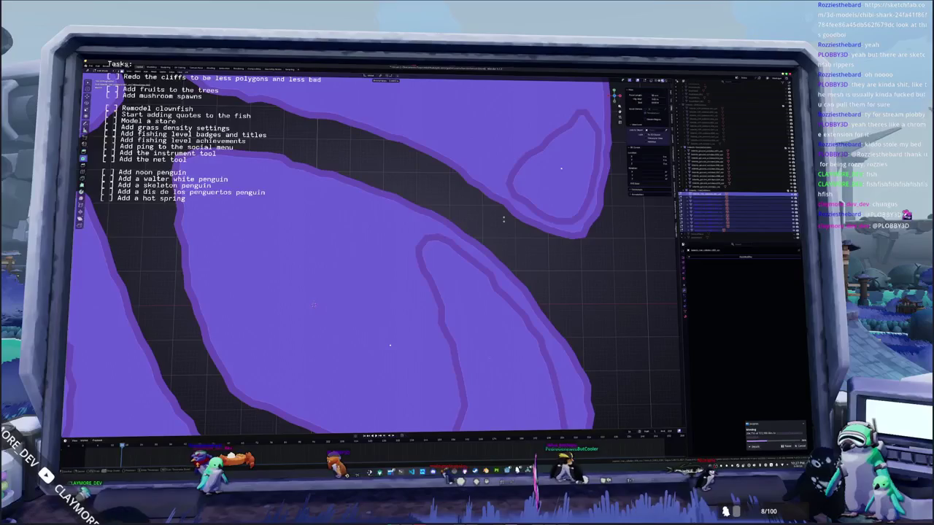
{"action": "mouse_move", "coordinate": [503, 218]}
{"action": "middle_mouse_down"}
{"action": "mouse_move", "coordinate": [474, 197]}
{"action": "mouse_move", "coordinate": [438, 199]}
{"action": "mouse_move", "coordinate": [423, 214]}
{"action": "mouse_move", "coordinate": [423, 175]}
{"action": "middle_mouse_up"}
{"action": "key", "text": "KP_1"}
{"action": "scroll", "coordinate": [423, 214], "scroll_direction": "up", "scroll_amount": 3}
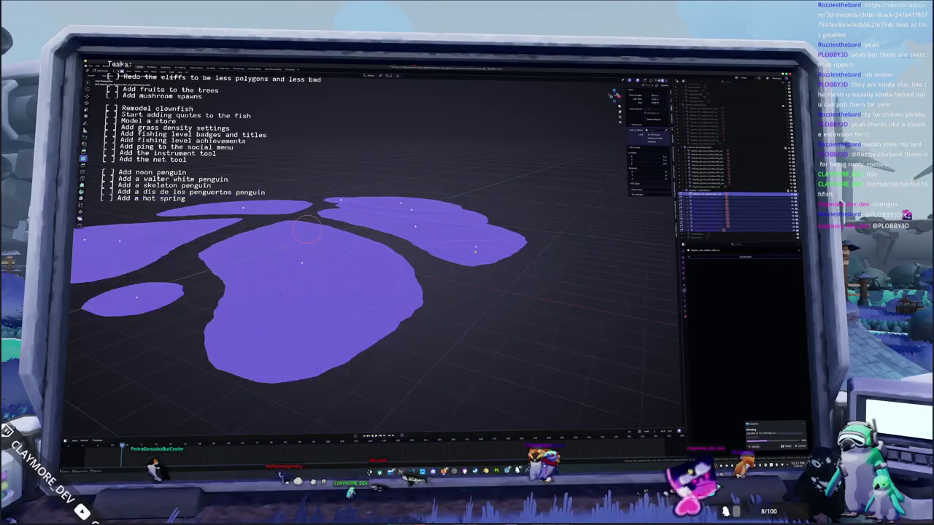
{"action": "scroll", "coordinate": [283, 248], "scroll_direction": "up", "scroll_amount": 5}
{"action": "mouse_move", "coordinate": [283, 248]}
{"action": "middle_mouse_down"}
{"action": "mouse_move", "coordinate": [283, 288]}
{"action": "mouse_move", "coordinate": [283, 274]}
{"action": "middle_mouse_up"}
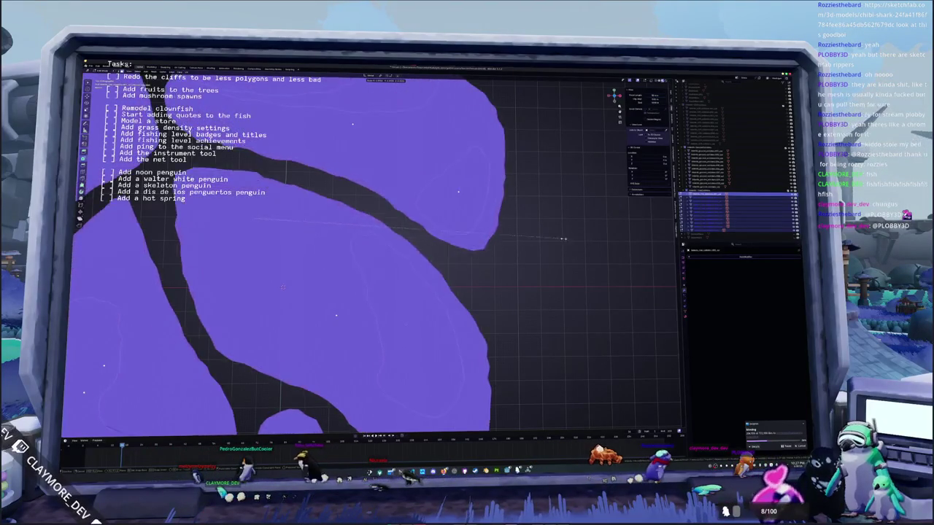
{"action": "scroll", "coordinate": [283, 287], "scroll_direction": "down", "scroll_amount": 3}
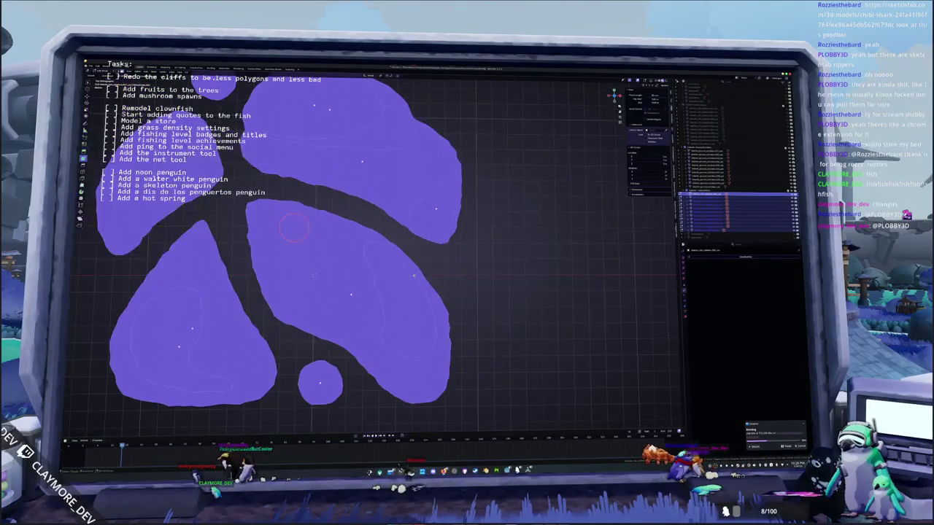
{"action": "scroll", "coordinate": [329, 248], "scroll_direction": "down", "scroll_amount": 3}
{"action": "middle_click_drag", "start_coordinate": [382, 211], "coordinate": [376, 262]}
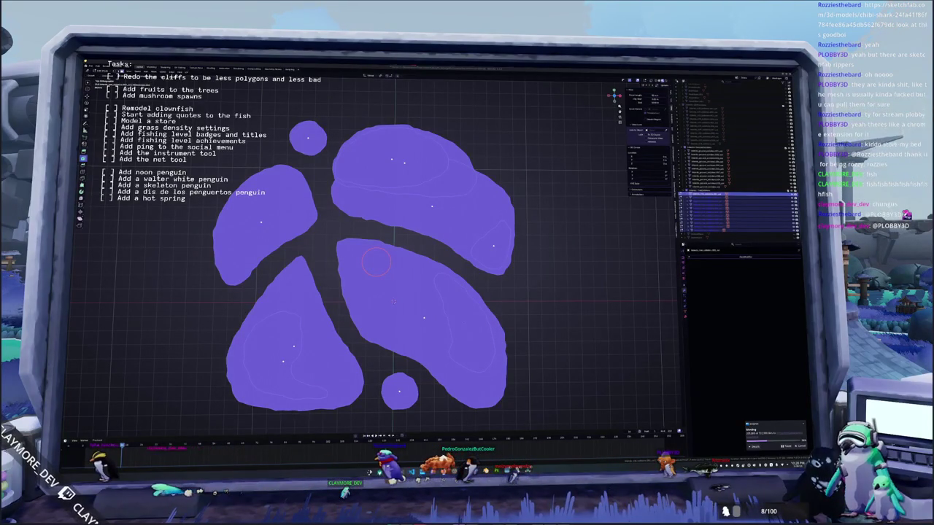
{"action": "middle_click_drag", "start_coordinate": [491, 290], "coordinate": [285, 314]}
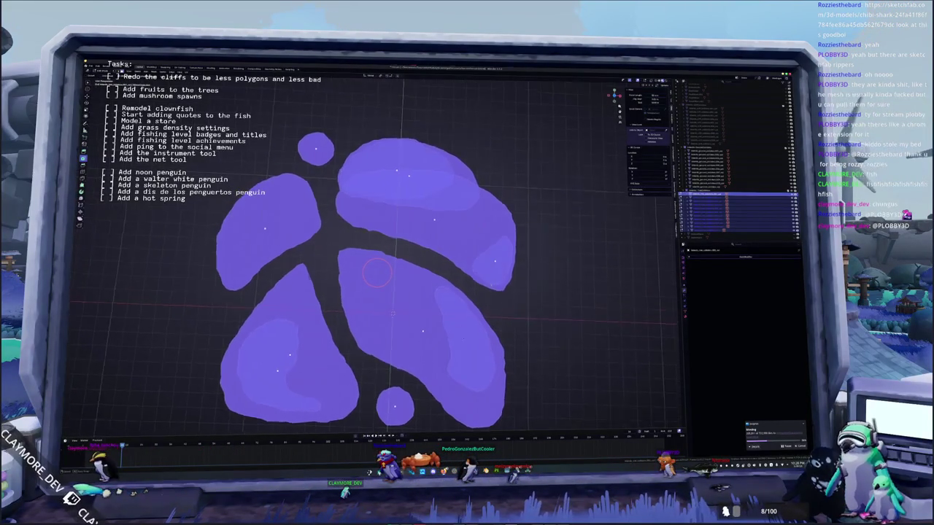
Step: Inset all island faces with a border ring and drag the inset thickness thinner
{"action": "key", "text": "a"}
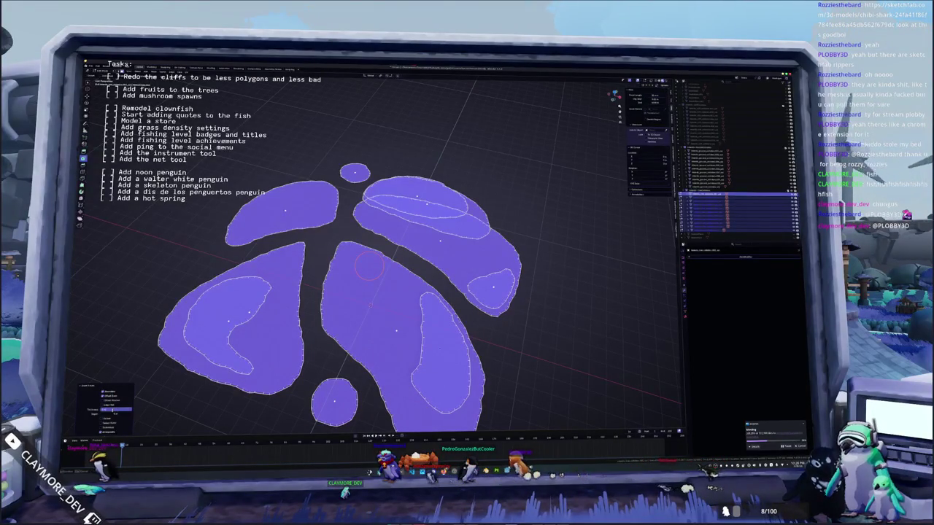
{"action": "key", "text": "Return"}
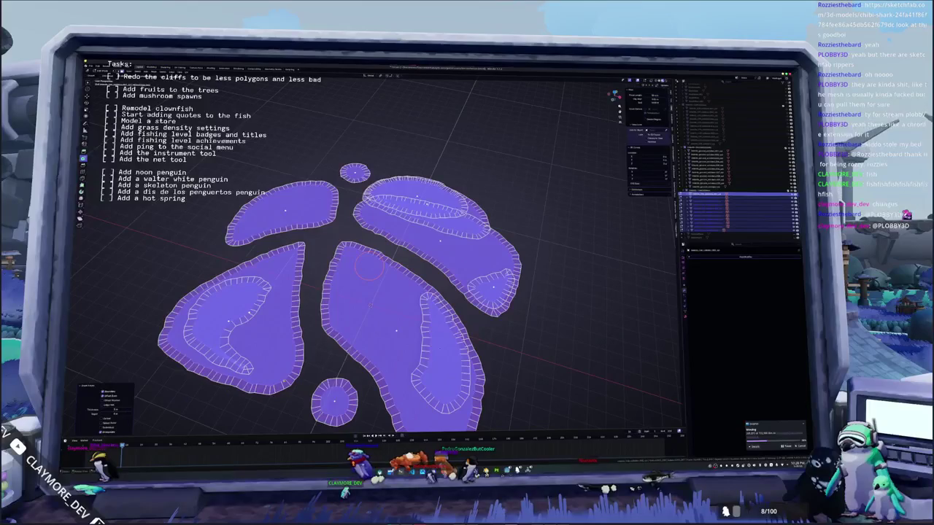
{"action": "key", "text": "KP_7"}
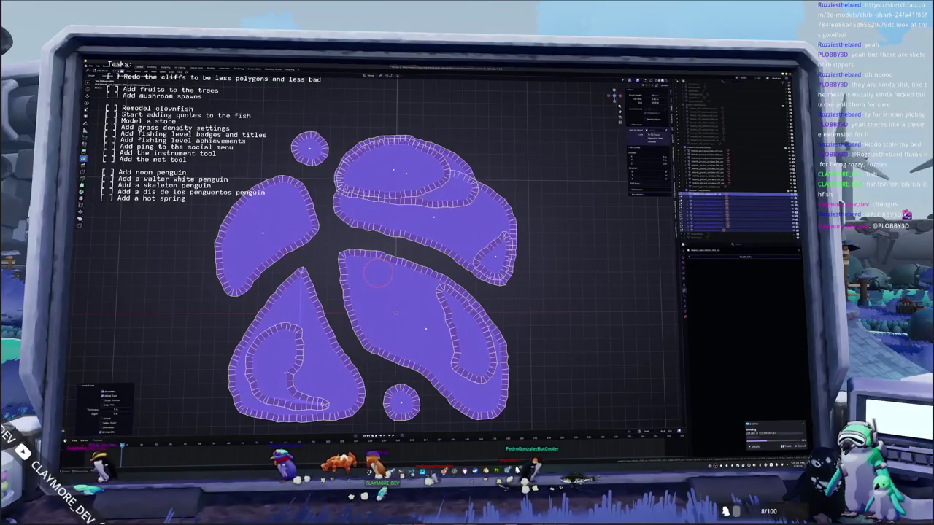
{"action": "left_click", "coordinate": [116, 410]}
{"action": "left_click_drag", "start_coordinate": [117, 409], "coordinate": [95, 409]}
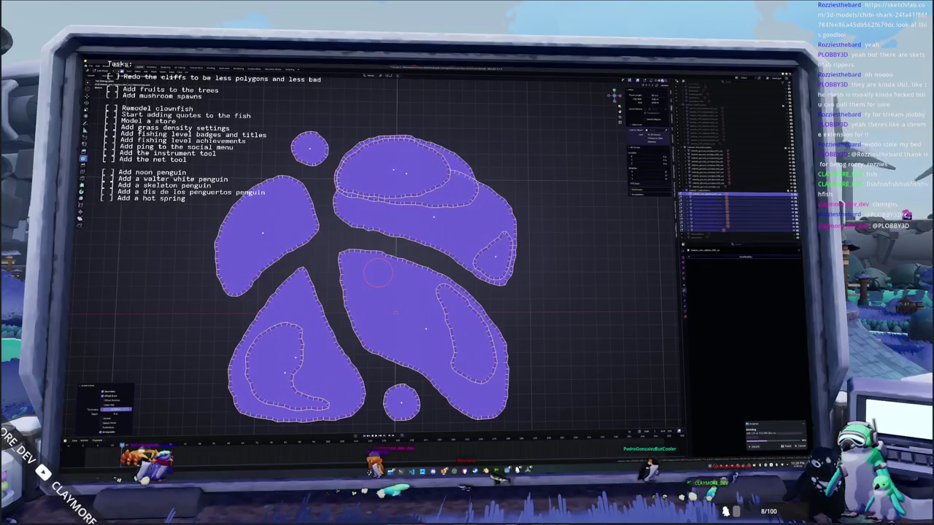
{"action": "key", "text": "2"}
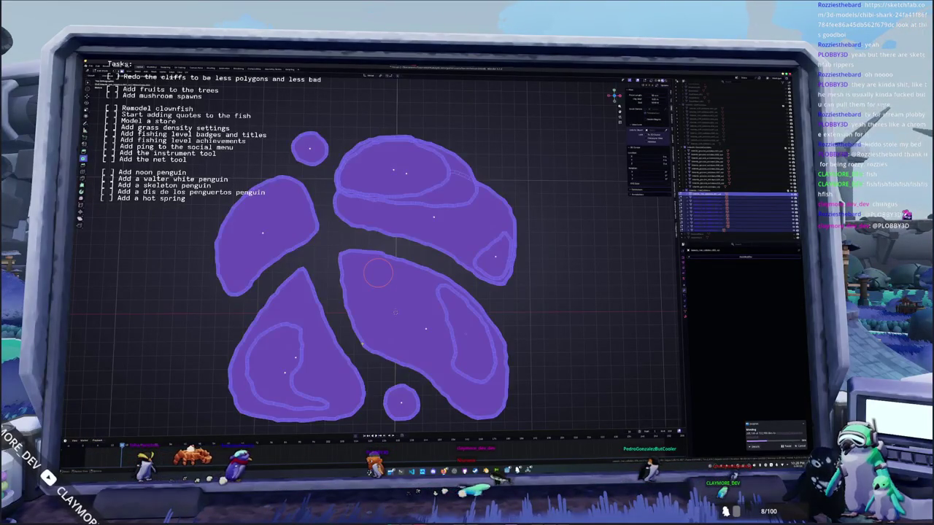
{"action": "right_click", "coordinate": [350, 321]}
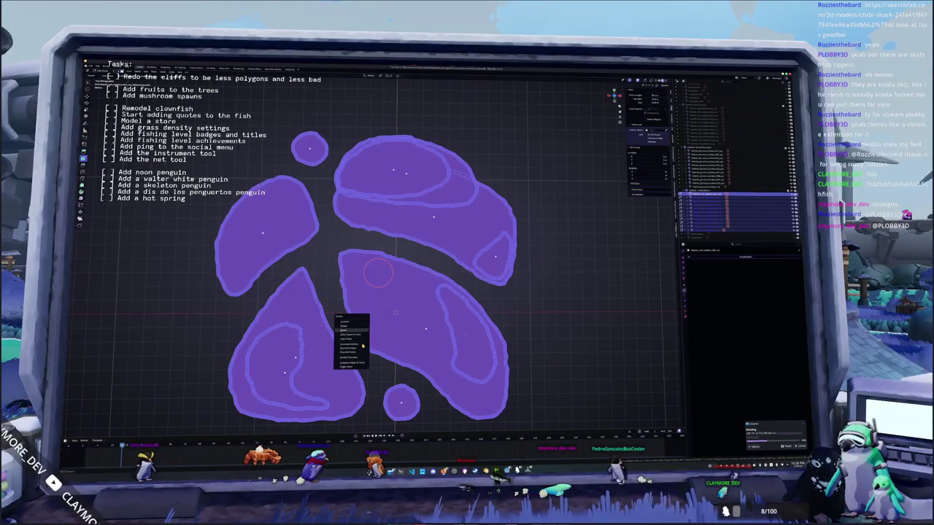
{"action": "left_click", "coordinate": [363, 346]}
{"action": "middle_click_drag", "start_coordinate": [491, 339], "coordinate": [453, 321]}
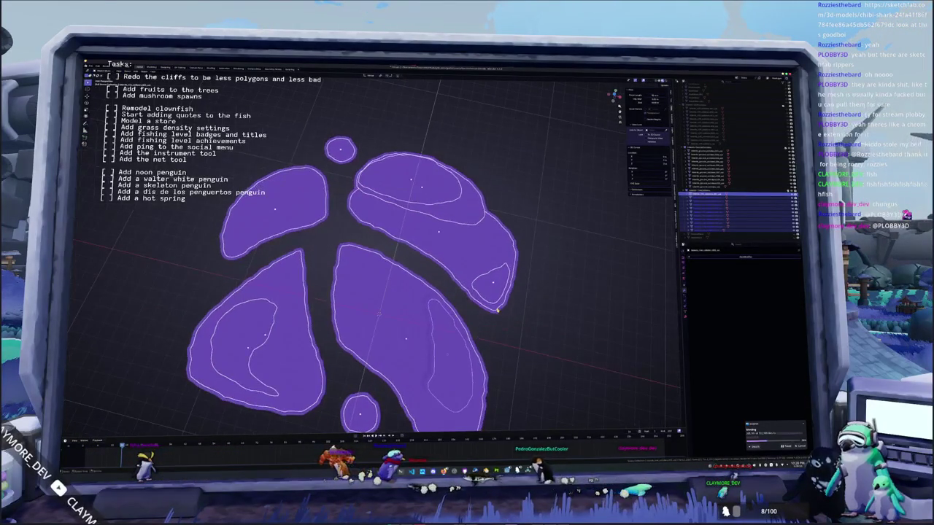
{"action": "left_click", "coordinate": [706, 195]}
{"action": "left_click", "coordinate": [706, 196], "text": "shift"}
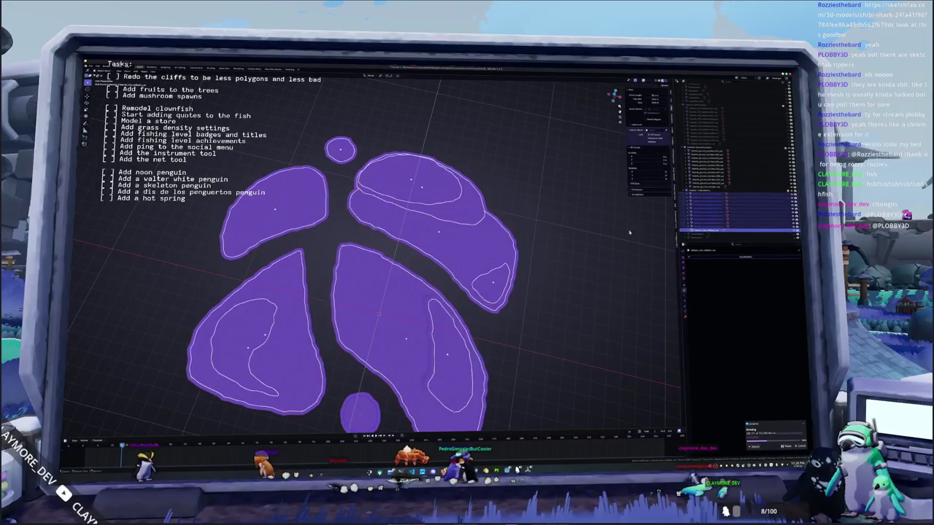
{"action": "left_click", "coordinate": [579, 270]}
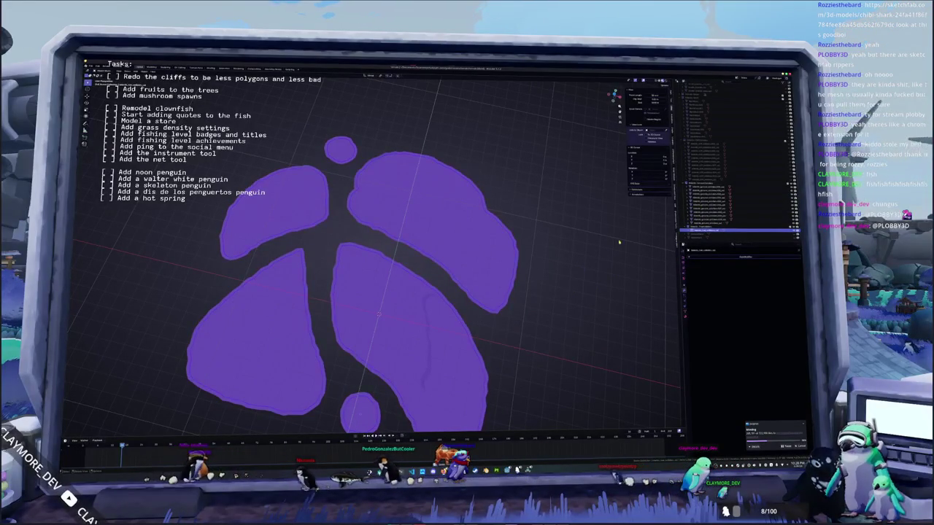
{"action": "key", "text": "ctrl+z"}
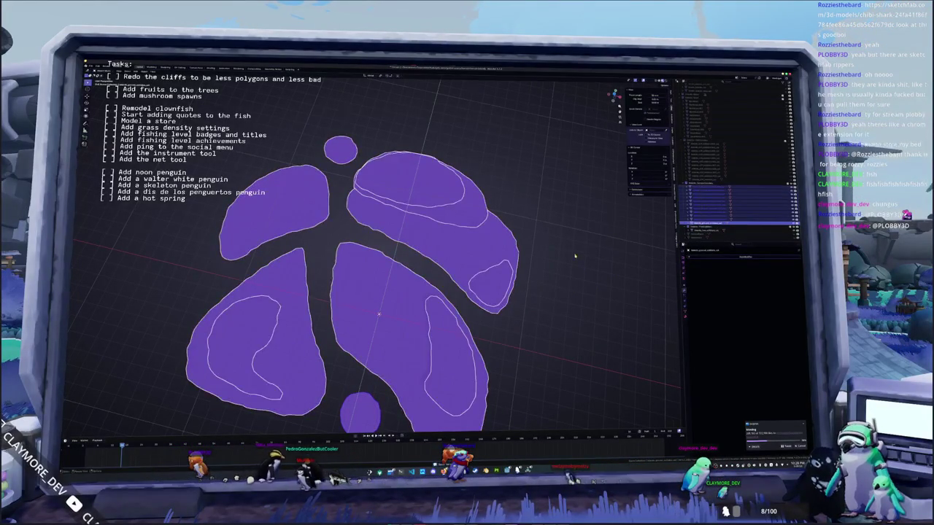
{"action": "middle_click_drag", "start_coordinate": [575, 256], "coordinate": [573, 246]}
{"action": "left_click", "coordinate": [574, 245]}
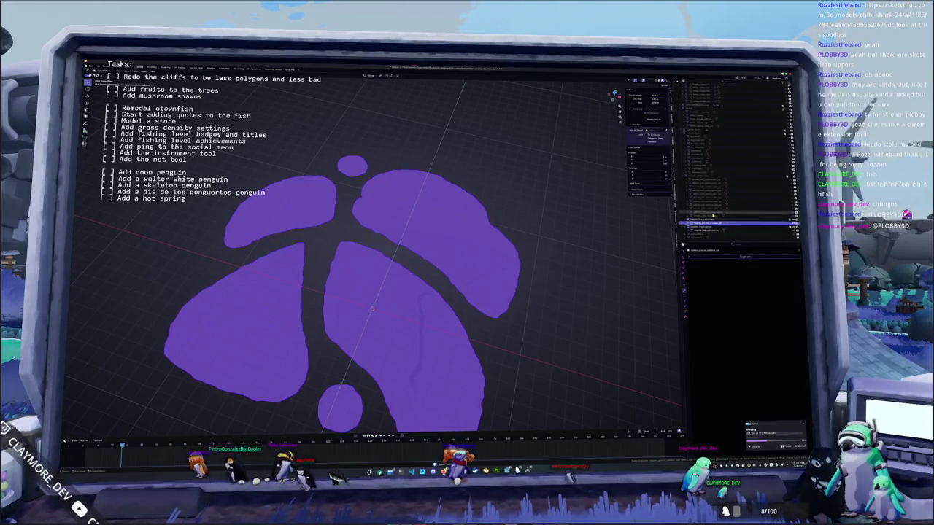
{"action": "left_click", "coordinate": [753, 176]}
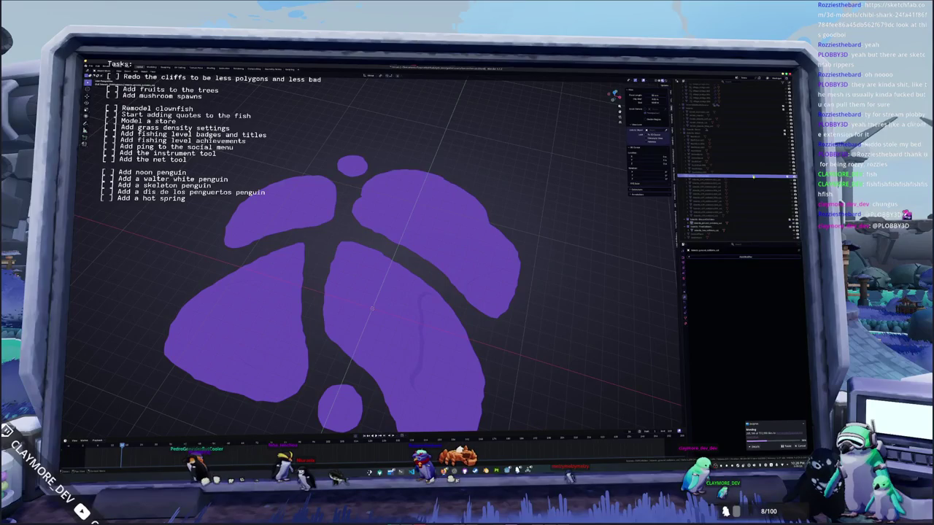
{"action": "left_click", "coordinate": [703, 213], "text": "shift"}
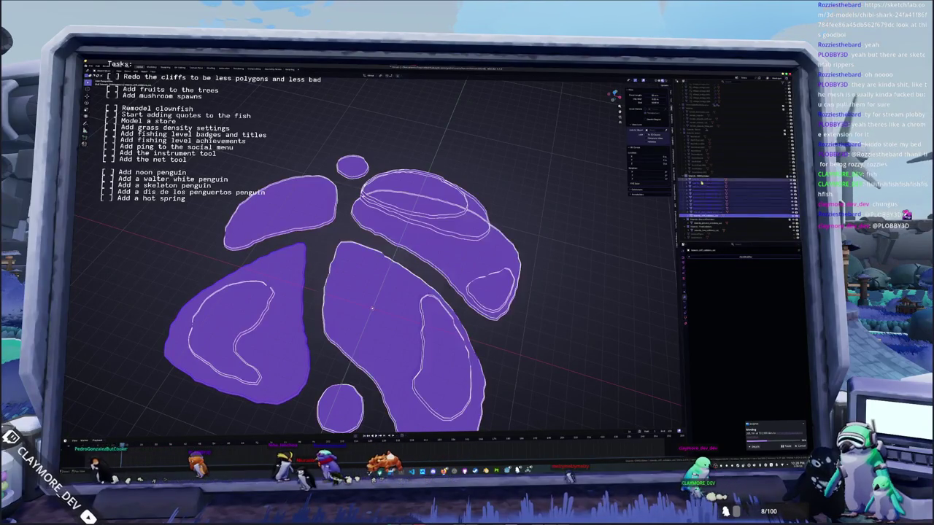
{"action": "left_click", "coordinate": [576, 251]}
{"action": "middle_click_drag", "start_coordinate": [588, 252], "coordinate": [577, 241]}
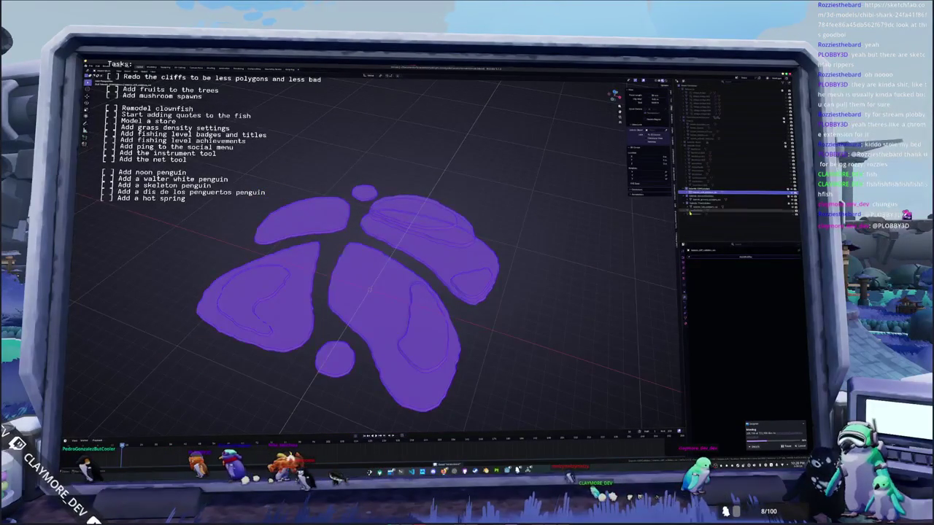
{"action": "left_click", "coordinate": [698, 210], "text": "shift"}
{"action": "left_click", "coordinate": [575, 251]}
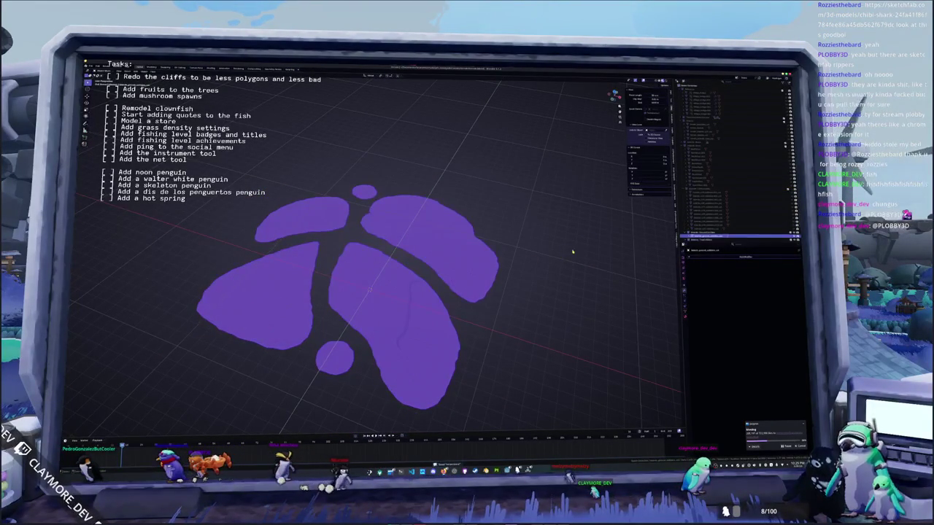
{"action": "key", "text": "a"}
{"action": "scroll", "coordinate": [576, 251], "scroll_direction": "down", "scroll_amount": 3}
{"action": "left_click", "coordinate": [691, 227]}
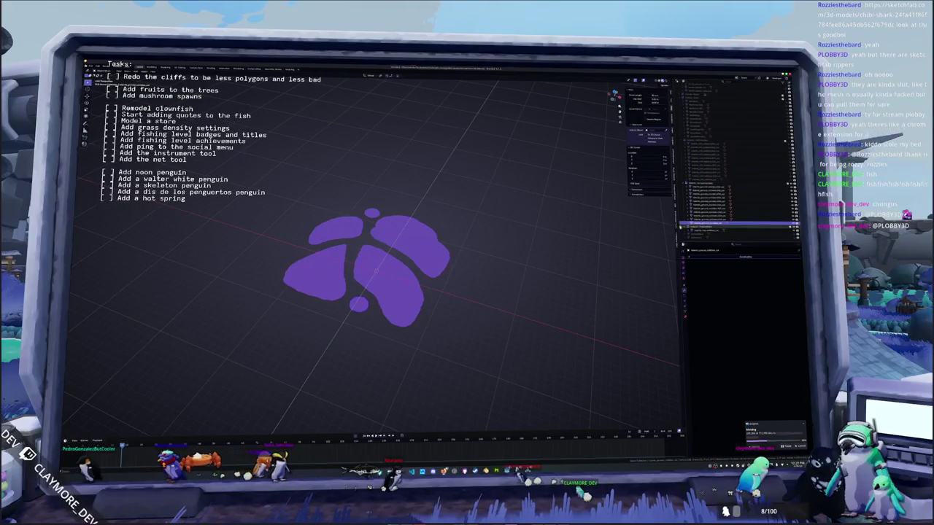
{"action": "key", "text": "a"}
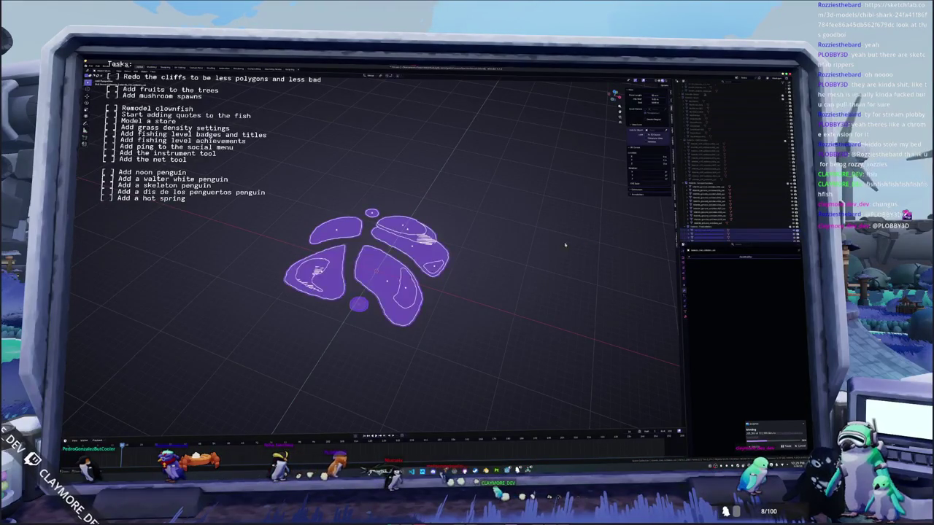
{"action": "key", "text": "KP_7"}
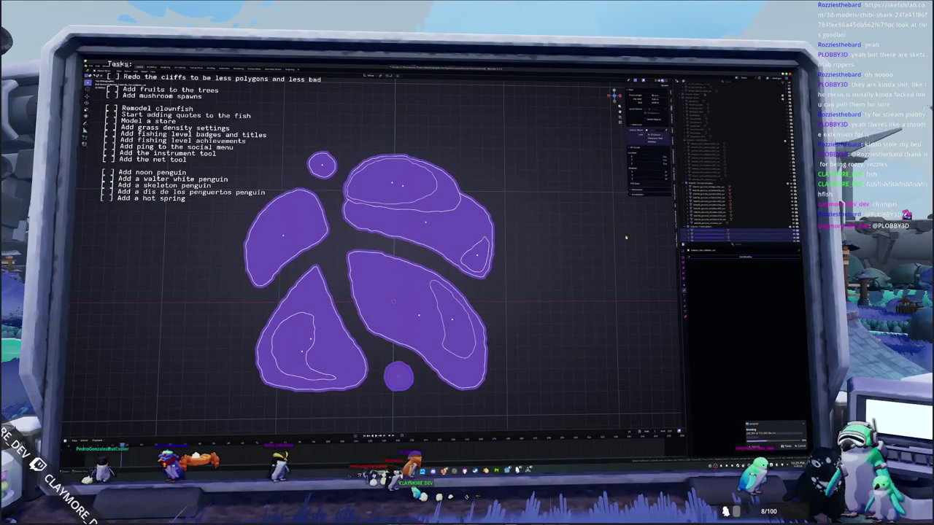
{"action": "key", "text": "alt+a"}
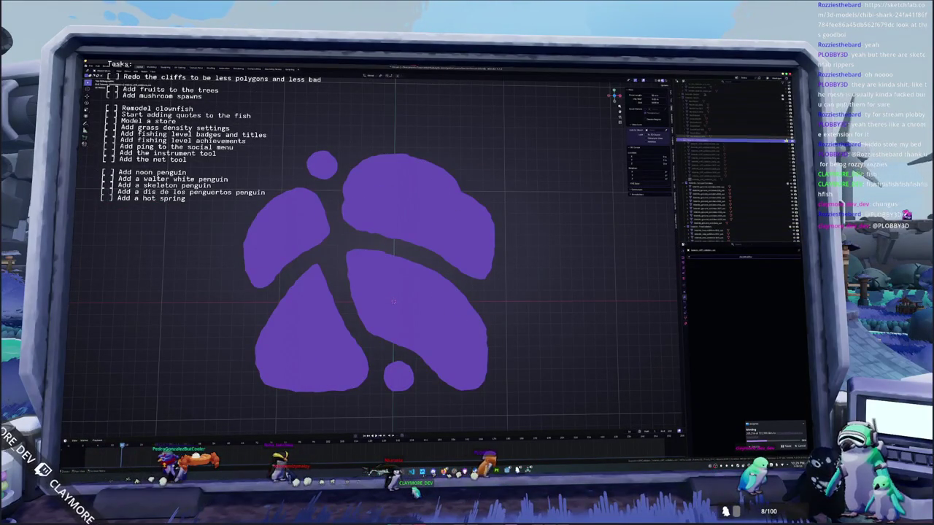
{"action": "left_click", "coordinate": [733, 118]}
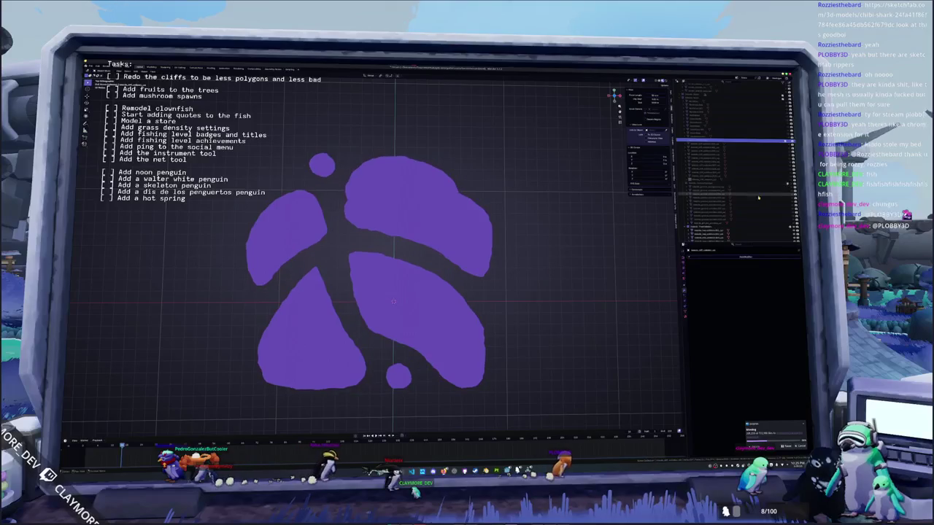
{"action": "left_click_drag", "start_coordinate": [507, 235], "coordinate": [365, 148]}
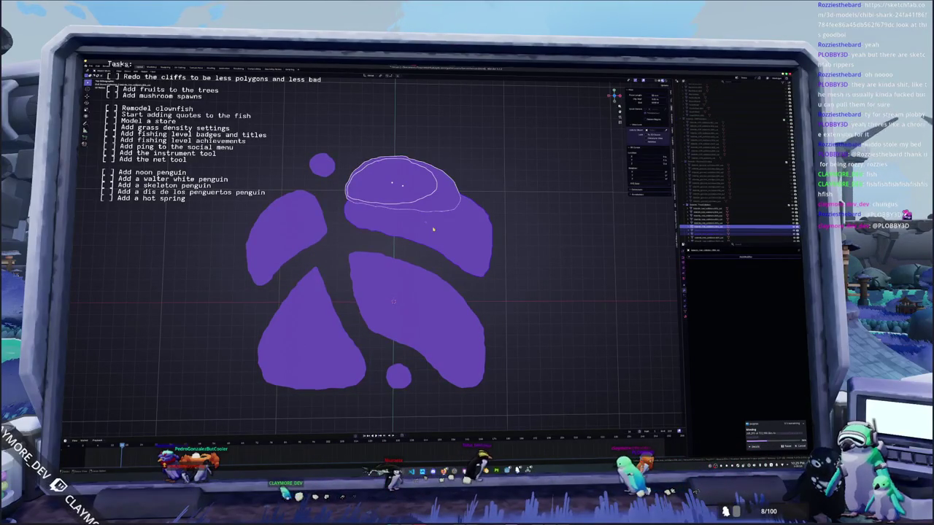
{"action": "key", "text": "alt+a"}
{"action": "middle_click_drag", "start_coordinate": [360, 212], "coordinate": [412, 209], "text": "shift"}
{"action": "left_click", "coordinate": [373, 162]}
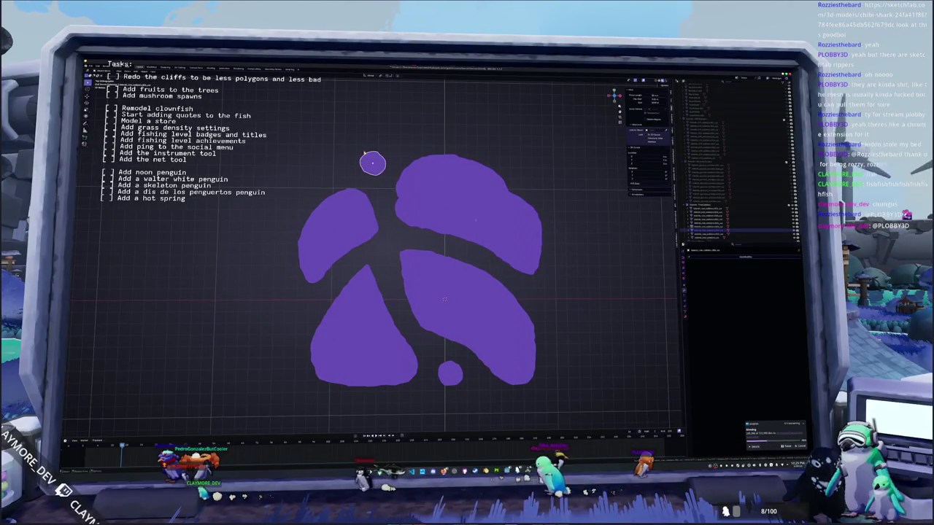
{"action": "left_click_drag", "start_coordinate": [363, 248], "coordinate": [288, 197]}
{"action": "left_click_drag", "start_coordinate": [400, 398], "coordinate": [301, 300]}
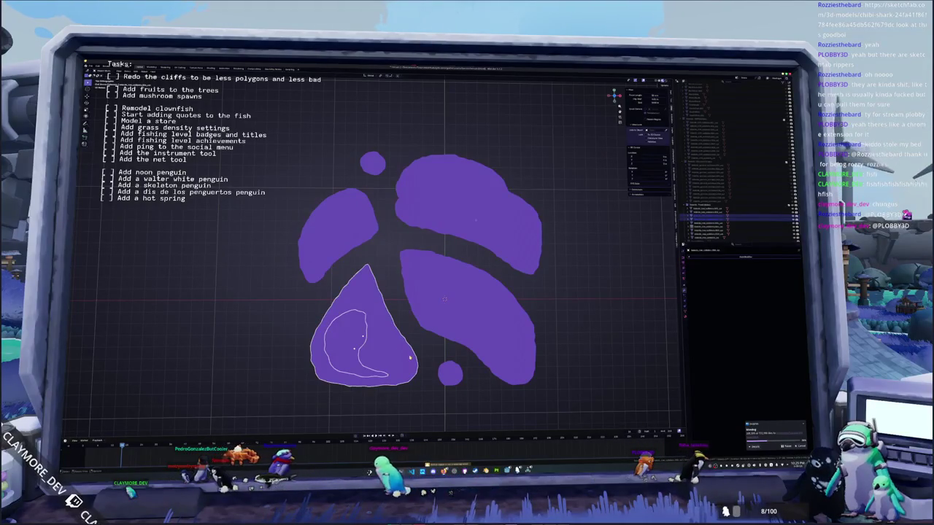
{"action": "key", "text": "alt+a"}
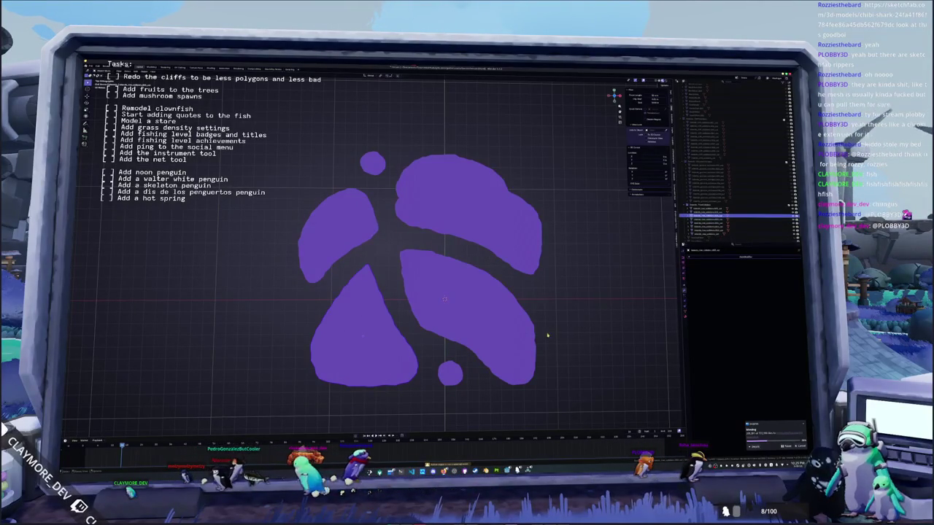
{"action": "left_click", "coordinate": [462, 312]}
{"action": "left_click", "coordinate": [470, 317]}
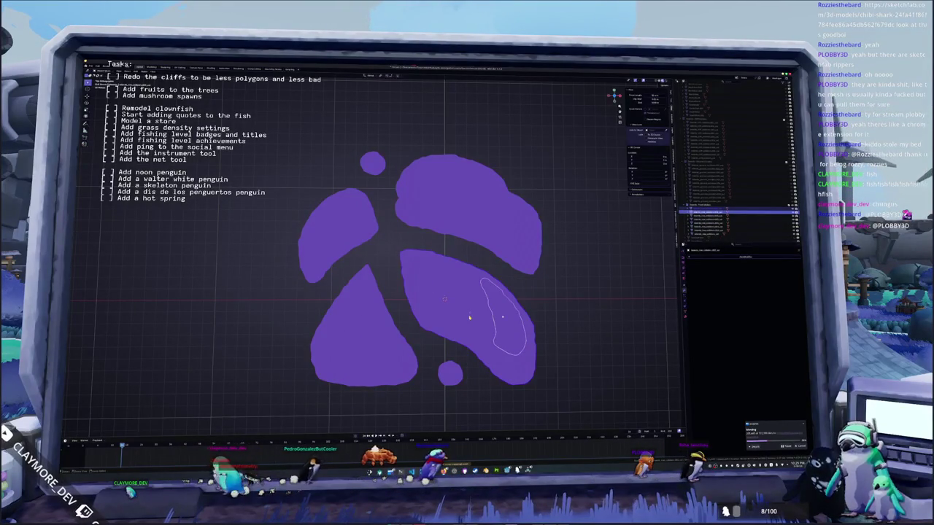
{"action": "key", "text": "alt+a"}
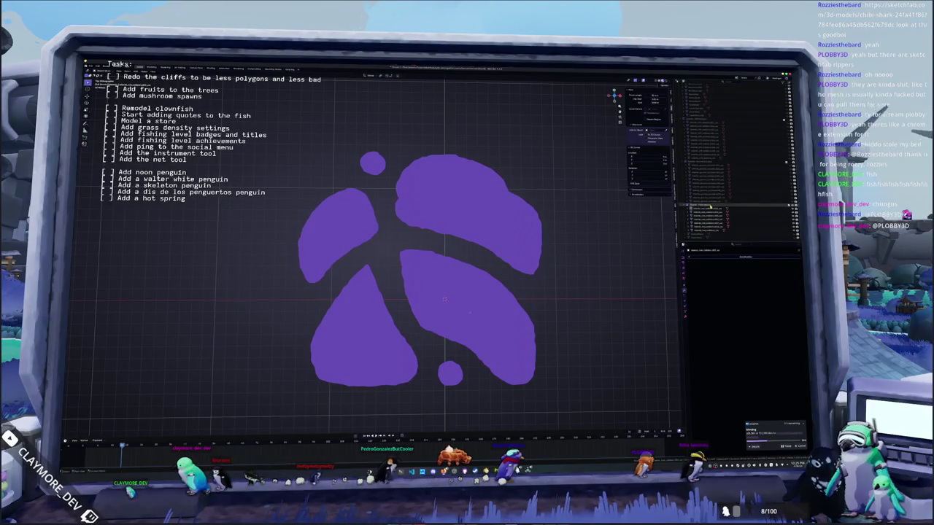
{"action": "left_click", "coordinate": [711, 209]}
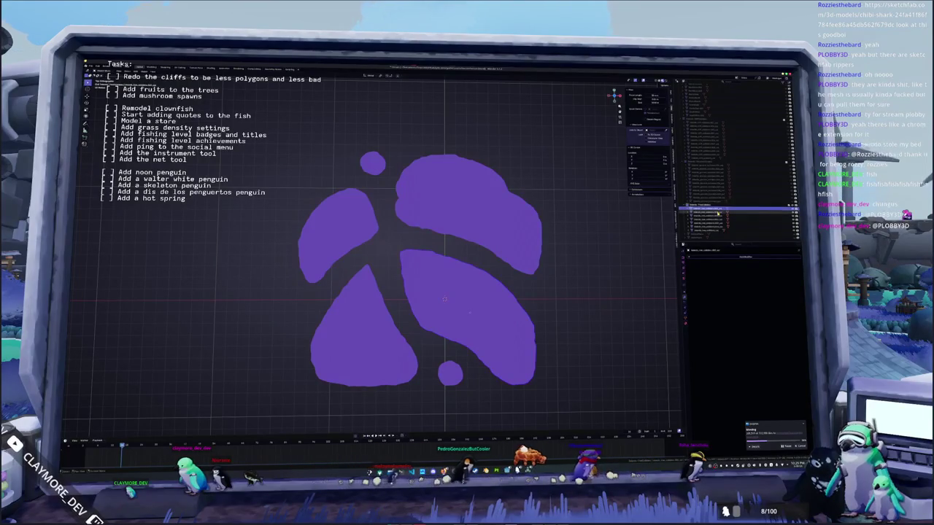
{"action": "left_click", "coordinate": [718, 214]}
{"action": "left_click", "coordinate": [718, 216]}
{"action": "left_click", "coordinate": [718, 219]}
{"action": "left_click", "coordinate": [718, 222]}
{"action": "left_click", "coordinate": [718, 225]}
{"action": "left_click", "coordinate": [718, 227]}
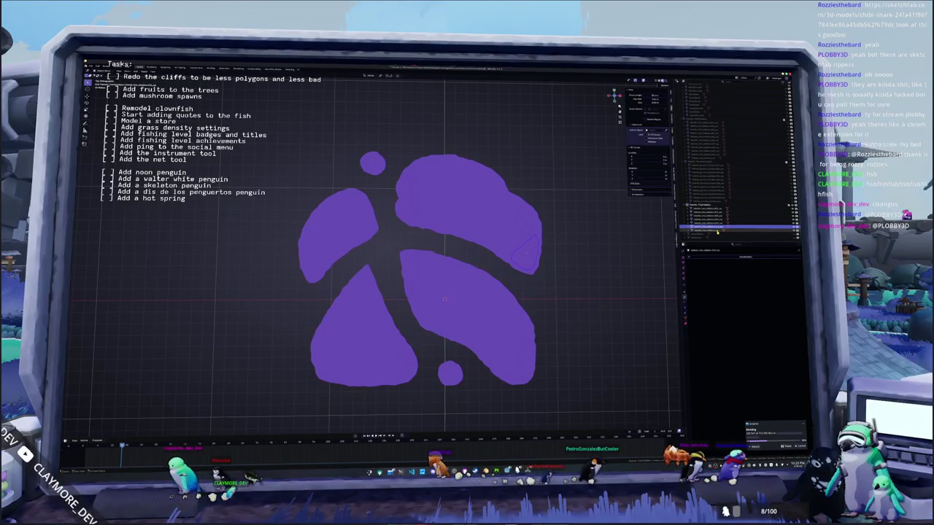
{"action": "middle_click_drag", "start_coordinate": [554, 219], "coordinate": [571, 251]}
{"action": "left_click", "coordinate": [571, 251]}
{"action": "left_click", "coordinate": [701, 212]}
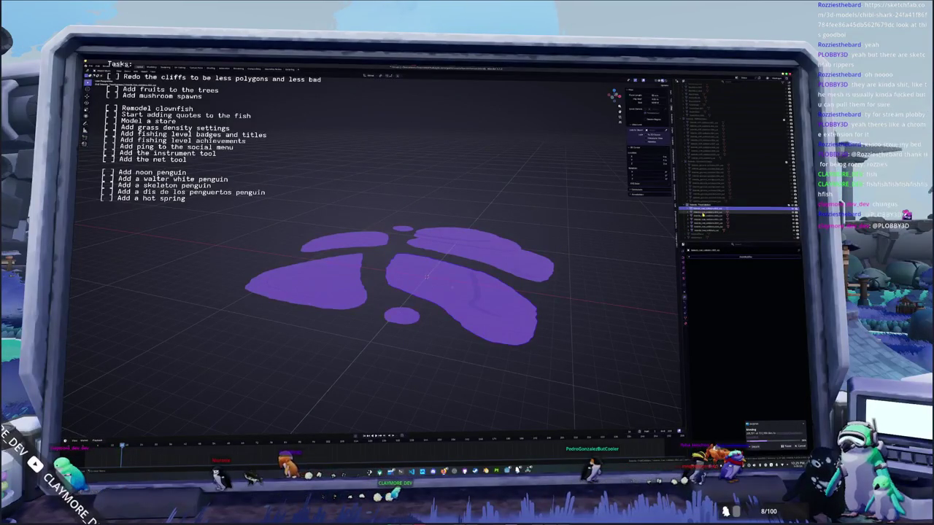
Step: Step through the scene objects in the Outliner to find the cliff pieces
{"action": "left_click", "coordinate": [705, 218]}
{"action": "left_click", "coordinate": [706, 220]}
{"action": "left_click", "coordinate": [708, 224]}
{"action": "left_click", "coordinate": [710, 228]}
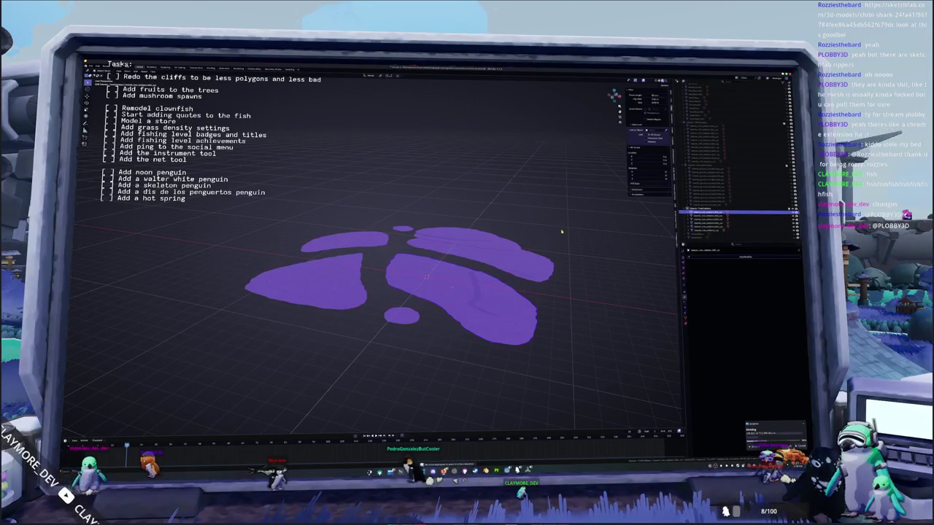
{"action": "scroll", "coordinate": [561, 231], "scroll_direction": "up", "scroll_amount": 1}
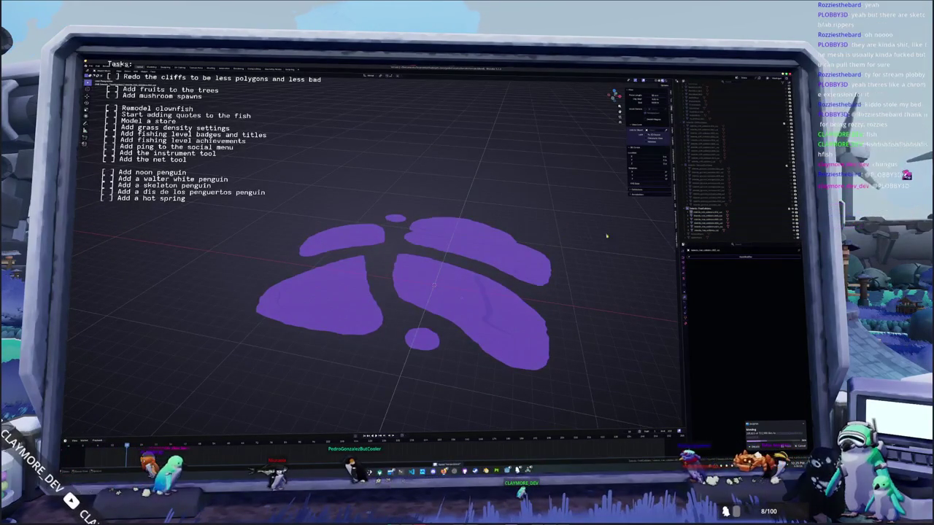
{"action": "left_click", "coordinate": [715, 213]}
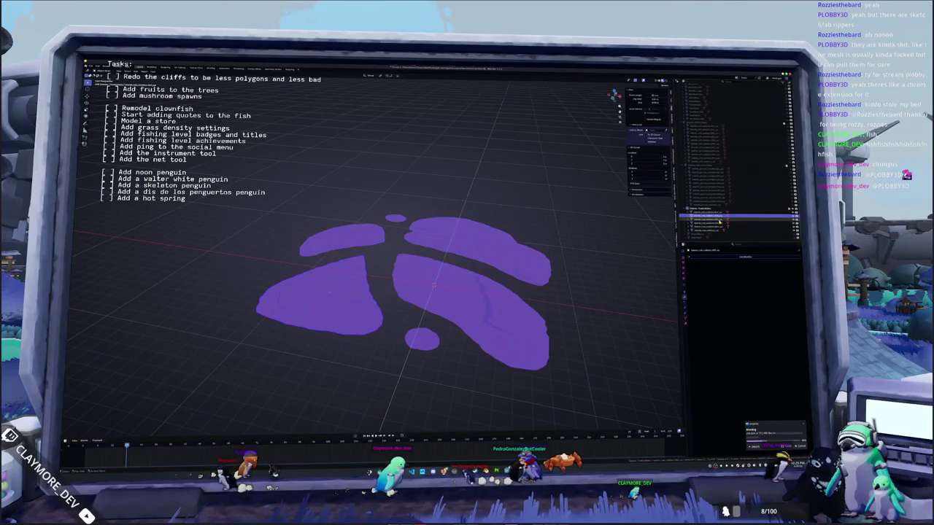
{"action": "left_click", "coordinate": [705, 219]}
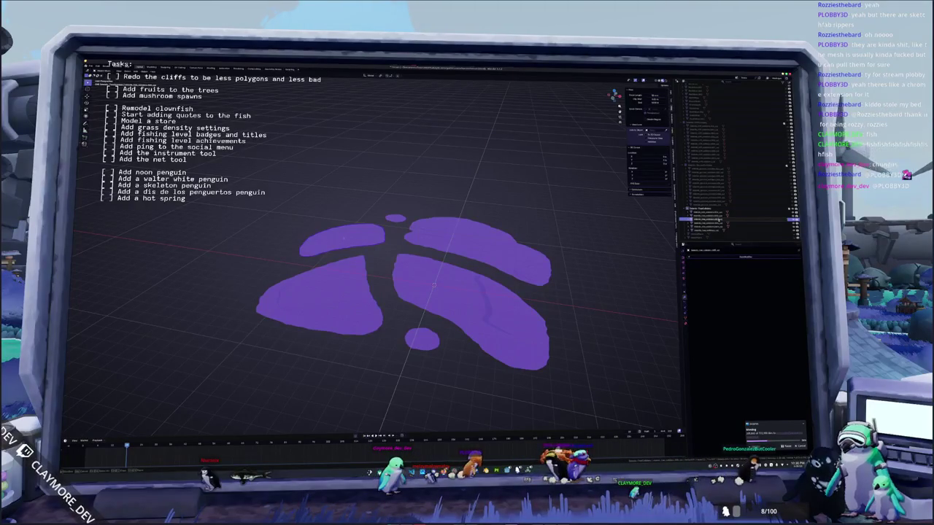
{"action": "left_click", "coordinate": [720, 222]}
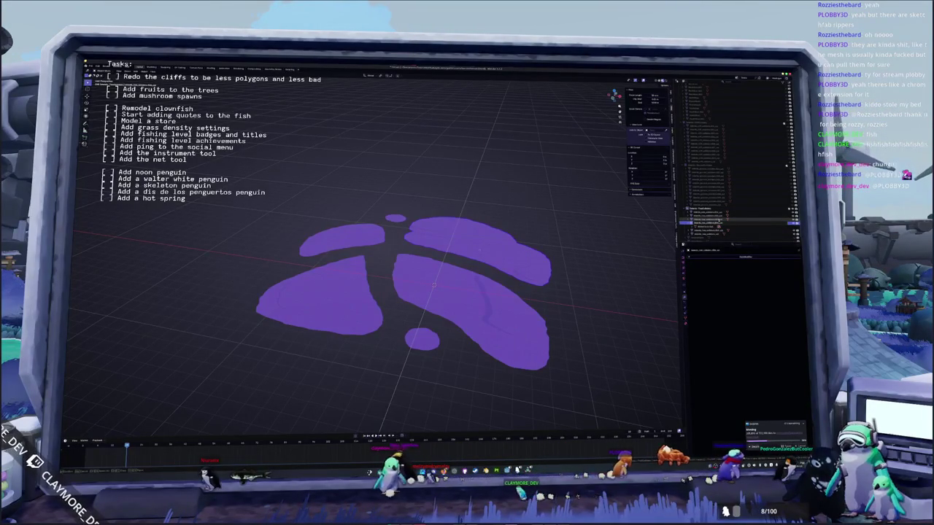
{"action": "key", "text": "Down"}
{"action": "key", "text": "Down"}
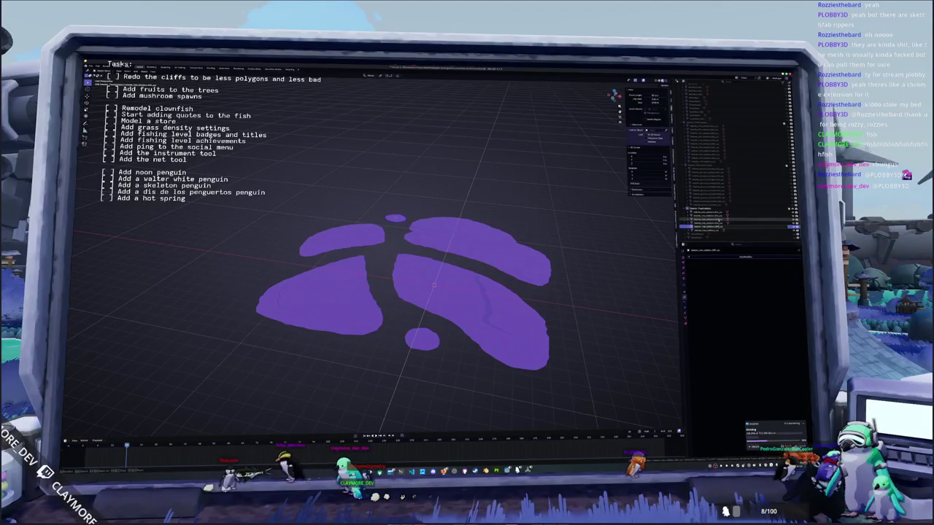
{"action": "key", "text": "Up"}
{"action": "key", "text": "Up"}
{"action": "key", "text": "Up"}
{"action": "key", "text": "Up"}
{"action": "key", "text": "Up"}
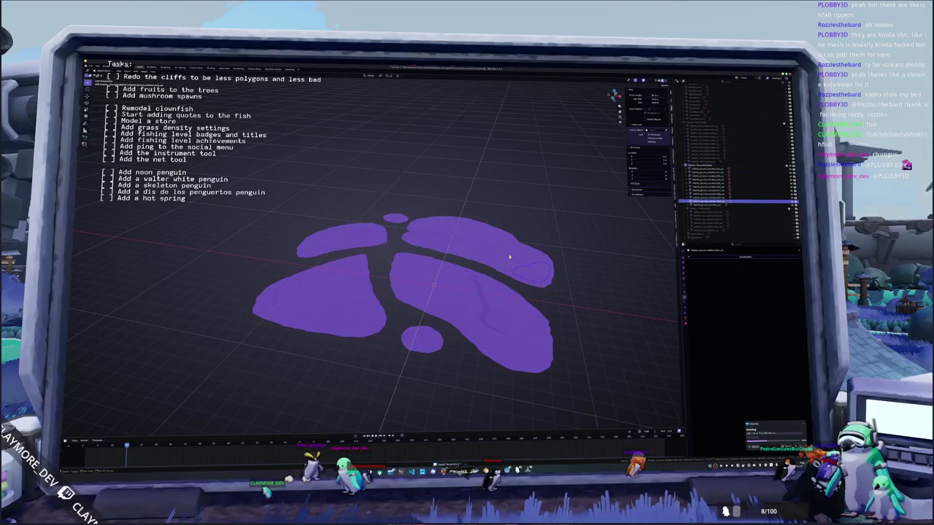
Step: Delete the stray pieces on the upper-right, large left and large right islands
{"action": "left_click", "coordinate": [459, 226]}
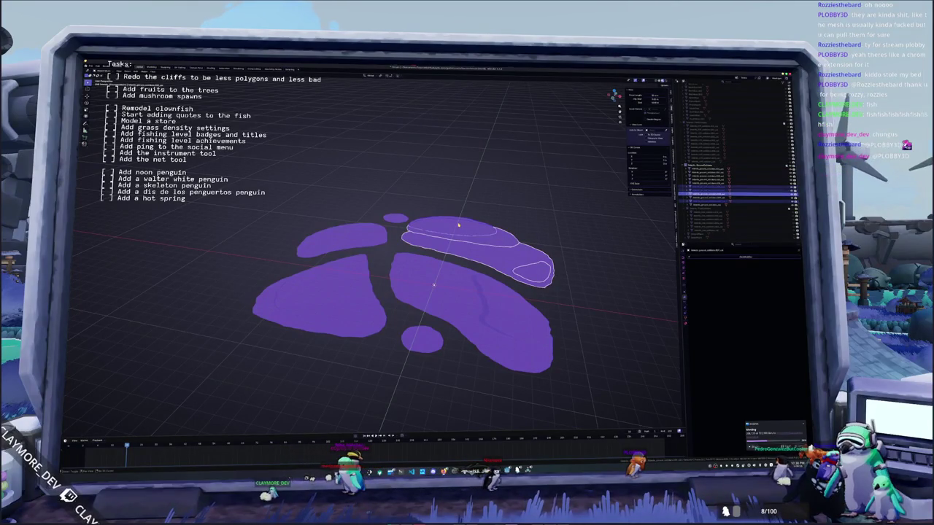
{"action": "left_click", "coordinate": [482, 257]}
{"action": "key", "text": "Delete"}
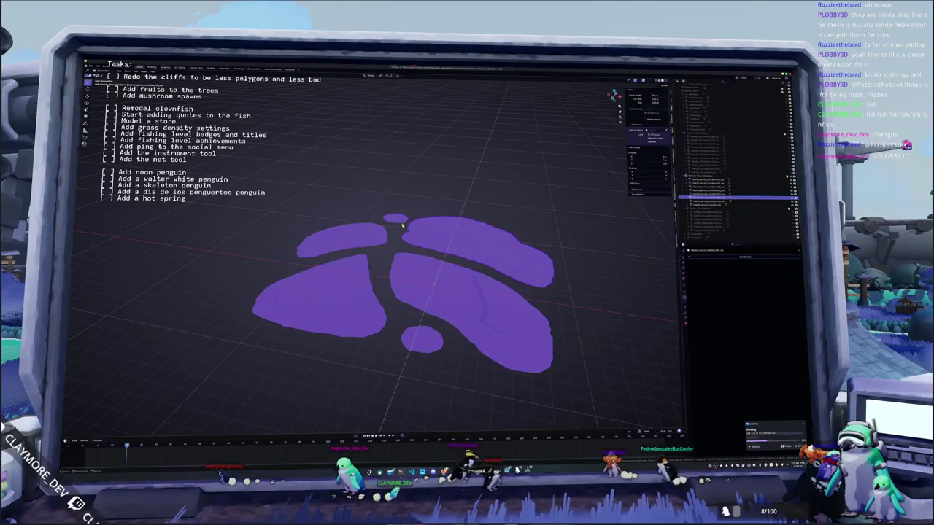
{"action": "left_click", "coordinate": [332, 309]}
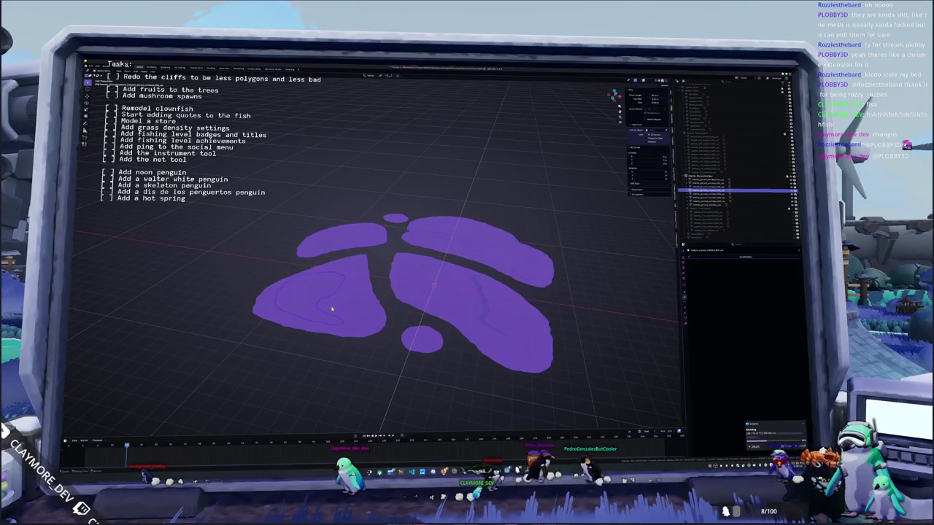
{"action": "key", "text": "Delete"}
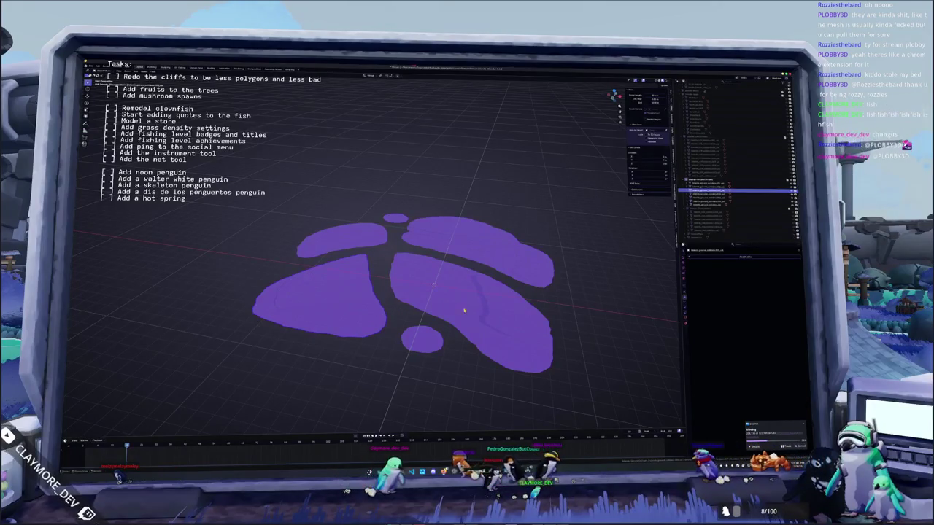
{"action": "left_click", "coordinate": [453, 302]}
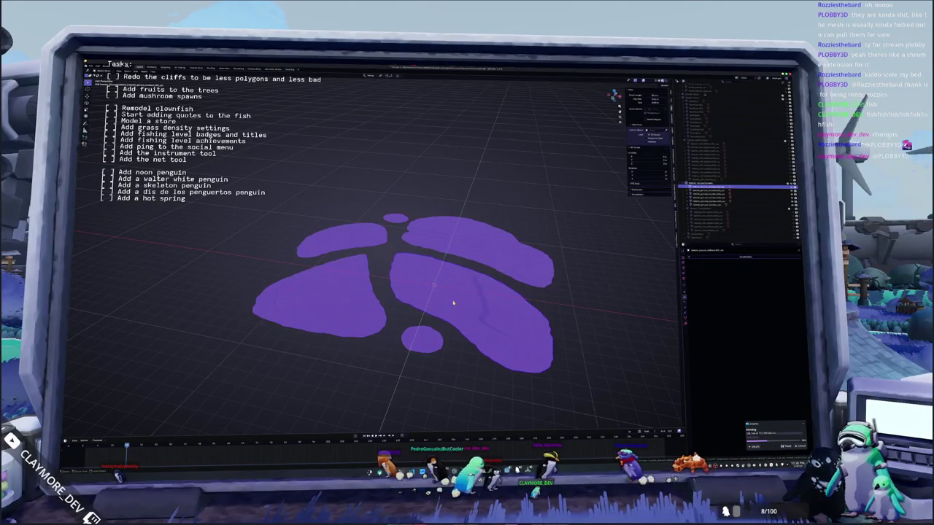
{"action": "key", "text": "Delete"}
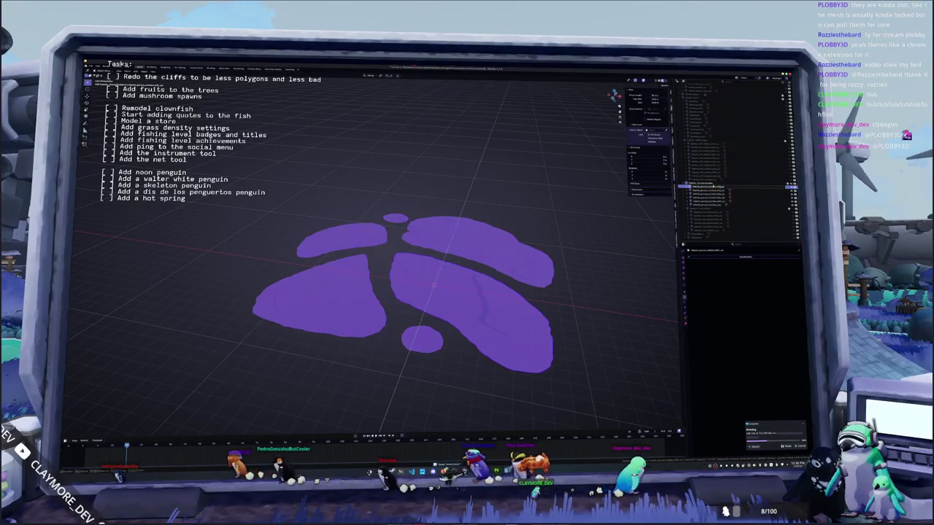
Step: Check the cliff objects in the Outliner and switch the islands to wireframe shading
{"action": "left_click", "coordinate": [707, 187]}
{"action": "key", "text": "h"}
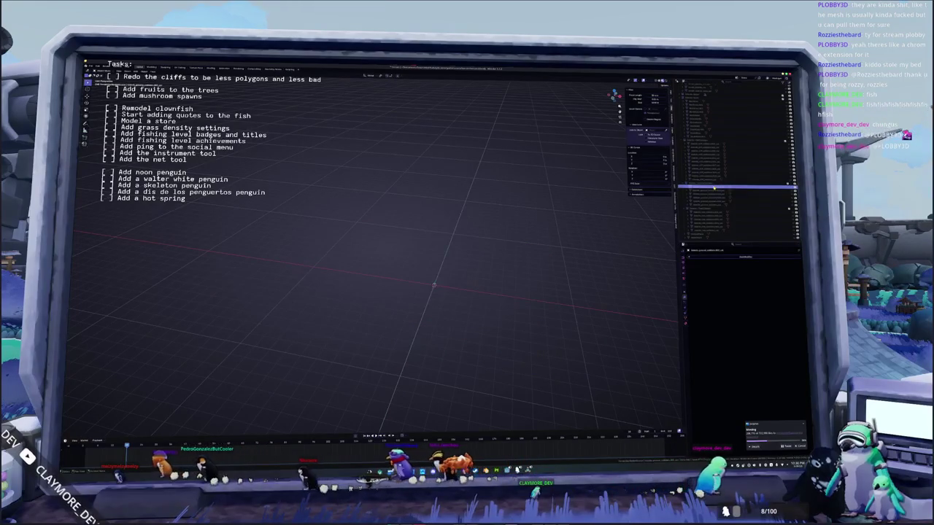
{"action": "key", "text": "alt+h"}
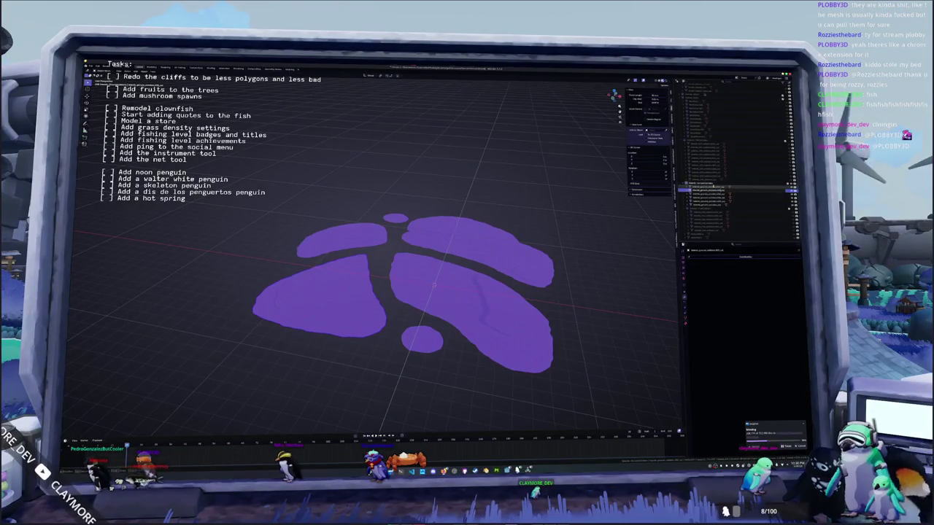
{"action": "key", "text": "Down"}
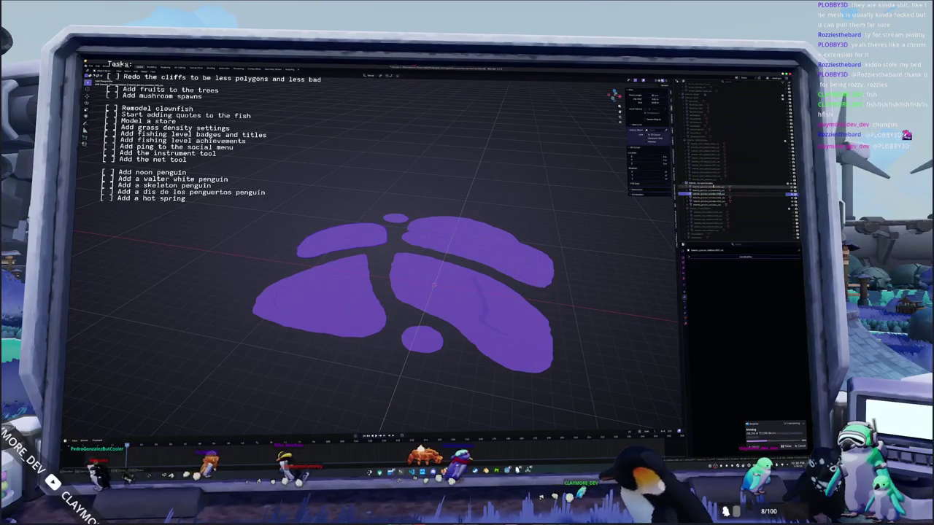
{"action": "key", "text": "Down"}
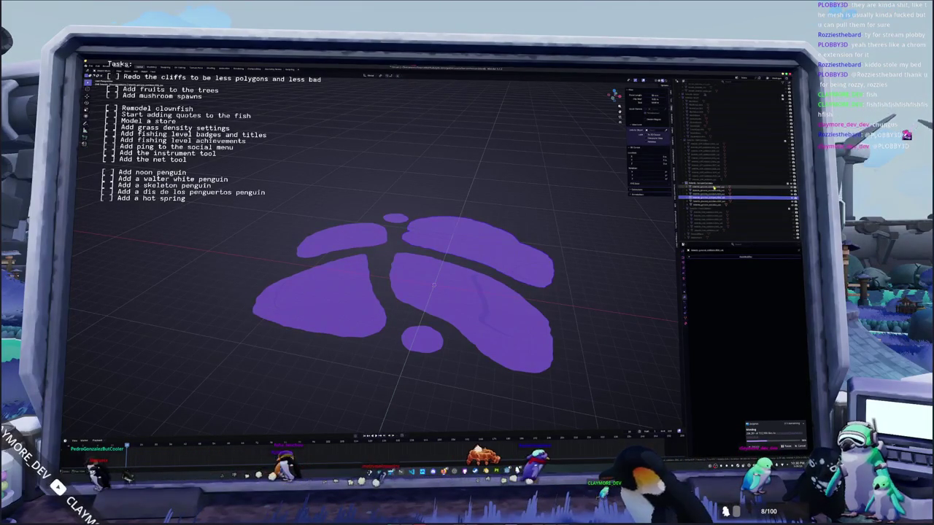
{"action": "key", "text": "Down"}
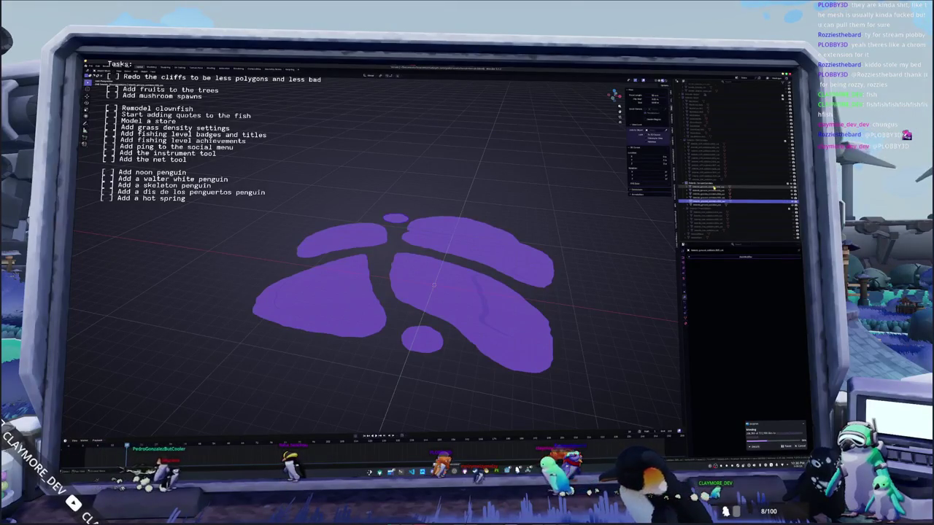
{"action": "left_click", "coordinate": [786, 144]}
{"action": "left_click", "coordinate": [783, 186]}
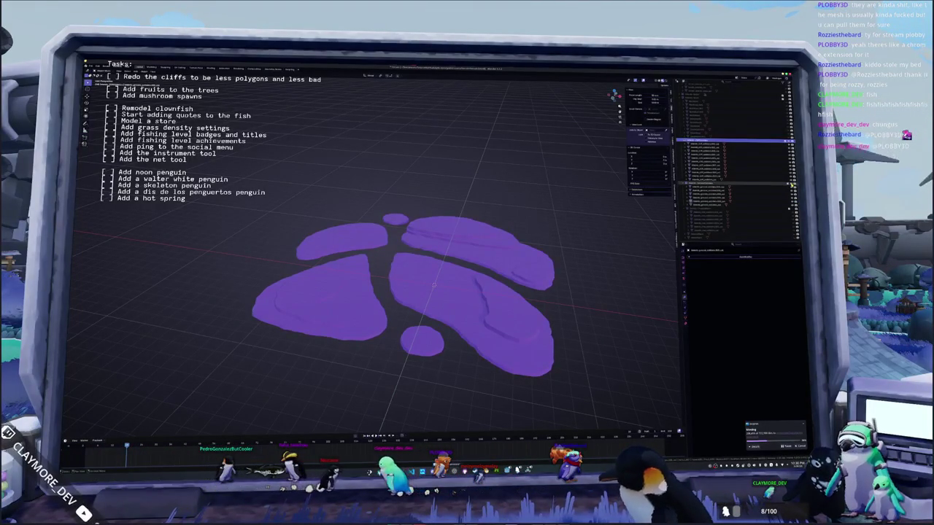
{"action": "key", "text": "shift+z"}
{"action": "left_click", "coordinate": [707, 179]}
Step: Select the island outline curves, including the left island's inner curve, in the viewport
{"action": "left_click", "coordinate": [712, 145]}
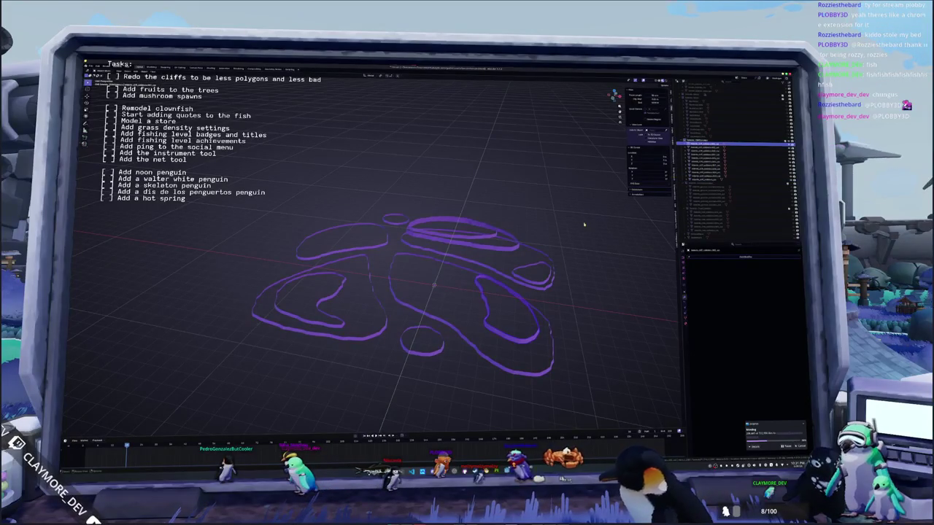
{"action": "mouse_move", "coordinate": [536, 270]}
{"action": "left_mouse_down"}
{"action": "mouse_move", "coordinate": [496, 229]}
{"action": "mouse_move", "coordinate": [485, 245]}
{"action": "left_mouse_up"}
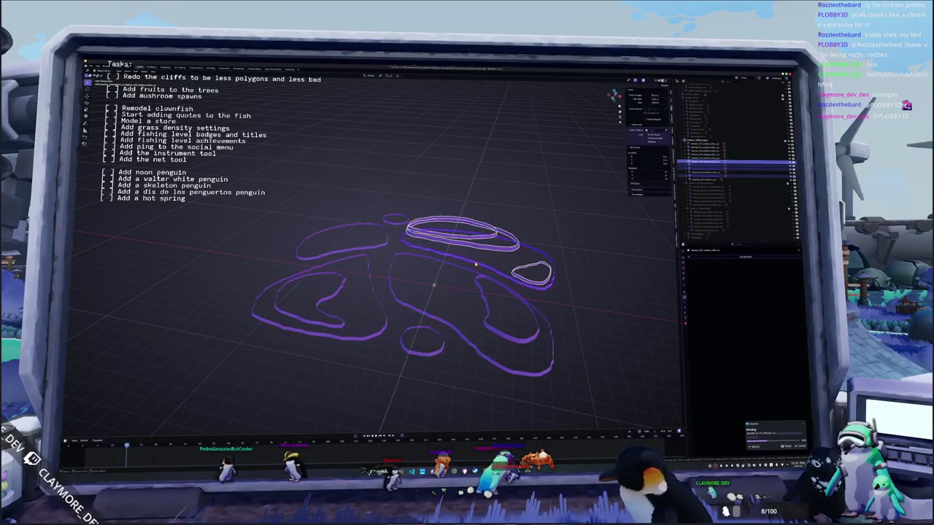
{"action": "key", "text": "alt+a"}
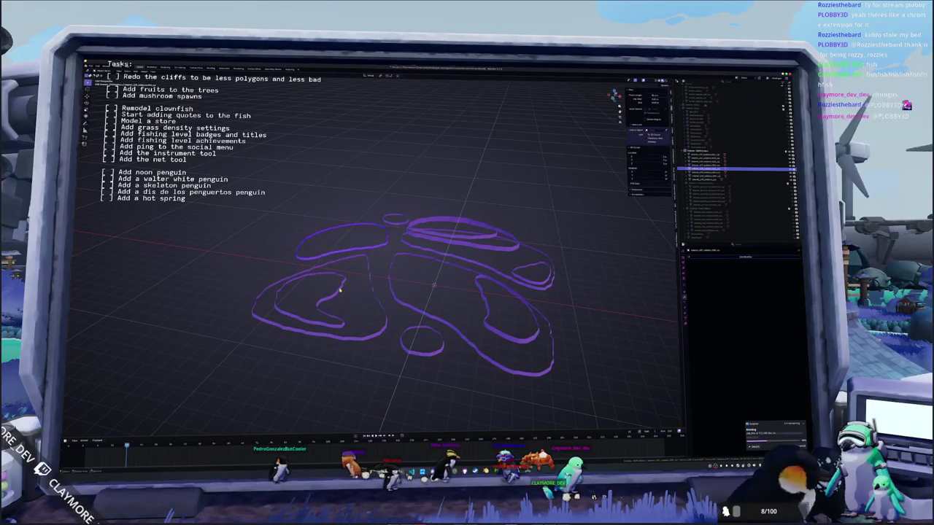
{"action": "left_click", "coordinate": [370, 292]}
{"action": "left_click", "coordinate": [370, 292]}
{"action": "left_click", "coordinate": [375, 294]}
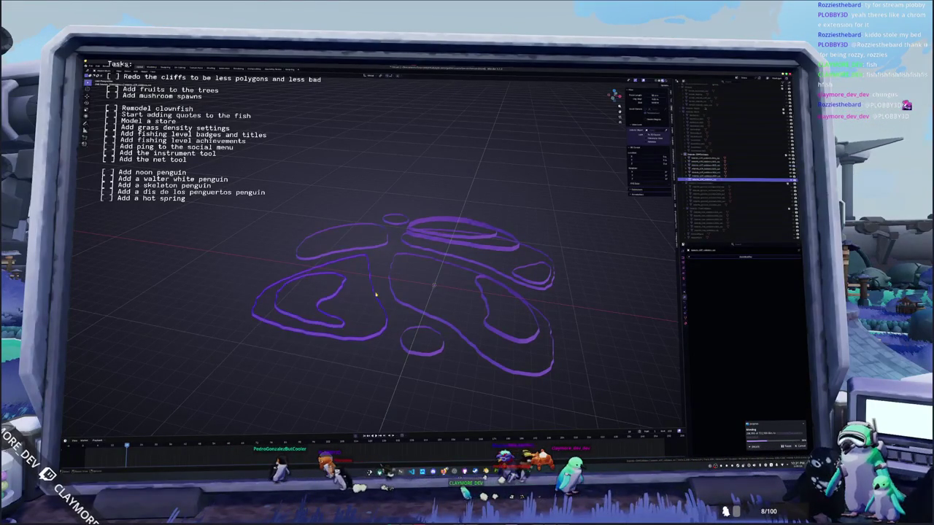
{"action": "left_click", "coordinate": [462, 340]}
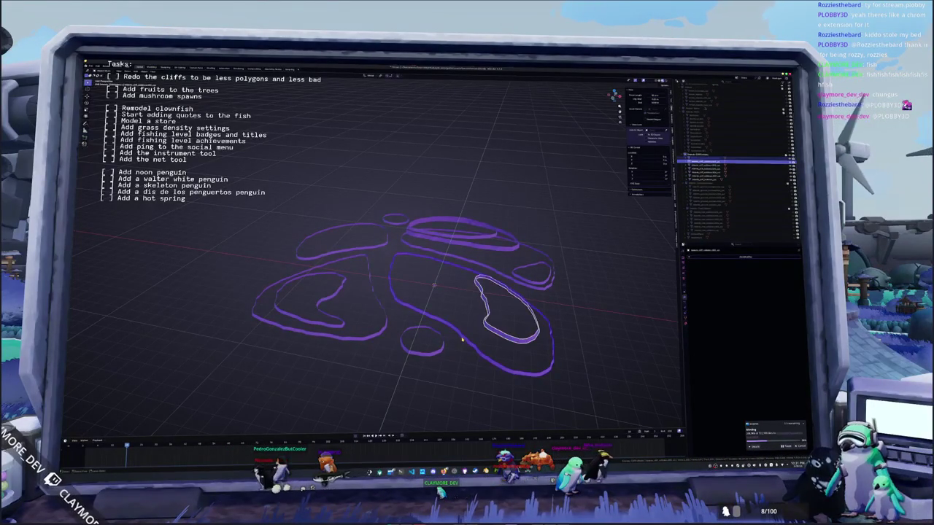
{"action": "left_click", "coordinate": [537, 318]}
Step: Select the curve entries in the Outliner, then hide and unhide the curve objects
{"action": "left_click", "coordinate": [709, 162]}
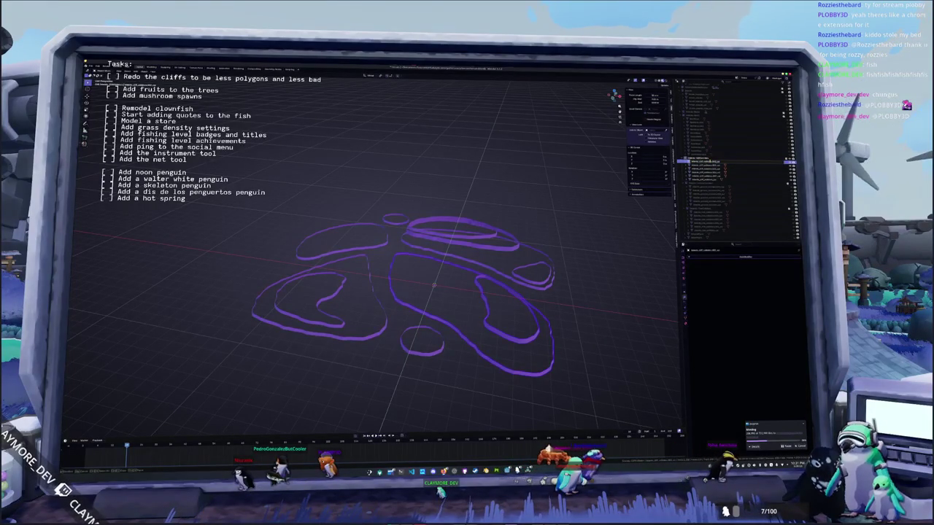
{"action": "left_click", "coordinate": [701, 164]}
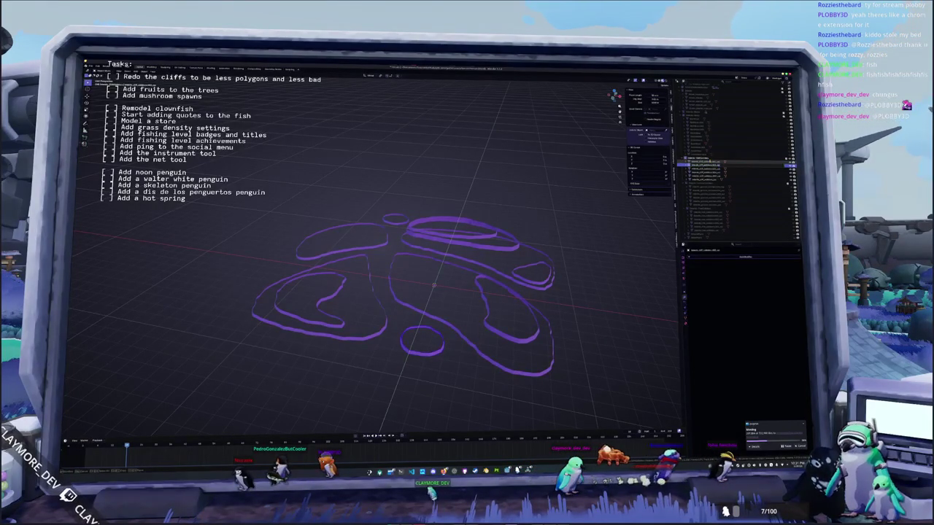
{"action": "left_click", "coordinate": [704, 169]}
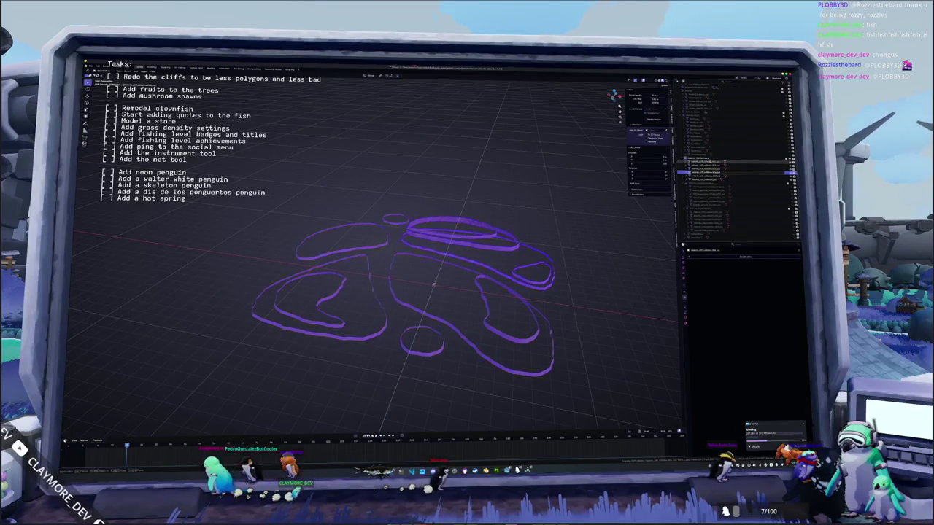
{"action": "left_click", "coordinate": [712, 172]}
{"action": "left_click", "coordinate": [711, 176]}
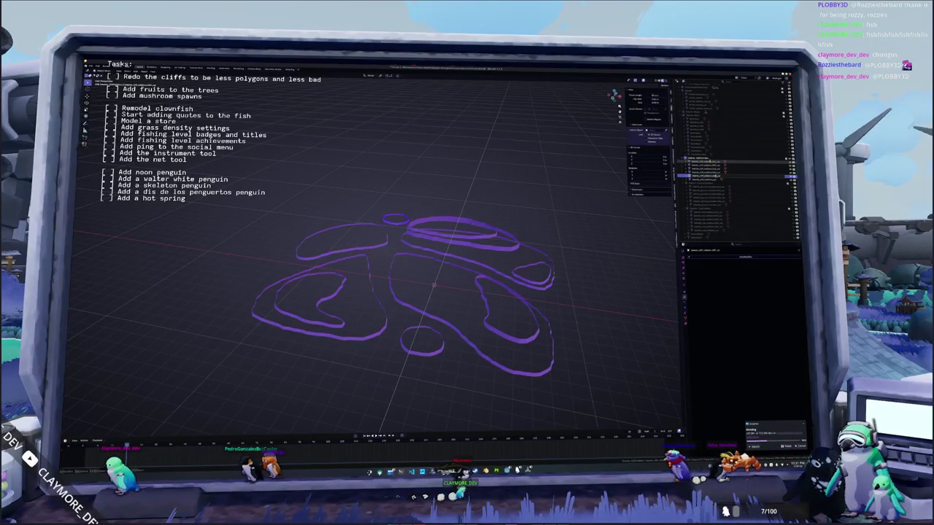
{"action": "left_click", "coordinate": [711, 158]}
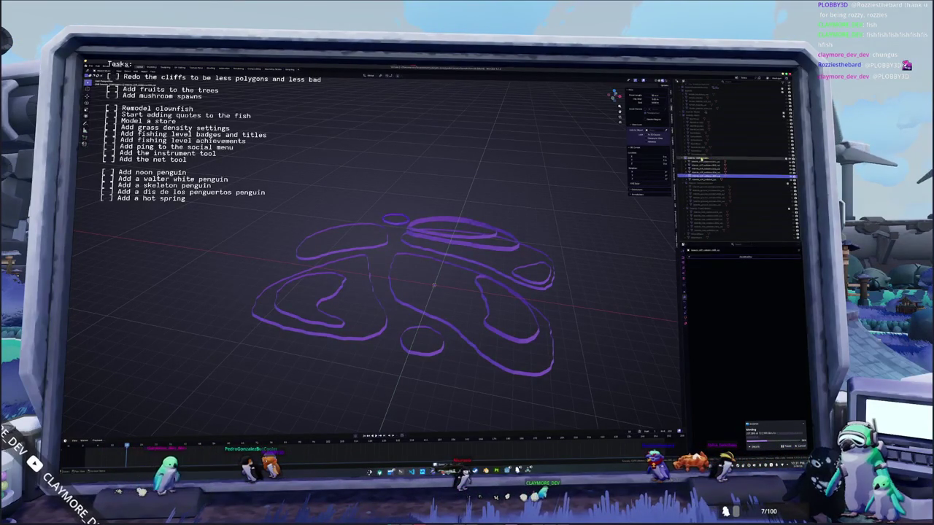
{"action": "key", "text": "h"}
{"action": "key", "text": "alt+h"}
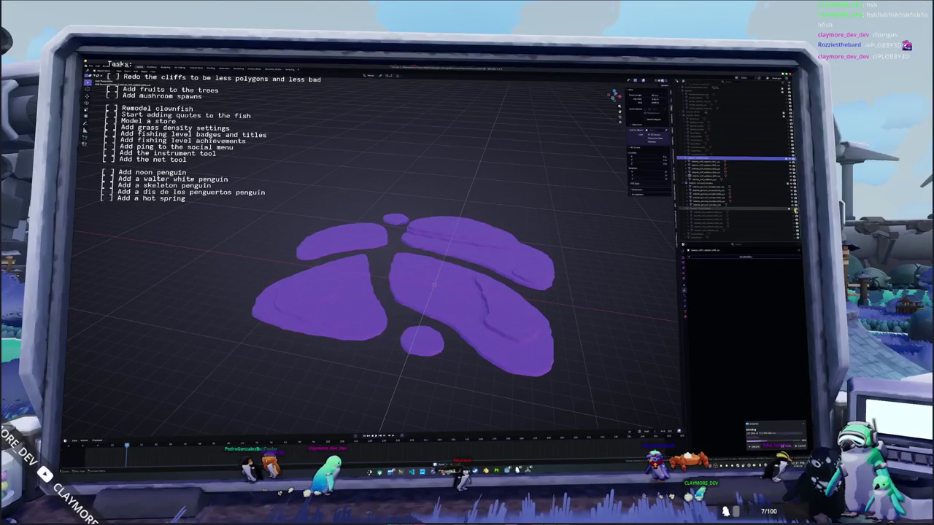
Step: Unhide the sand-coloured island base mesh from the Outliner
{"action": "scroll", "coordinate": [568, 306], "scroll_direction": "down", "scroll_amount": 3}
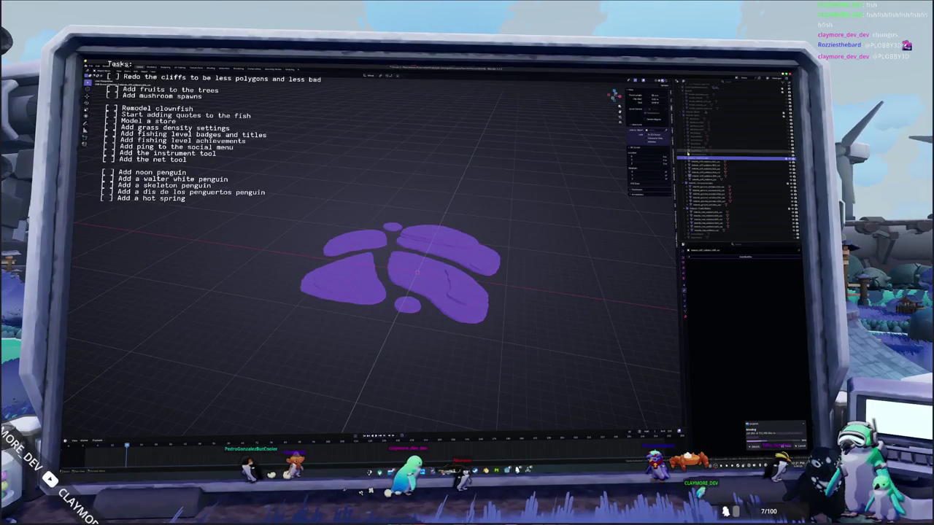
{"action": "left_click", "coordinate": [781, 117]}
{"action": "left_click", "coordinate": [782, 117]}
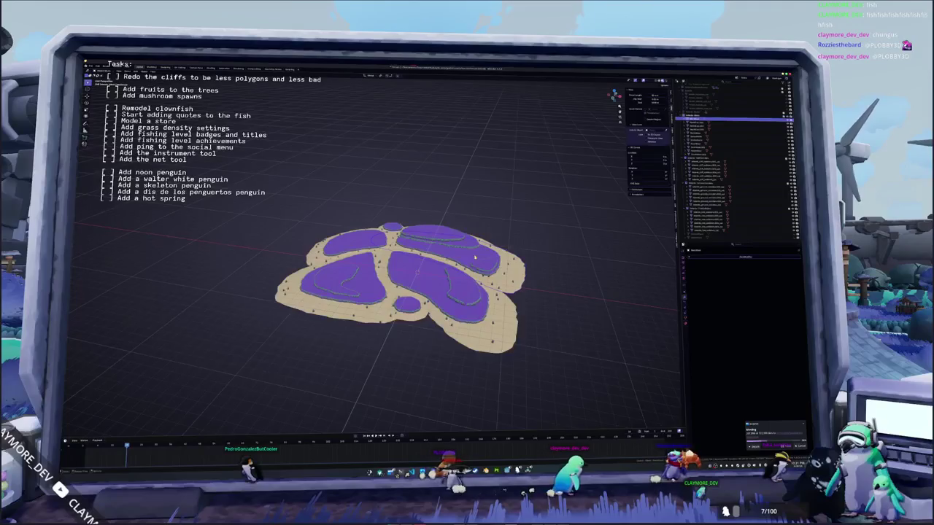
{"action": "scroll", "coordinate": [511, 242], "scroll_direction": "up", "scroll_amount": 3}
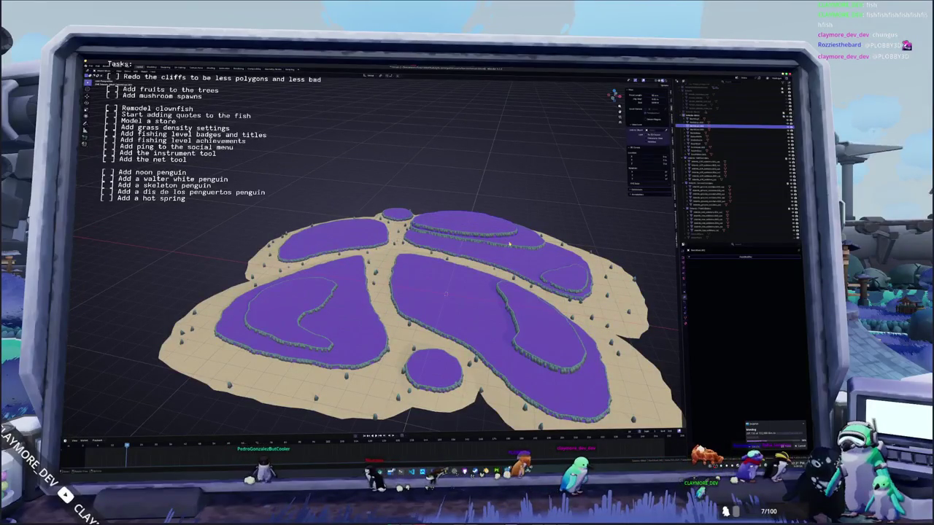
Step: Select a cliff piece on the upper-right island and try a cancelled vertical move
{"action": "left_click", "coordinate": [543, 216]}
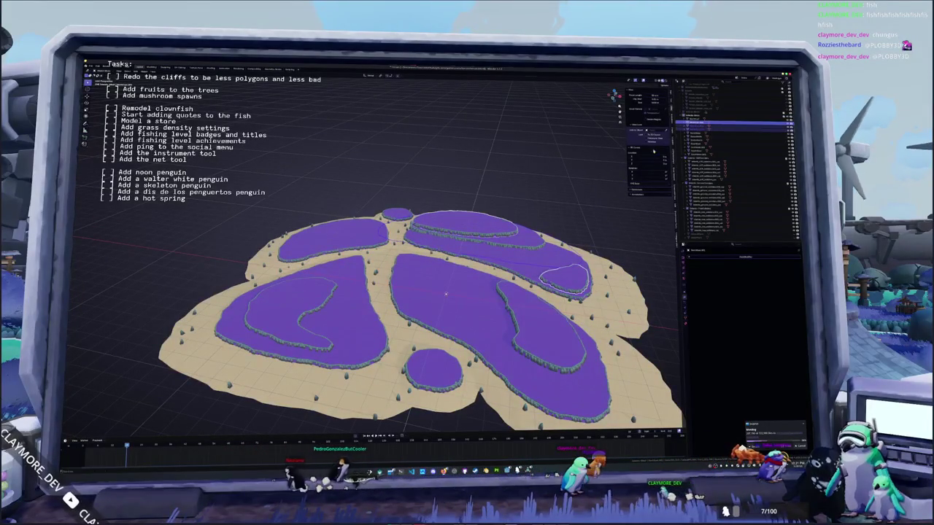
{"action": "middle_click_drag", "start_coordinate": [544, 216], "coordinate": [547, 186]}
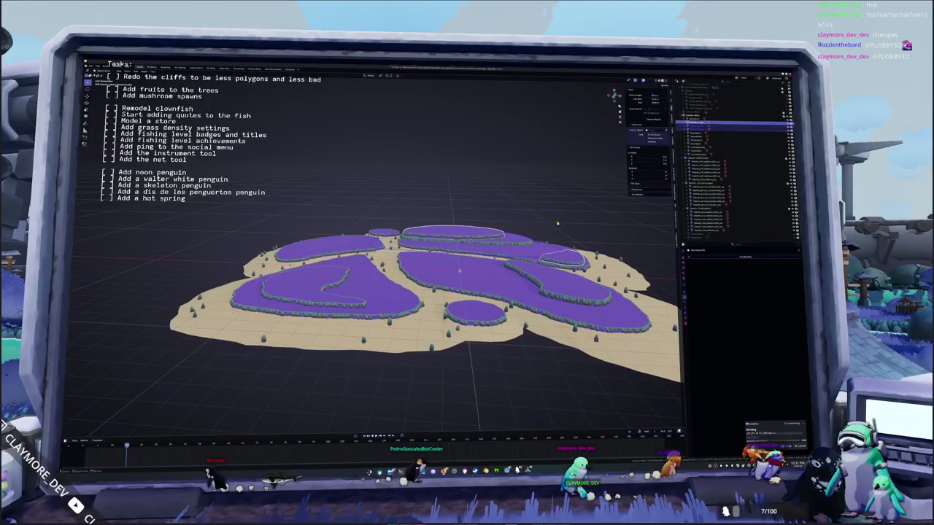
{"action": "key", "text": "g"}
{"action": "key", "text": "z"}
{"action": "key", "text": "Escape"}
{"action": "mouse_move", "coordinate": [563, 173]}
{"action": "middle_mouse_down"}
{"action": "mouse_move", "coordinate": [581, 225]}
{"action": "mouse_move", "coordinate": [549, 426]}
{"action": "middle_mouse_up"}
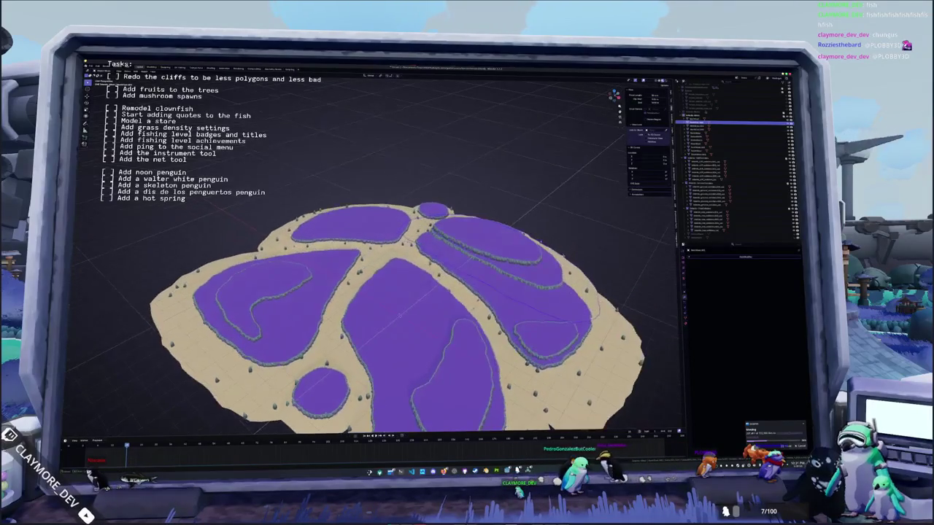
Step: Edit the cliff piece's mesh, briefly try Sculpt Mode, and select its linked cliff ring
{"action": "key", "text": "Tab"}
{"action": "key", "text": "Tab"}
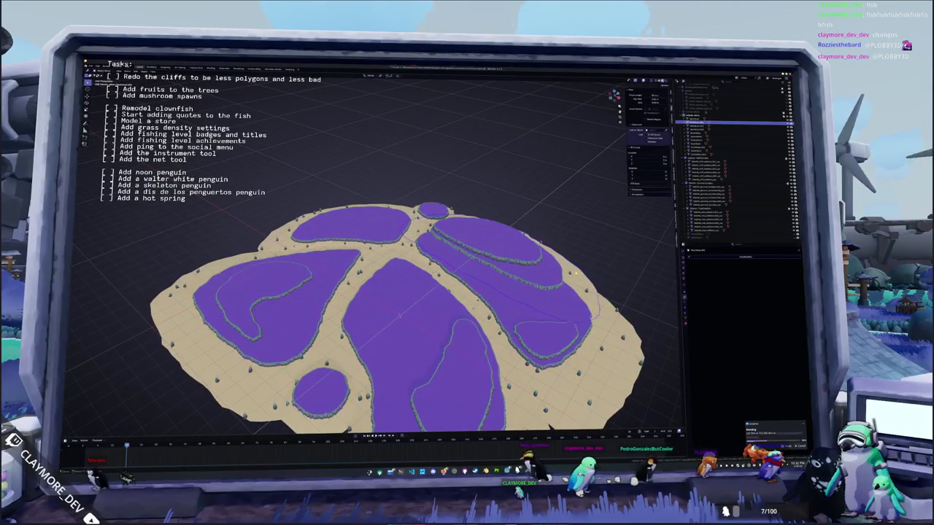
{"action": "key", "text": "ctrl+Tab"}
{"action": "middle_click_drag", "start_coordinate": [494, 244], "coordinate": [490, 243]}
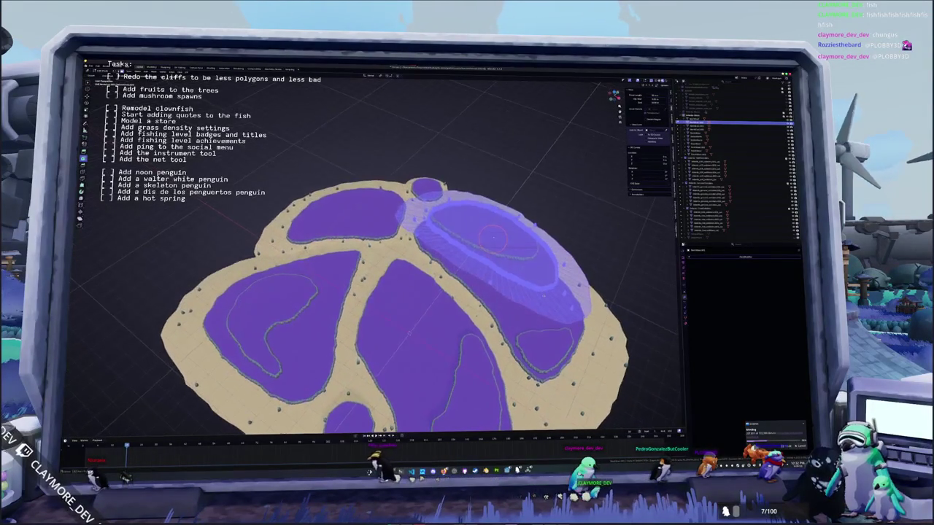
{"action": "scroll", "coordinate": [496, 245], "scroll_direction": "up", "scroll_amount": 3}
{"action": "key", "text": "Tab"}
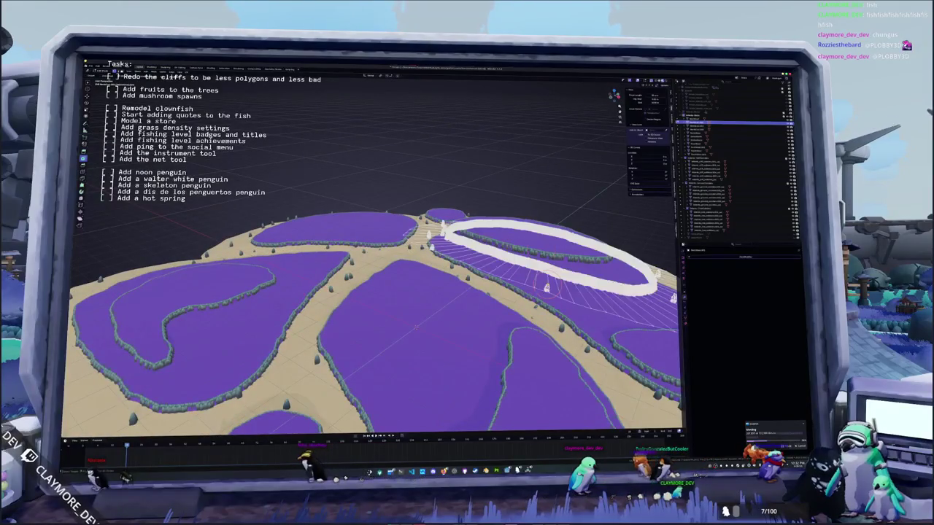
{"action": "mouse_move", "coordinate": [546, 286]}
{"action": "middle_mouse_down"}
{"action": "mouse_move", "coordinate": [642, 376]}
{"action": "mouse_move", "coordinate": [598, 343]}
{"action": "mouse_move", "coordinate": [594, 321]}
{"action": "middle_mouse_up"}
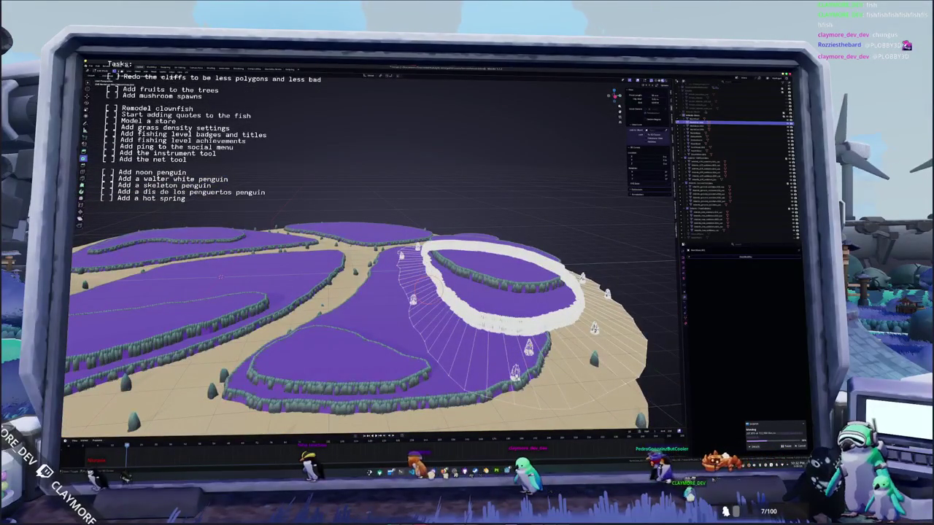
{"action": "key", "text": "ctrl+l"}
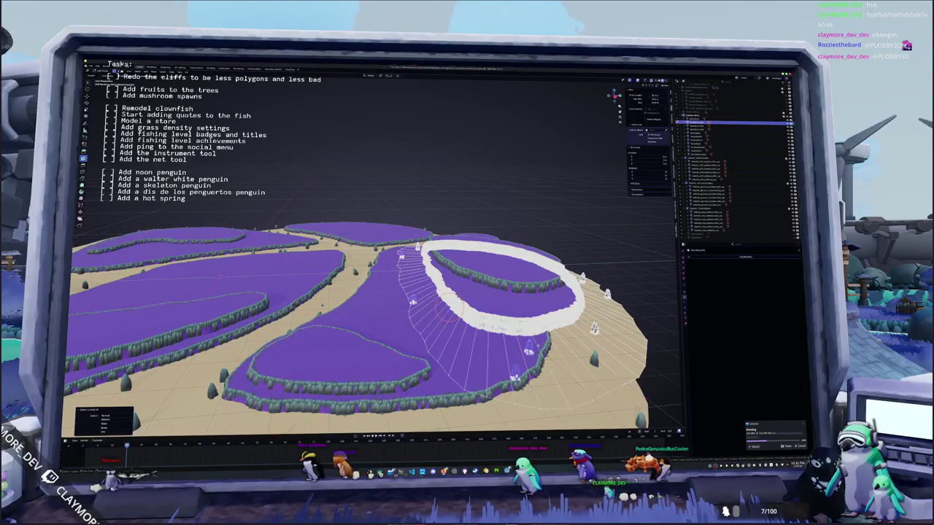
Step: Orbit around the island and select all geometry linked to the white cliff ring
{"action": "middle_click_drag", "start_coordinate": [594, 329], "coordinate": [593, 318]}
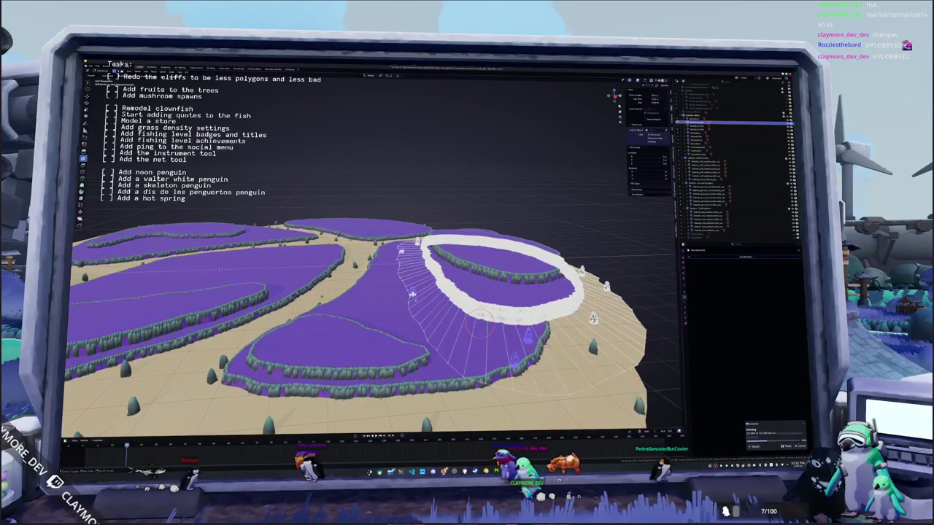
{"action": "scroll", "coordinate": [593, 319], "scroll_direction": "up", "scroll_amount": 4}
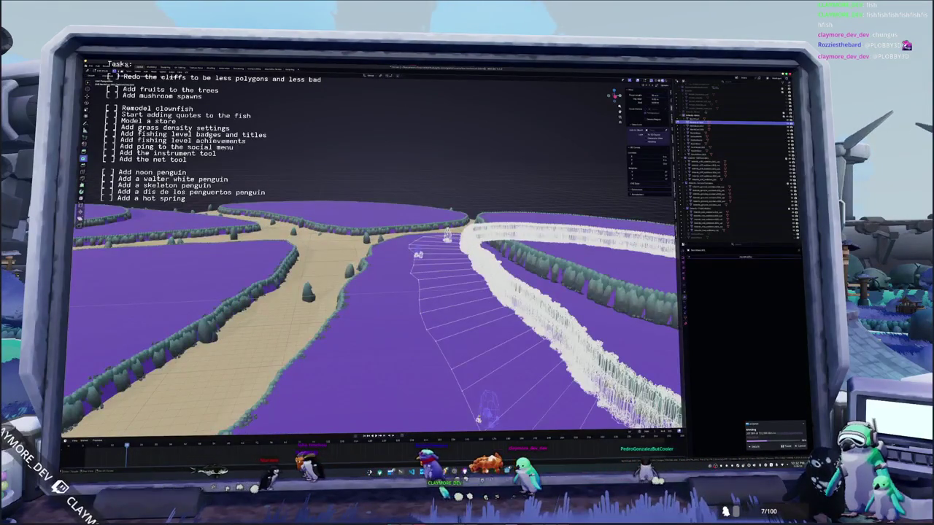
{"action": "scroll", "coordinate": [593, 318], "scroll_direction": "down", "scroll_amount": 2}
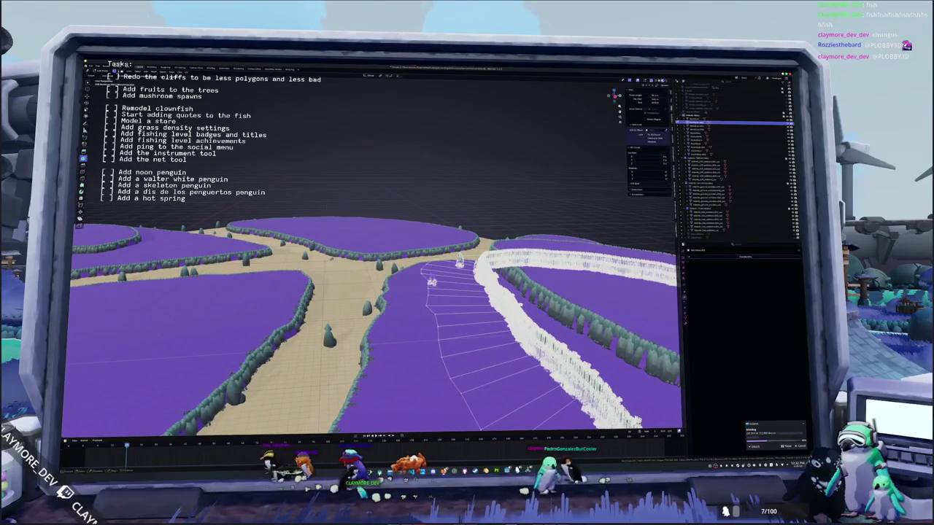
{"action": "key", "text": "ctrl+l"}
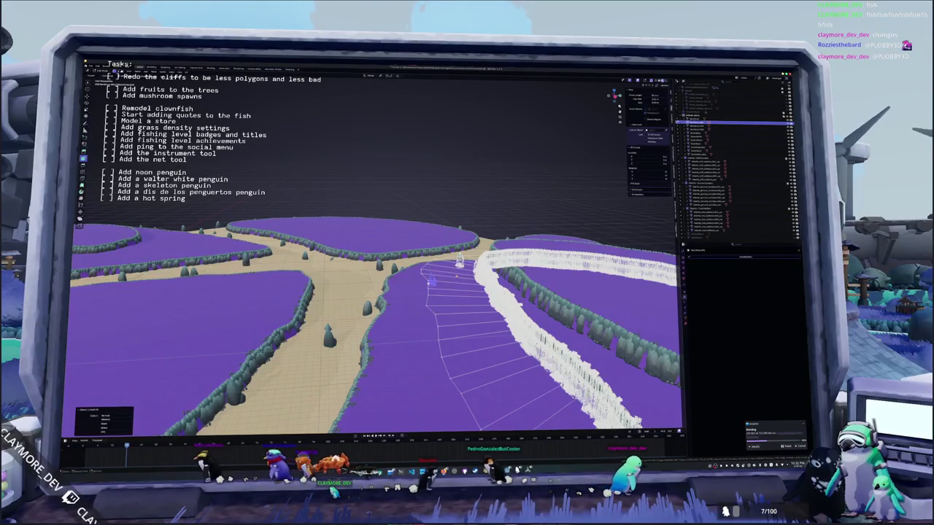
{"action": "scroll", "coordinate": [377, 324], "scroll_direction": "up", "scroll_amount": 1}
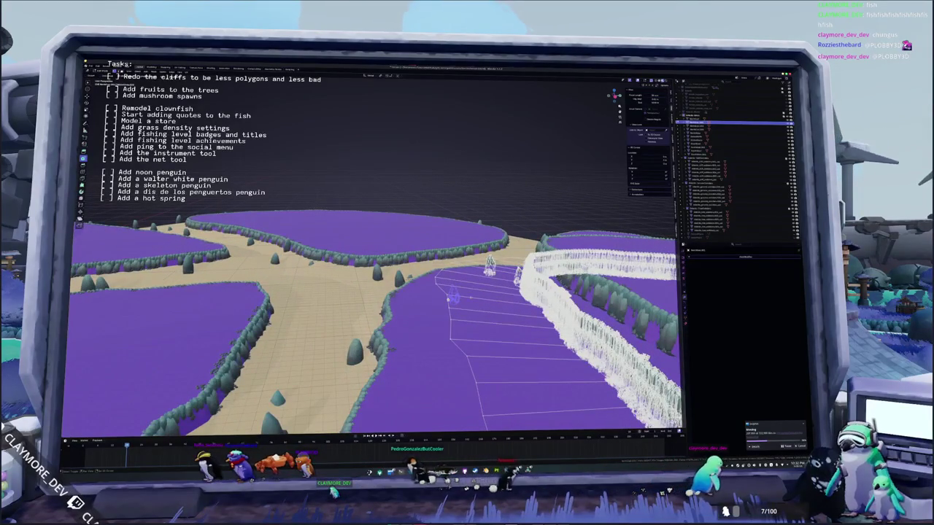
{"action": "middle_click_drag", "start_coordinate": [437, 328], "coordinate": [336, 321]}
{"action": "middle_click_drag", "start_coordinate": [306, 284], "coordinate": [380, 292]}
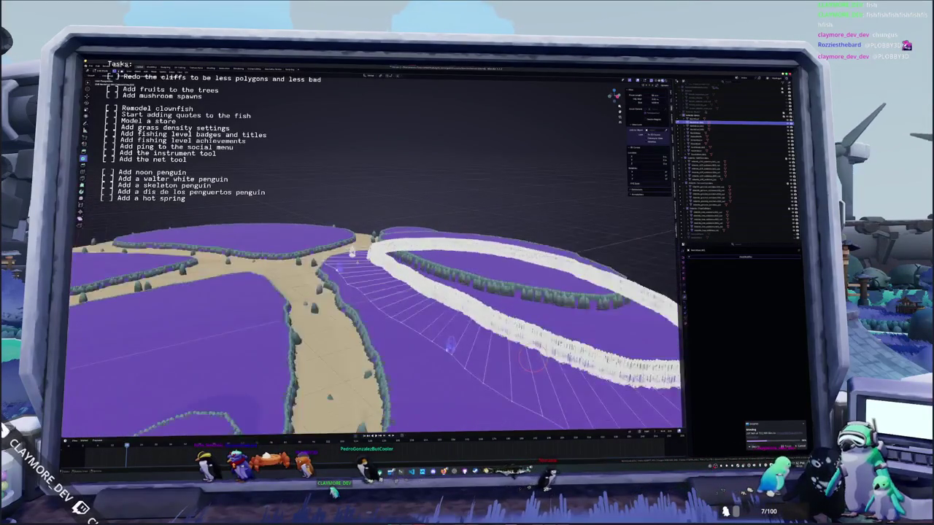
{"action": "scroll", "coordinate": [409, 295], "scroll_direction": "down", "scroll_amount": 5}
{"action": "scroll", "coordinate": [438, 321], "scroll_direction": "up", "scroll_amount": 5}
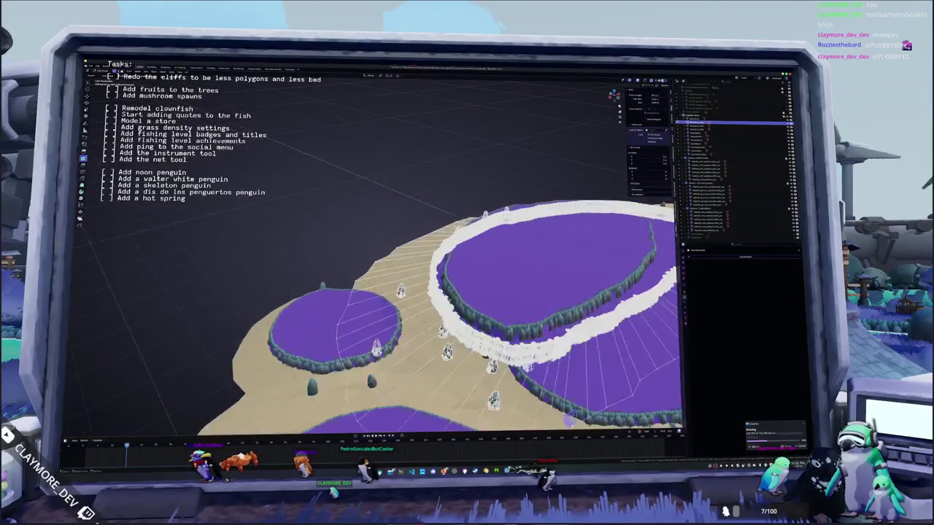
{"action": "mouse_move", "coordinate": [437, 321]}
{"action": "middle_mouse_down"}
{"action": "mouse_move", "coordinate": [328, 314]}
{"action": "mouse_move", "coordinate": [292, 292]}
{"action": "middle_mouse_up"}
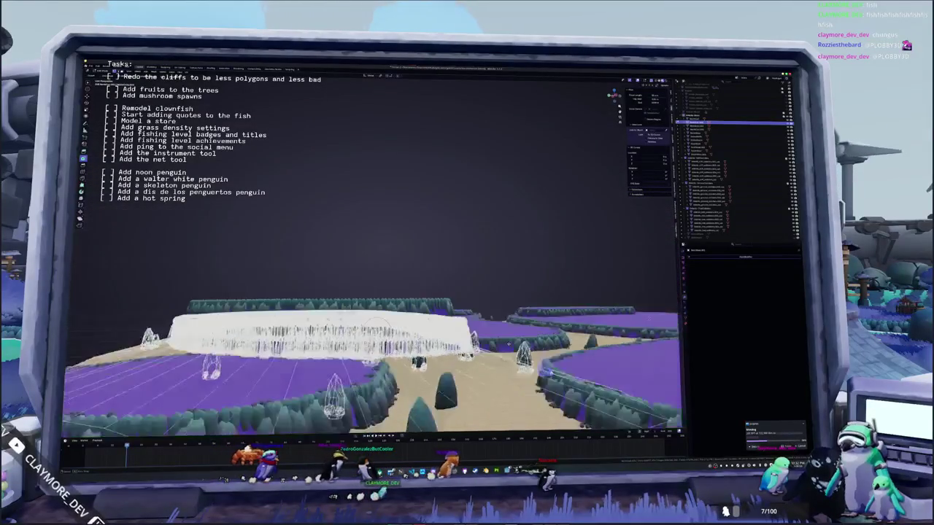
{"action": "scroll", "coordinate": [365, 307], "scroll_direction": "up", "scroll_amount": 2}
{"action": "scroll", "coordinate": [365, 307], "scroll_direction": "up", "scroll_amount": 1}
{"action": "scroll", "coordinate": [365, 306], "scroll_direction": "up", "scroll_amount": 3}
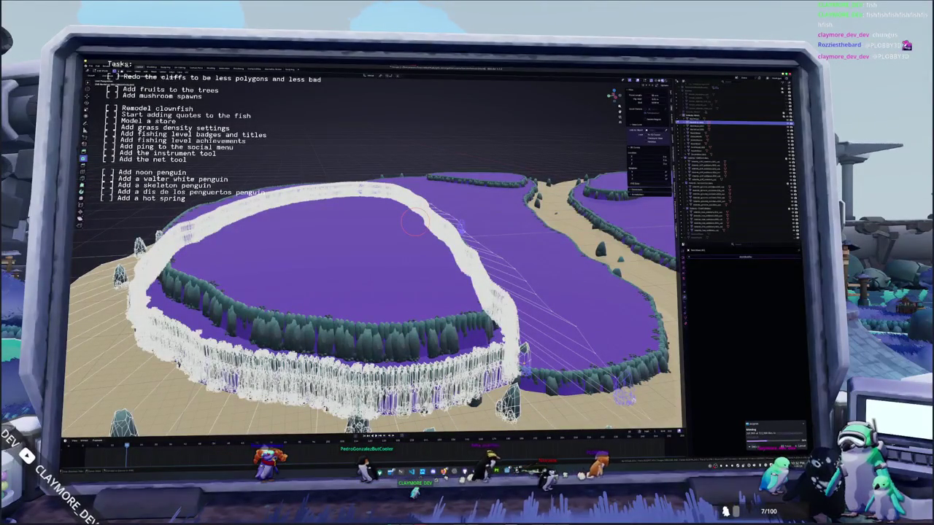
{"action": "key", "text": "ctrl+l"}
Step: Delete the selected cliff ring as a trial, then undo the deletion
{"action": "left_click", "coordinate": [515, 399]}
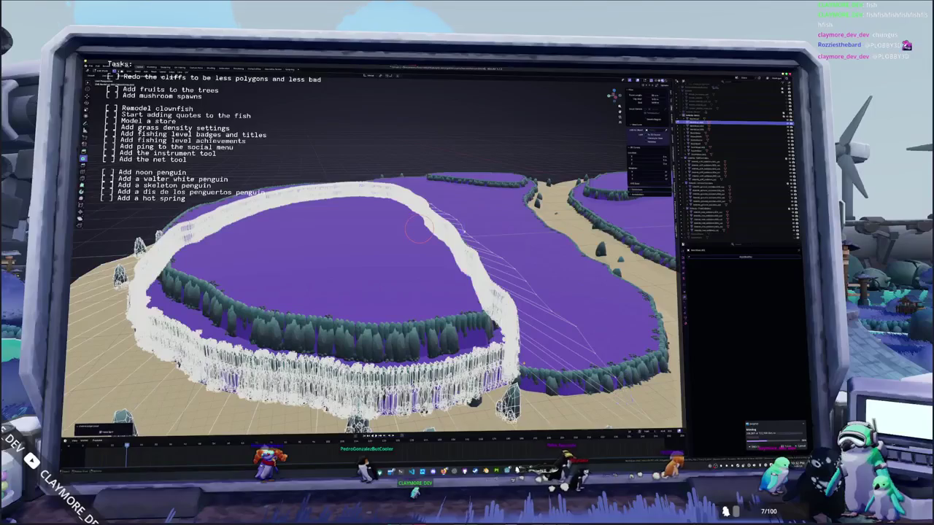
{"action": "key", "text": "x"}
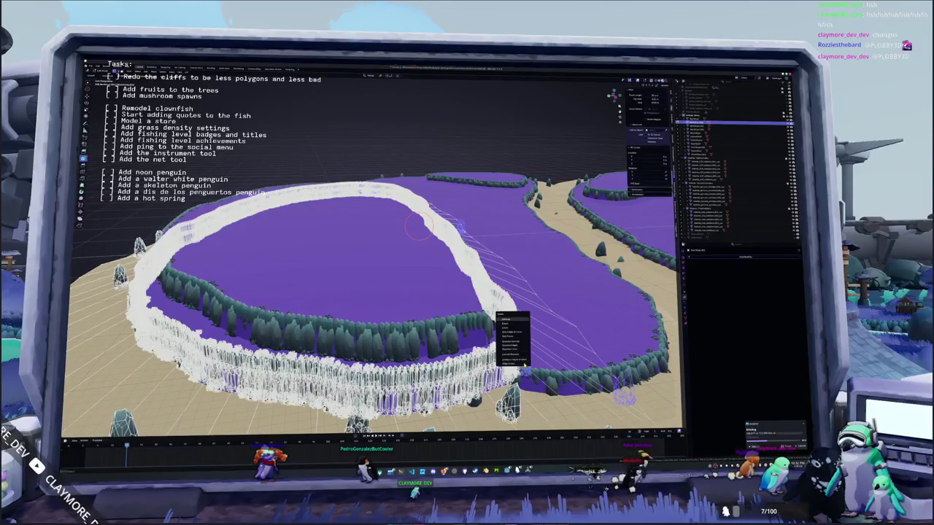
{"action": "middle_click_drag", "start_coordinate": [379, 292], "coordinate": [423, 248]}
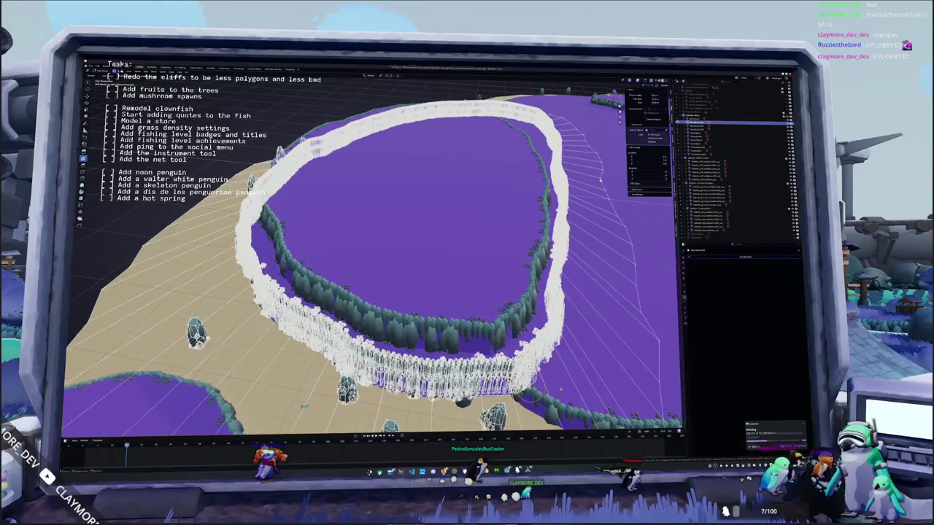
{"action": "key", "text": "x"}
{"action": "left_click", "coordinate": [544, 391]}
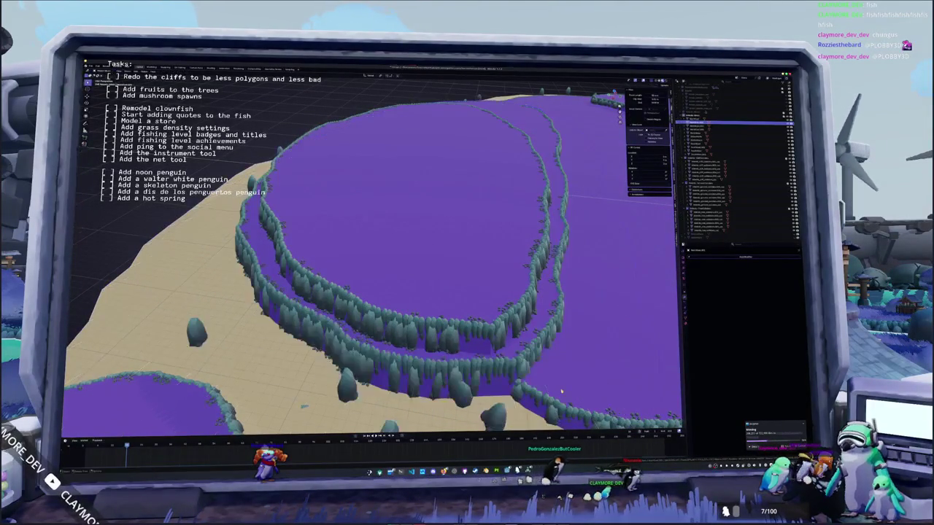
{"action": "middle_click_drag", "start_coordinate": [544, 390], "coordinate": [489, 416]}
{"action": "mouse_move", "coordinate": [372, 256]}
{"action": "middle_mouse_down"}
{"action": "mouse_move", "coordinate": [372, 233]}
{"action": "mouse_move", "coordinate": [373, 270]}
{"action": "mouse_move", "coordinate": [372, 248]}
{"action": "mouse_move", "coordinate": [405, 216]}
{"action": "middle_mouse_up"}
{"action": "key", "text": "ctrl+z"}
{"action": "middle_click_drag", "start_coordinate": [430, 354], "coordinate": [596, 244]}
{"action": "scroll", "coordinate": [596, 244], "scroll_direction": "down", "scroll_amount": 3}
Step: Select all the island objects in the scene
{"action": "scroll", "coordinate": [597, 244], "scroll_direction": "down", "scroll_amount": 2}
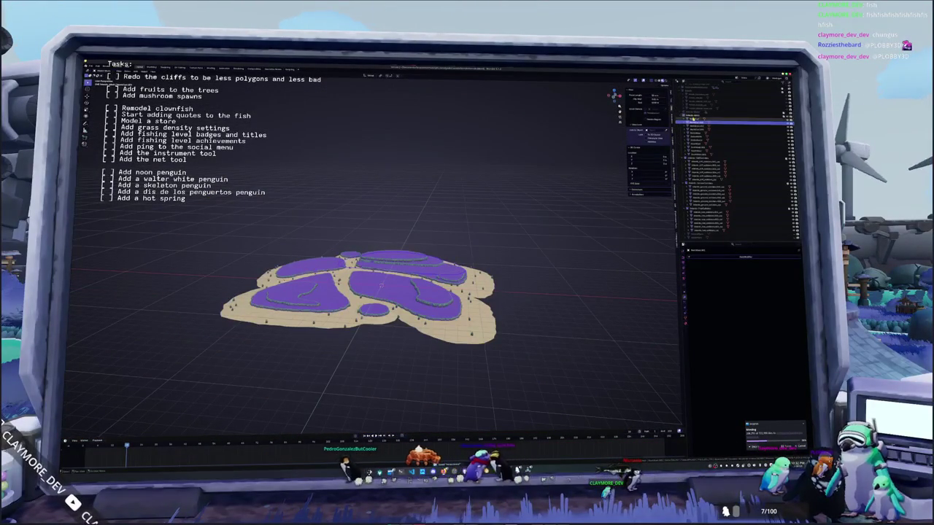
{"action": "key", "text": "a"}
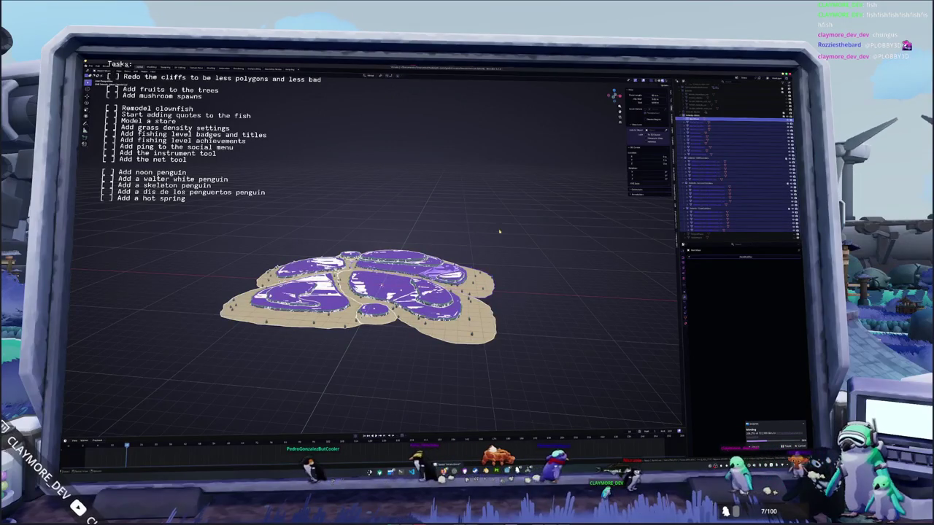
{"action": "scroll", "coordinate": [474, 225], "scroll_direction": "up", "scroll_amount": 1}
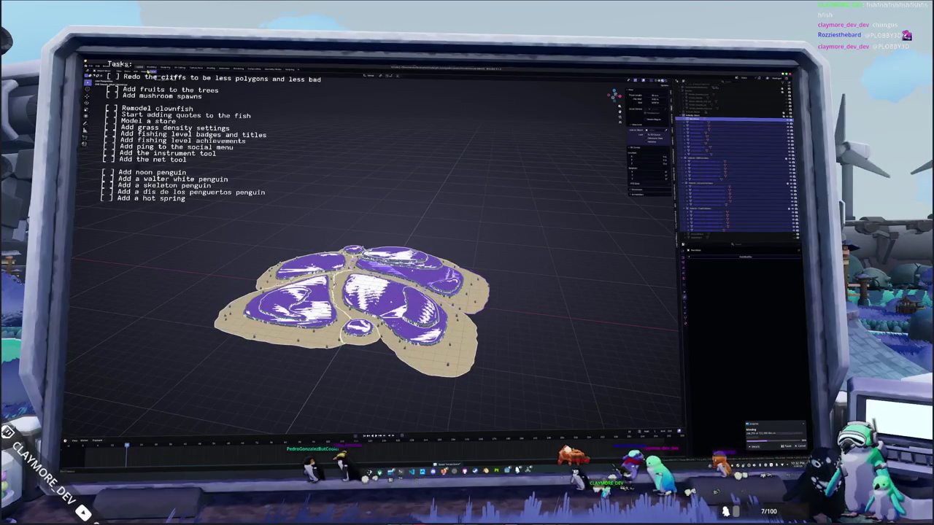
{"action": "left_click", "coordinate": [143, 71]}
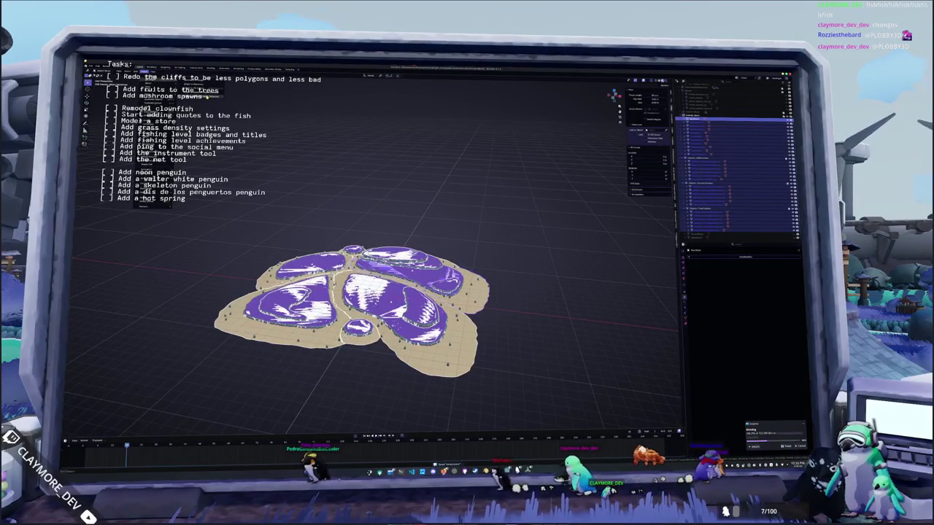
{"action": "left_click", "coordinate": [211, 100]}
{"action": "scroll", "coordinate": [211, 101], "scroll_direction": "up", "scroll_amount": 3}
{"action": "mouse_move", "coordinate": [219, 124]}
{"action": "middle_mouse_down"}
{"action": "mouse_move", "coordinate": [231, 148]}
{"action": "mouse_move", "coordinate": [252, 117]}
{"action": "middle_mouse_up"}
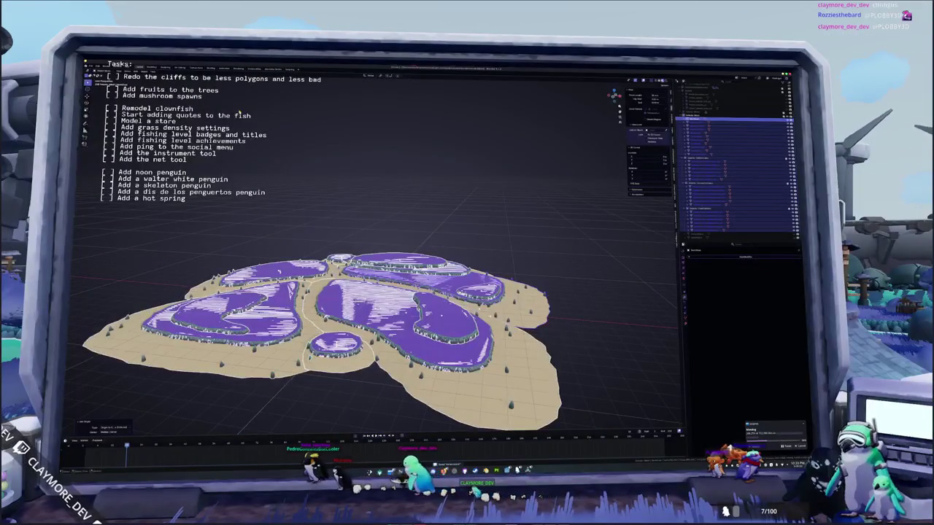
Step: Start a glTF 2.0 export and pick the existing island file as the target
{"action": "left_click", "coordinate": [91, 67]}
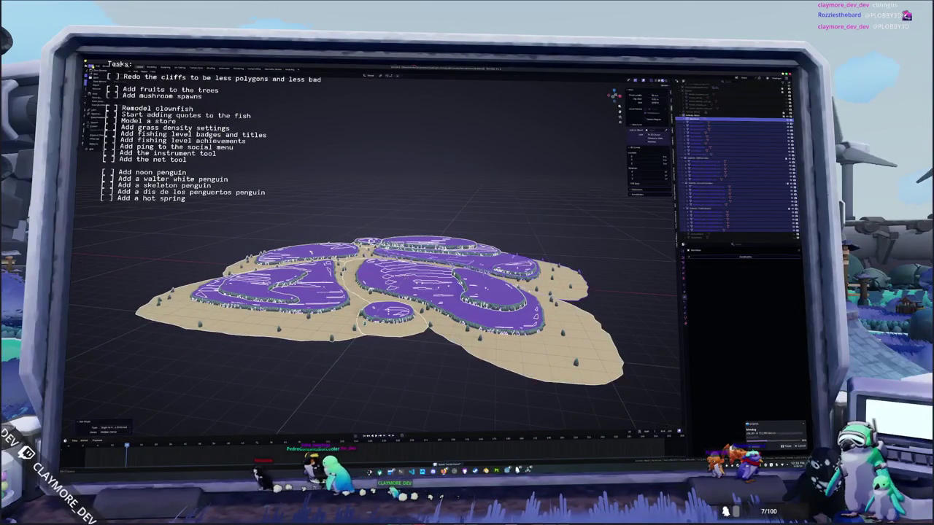
{"action": "mouse_move", "coordinate": [97, 127]}
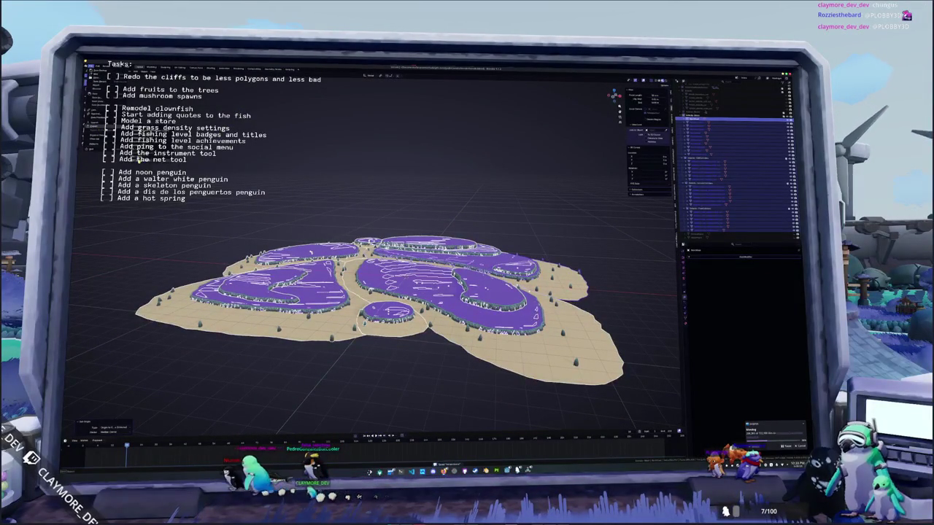
{"action": "left_click", "coordinate": [137, 159]}
{"action": "left_click", "coordinate": [327, 110]}
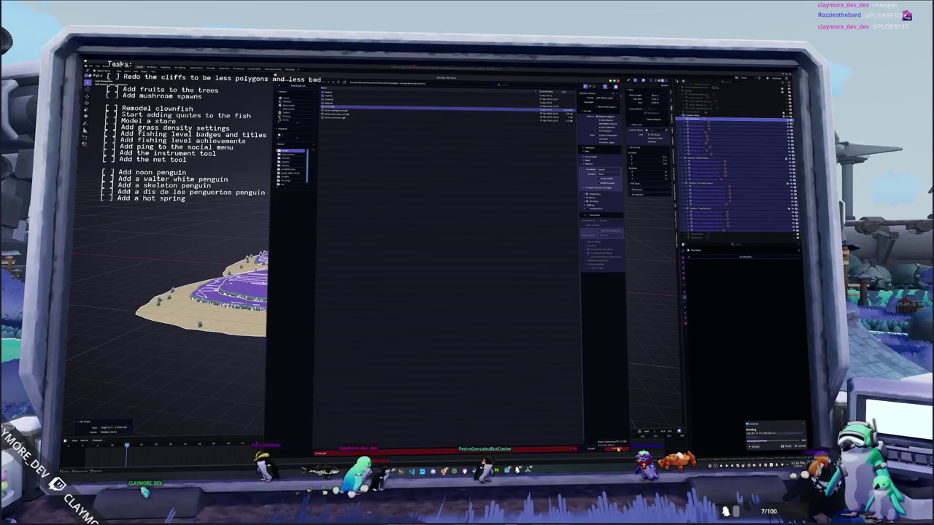
Step: Export the island over the existing file and switch to Godot for the reimport
{"action": "left_click", "coordinate": [614, 449]}
{"action": "key", "text": "alt+Tab"}
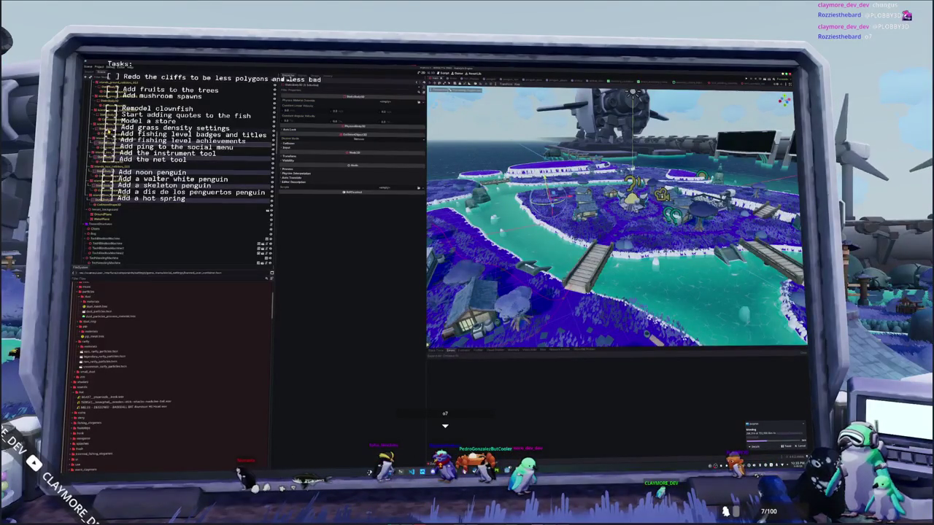
{"action": "left_click", "coordinate": [302, 143]}
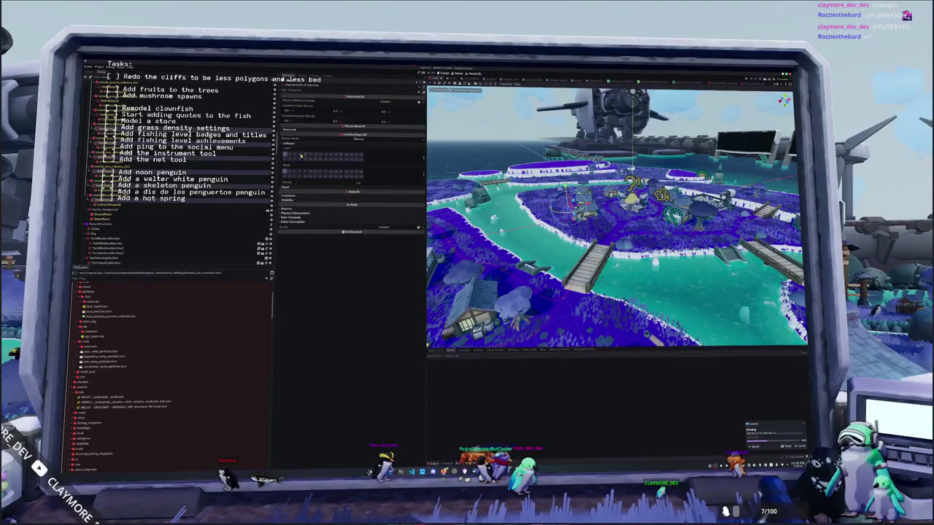
{"action": "left_click", "coordinate": [424, 156]}
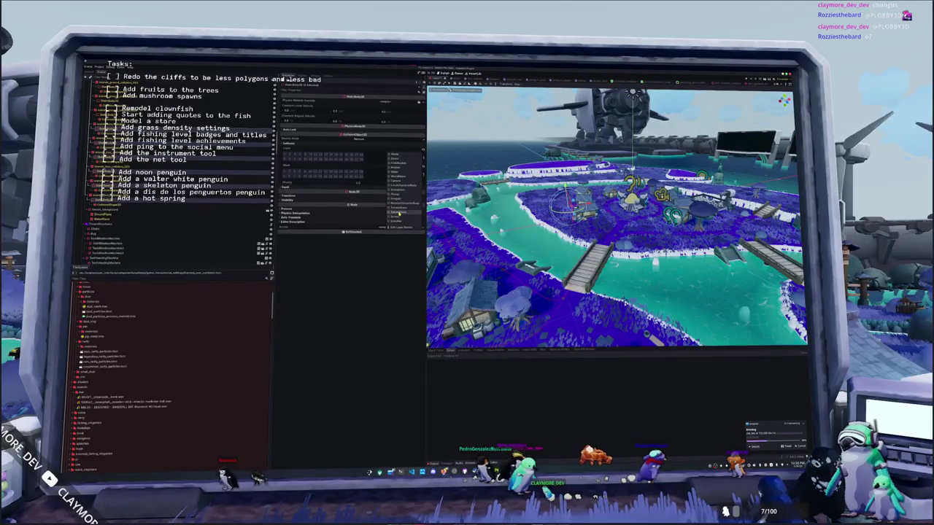
{"action": "left_click", "coordinate": [399, 213]}
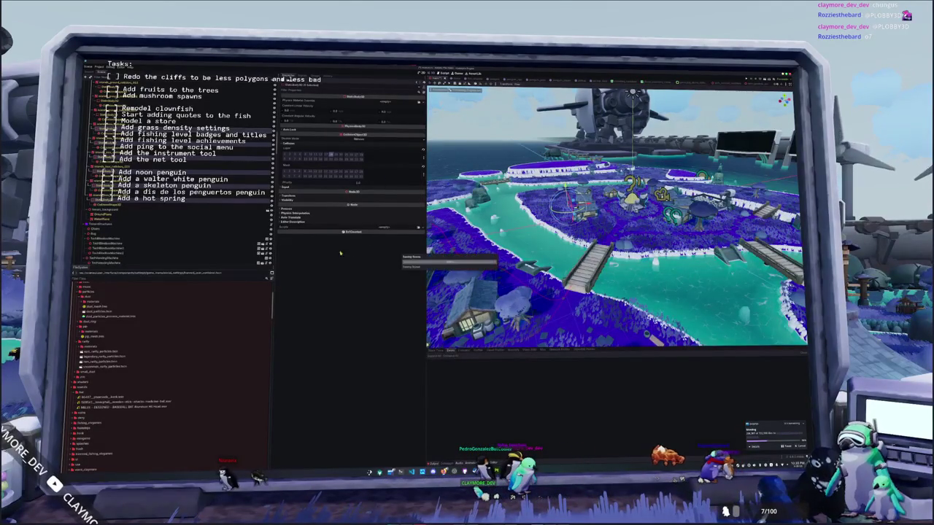
{"action": "left_click", "coordinate": [229, 128]}
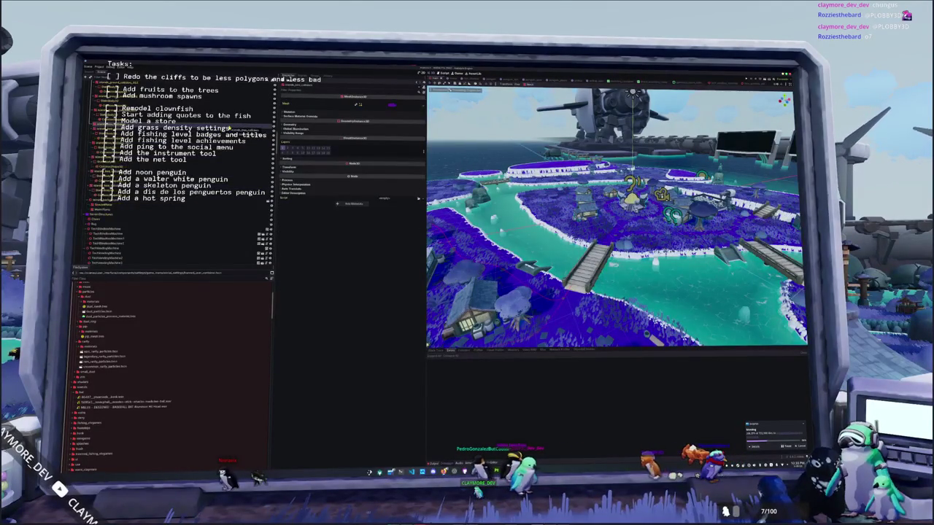
{"action": "left_click", "coordinate": [109, 147]}
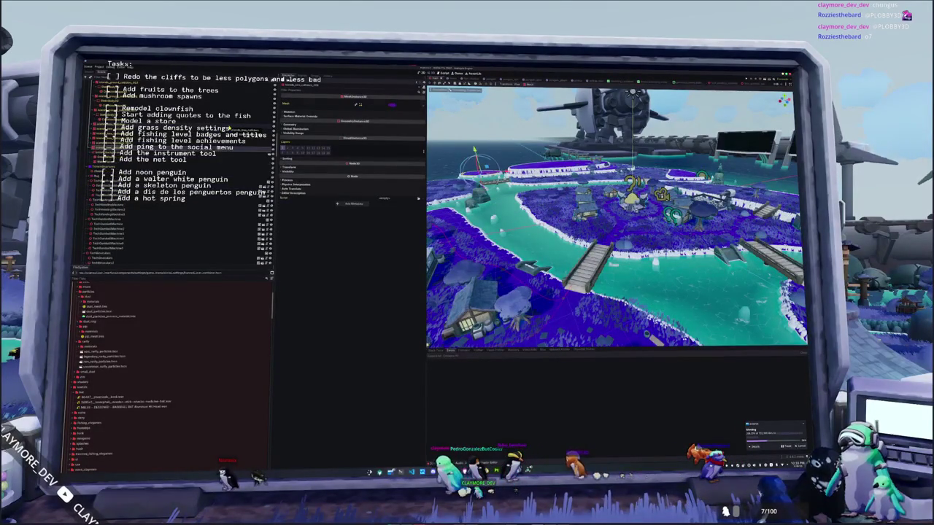
{"action": "left_click", "coordinate": [109, 128], "text": "shift"}
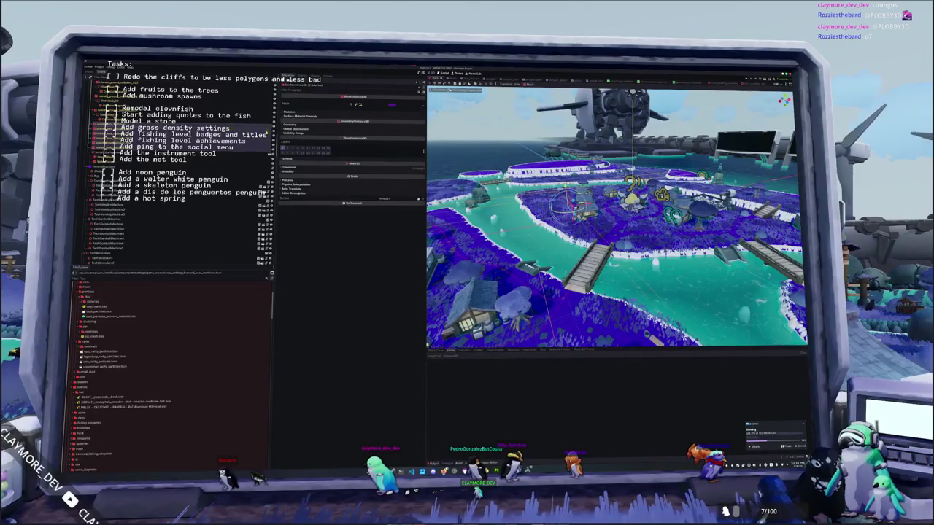
{"action": "key", "text": "ctrl+d"}
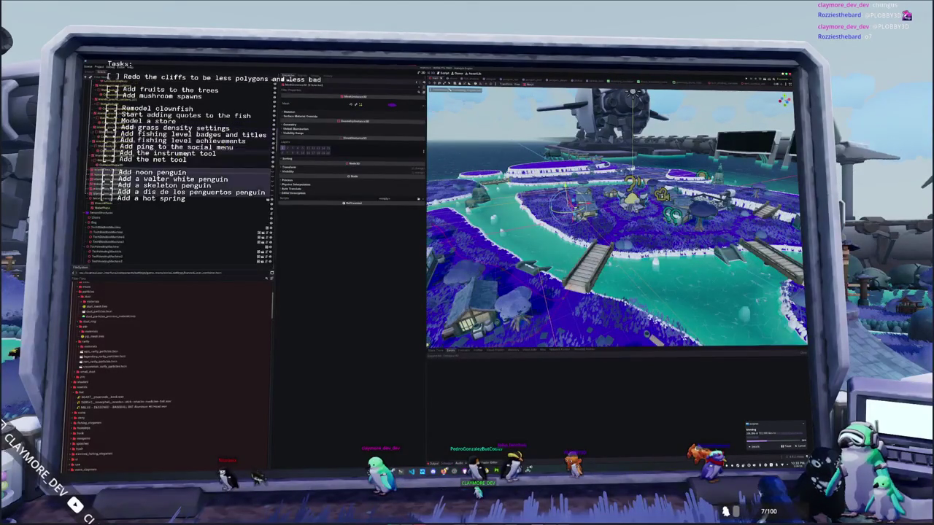
{"action": "left_click", "coordinate": [106, 198]}
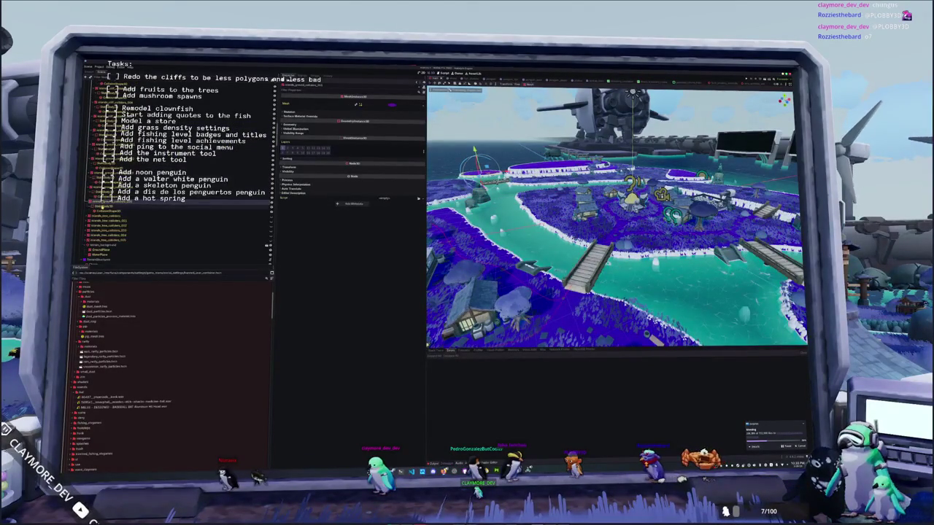
{"action": "left_click", "coordinate": [102, 206]}
{"action": "left_click", "coordinate": [106, 178]}
{"action": "left_click", "coordinate": [106, 163]}
{"action": "left_click", "coordinate": [106, 136]}
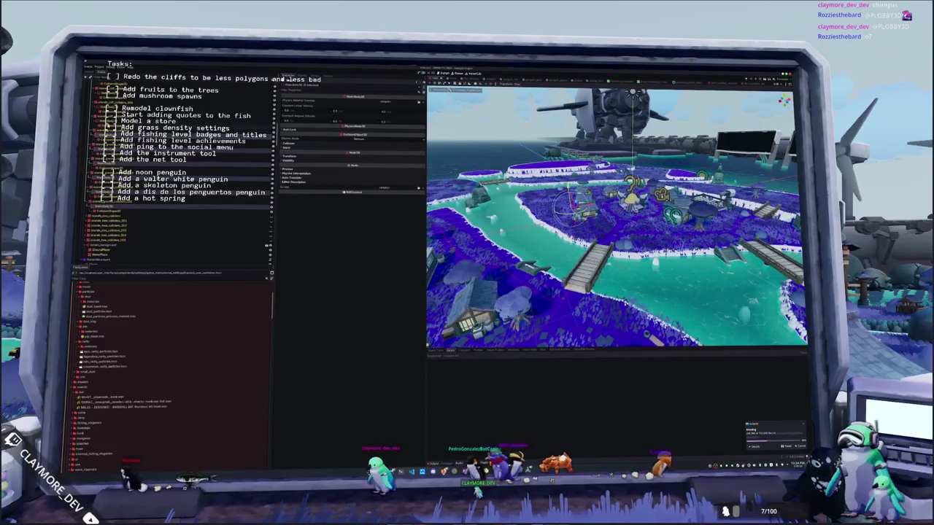
{"action": "left_click", "coordinate": [288, 142]}
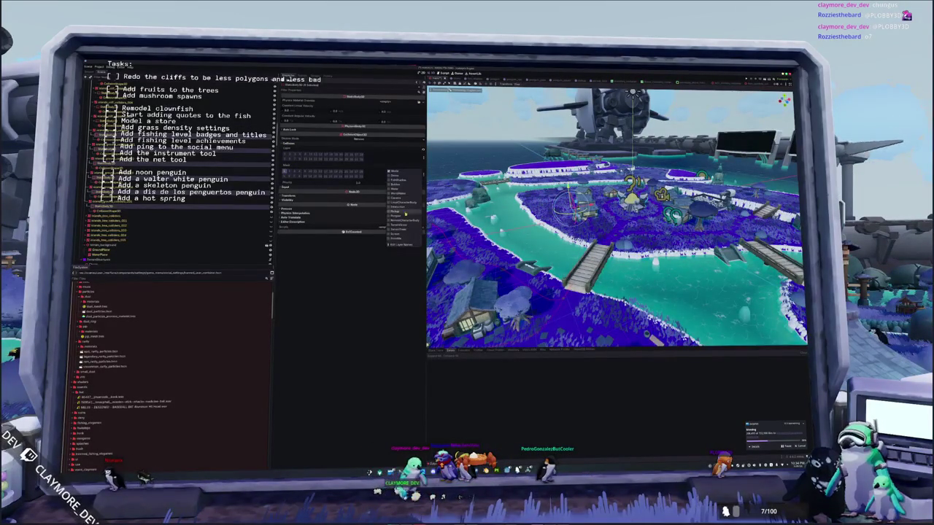
{"action": "left_click", "coordinate": [333, 275]}
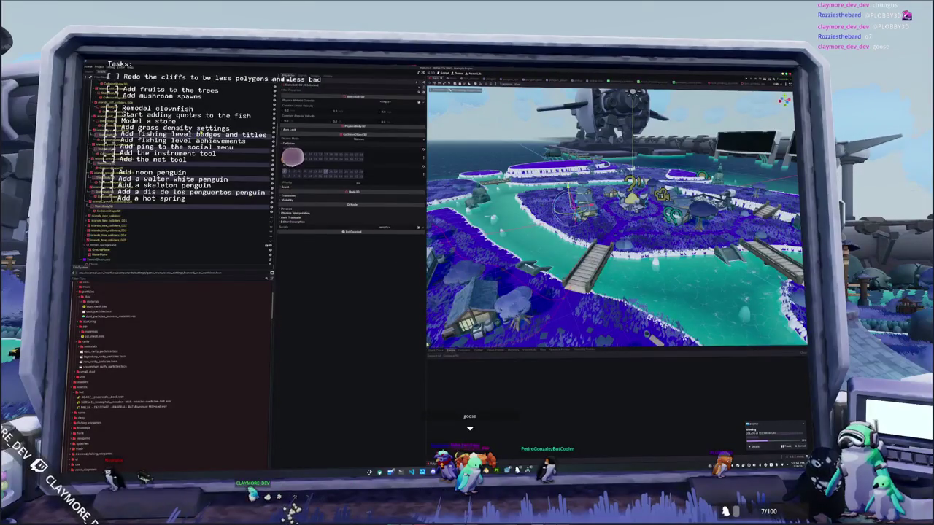
{"action": "key", "text": "Up"}
{"action": "key", "text": "Down"}
{"action": "key", "text": "Down"}
{"action": "key", "text": "Down"}
{"action": "key", "text": "Down"}
{"action": "key", "text": "Down"}
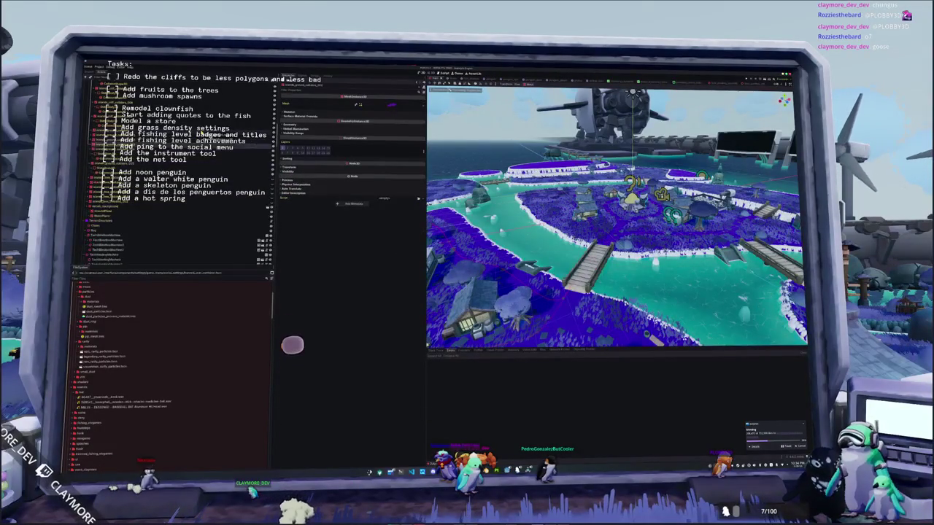
{"action": "key", "text": "Down"}
{"action": "key", "text": "Down"}
{"action": "key", "text": "Down"}
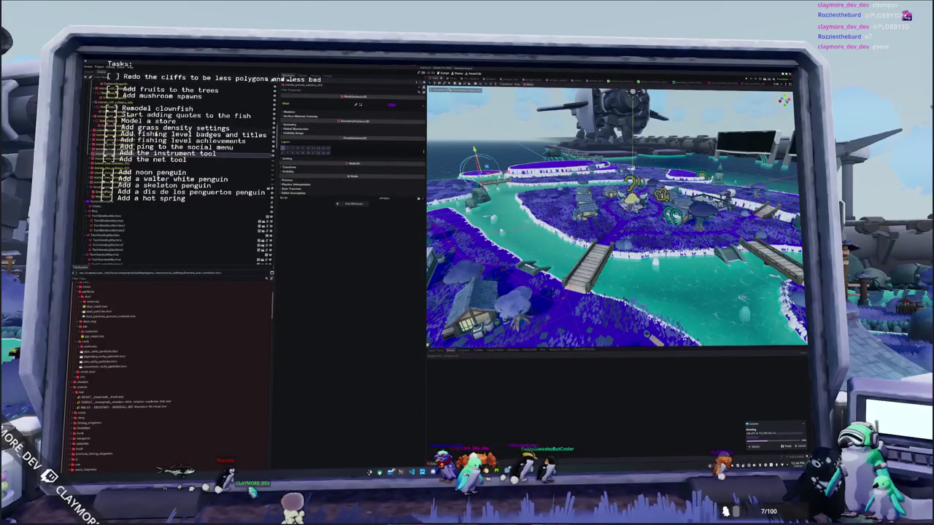
{"action": "left_click", "coordinate": [250, 138]}
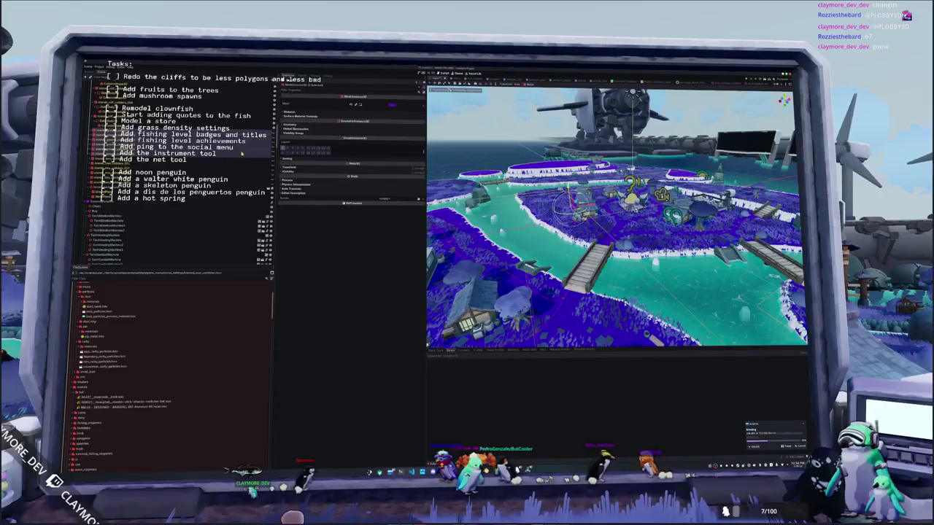
{"action": "left_click", "coordinate": [109, 187]}
{"action": "left_click", "coordinate": [109, 172]}
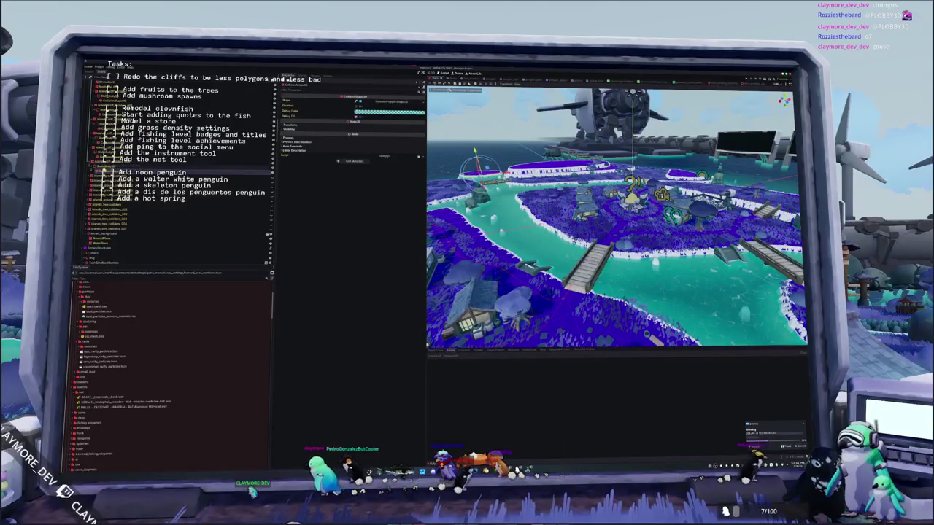
{"action": "left_click", "coordinate": [109, 167]}
{"action": "left_click", "coordinate": [296, 144]}
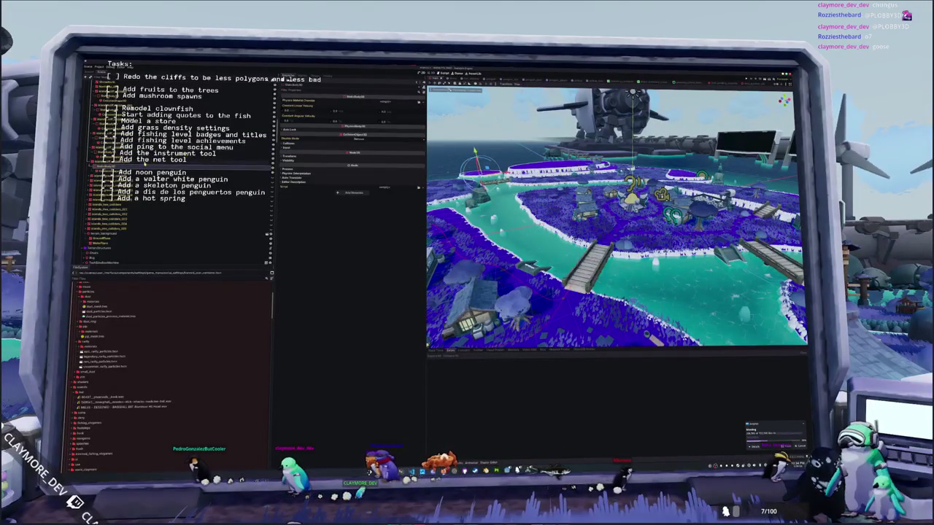
{"action": "left_click", "coordinate": [211, 154]}
{"action": "scroll", "coordinate": [208, 152], "scroll_direction": "down", "scroll_amount": 1}
Step: Shift-select all island mesh nodes and expand their Surface Material Override slots
{"action": "scroll", "coordinate": [208, 151], "scroll_direction": "down", "scroll_amount": 1}
{"action": "scroll", "coordinate": [208, 152], "scroll_direction": "down", "scroll_amount": 1}
{"action": "scroll", "coordinate": [202, 151], "scroll_direction": "down", "scroll_amount": 1}
{"action": "scroll", "coordinate": [201, 151], "scroll_direction": "down", "scroll_amount": 1}
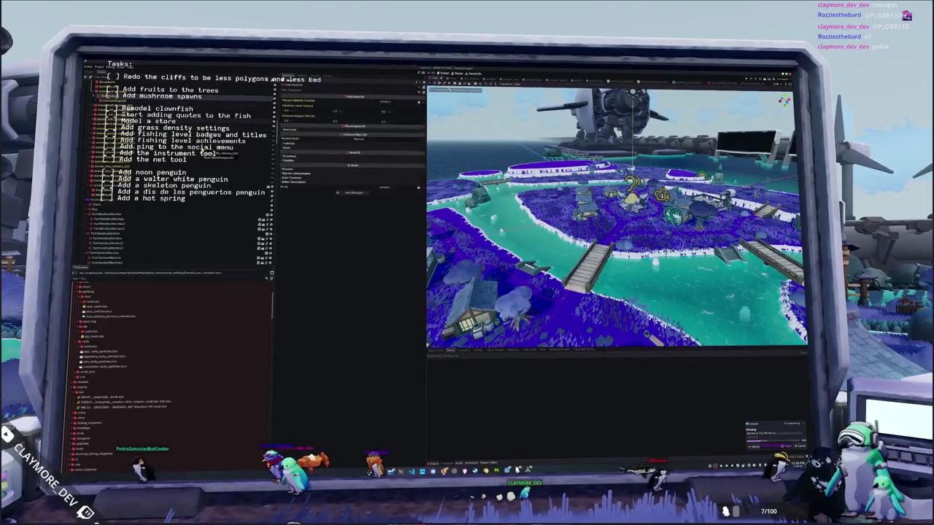
{"action": "scroll", "coordinate": [199, 151], "scroll_direction": "down", "scroll_amount": 1}
{"action": "scroll", "coordinate": [204, 151], "scroll_direction": "down", "scroll_amount": 3}
{"action": "left_click", "coordinate": [113, 175]}
{"action": "left_click", "coordinate": [159, 124], "text": "shift"}
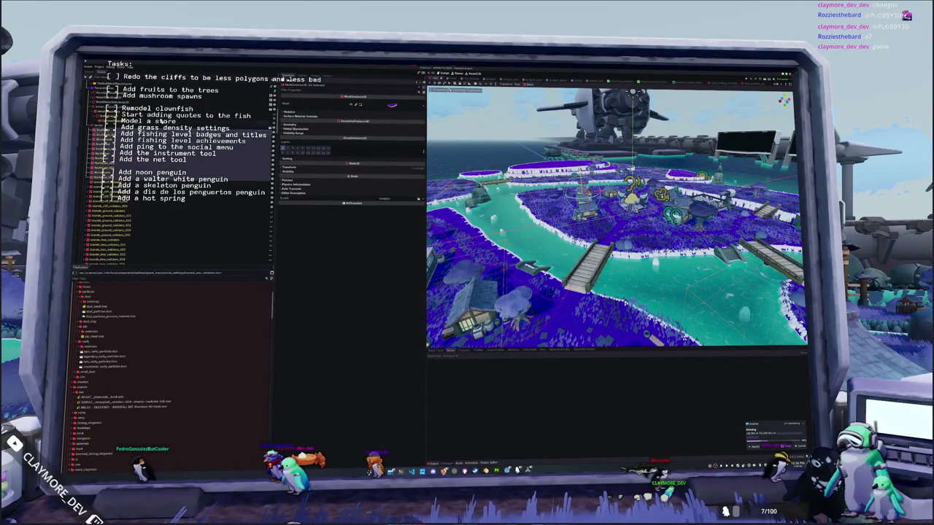
{"action": "left_click", "coordinate": [301, 116]}
Step: Check the island terrain's material in Blender, then search 'peng' in the first slot's material chooser
{"action": "mouse_move", "coordinate": [617, 219]}
{"action": "right_mouse_down"}
{"action": "mouse_move", "coordinate": [598, 226]}
{"action": "mouse_move", "coordinate": [606, 240]}
{"action": "mouse_move", "coordinate": [617, 219]}
{"action": "mouse_move", "coordinate": [617, 233]}
{"action": "right_mouse_up"}
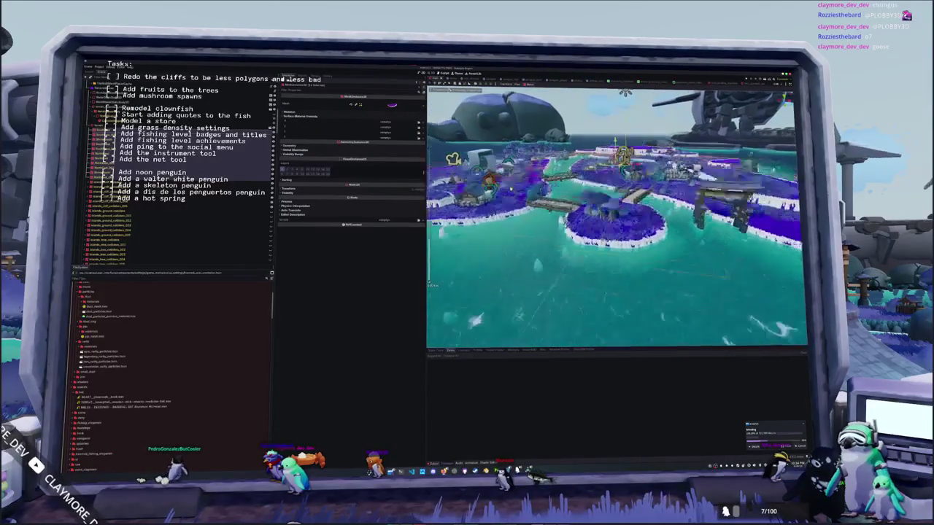
{"action": "right_click_drag", "start_coordinate": [617, 233], "coordinate": [617, 219]}
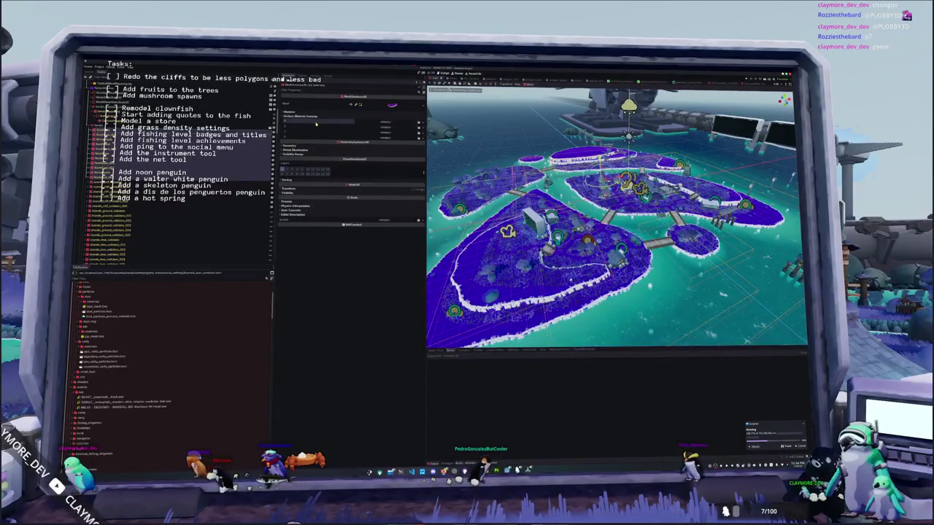
{"action": "key", "text": "alt+Tab"}
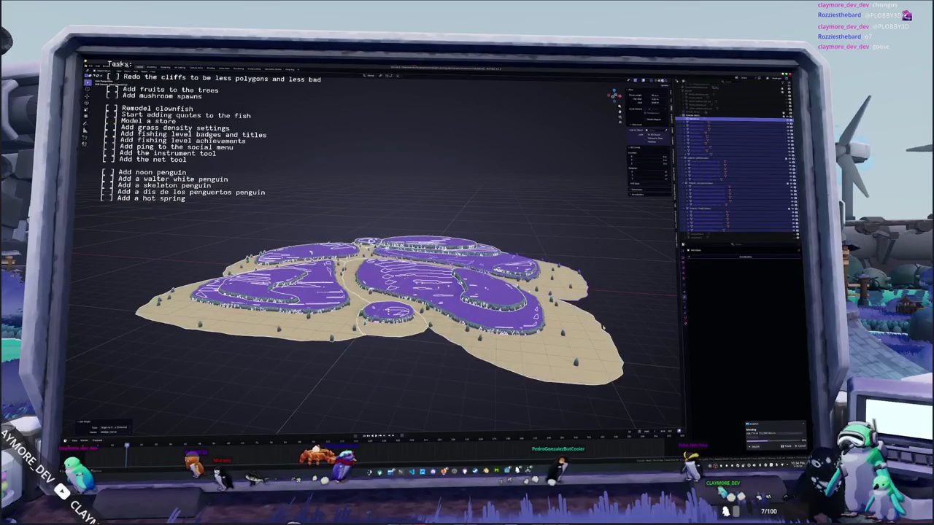
{"action": "left_click", "coordinate": [730, 148]}
{"action": "left_click", "coordinate": [694, 302]}
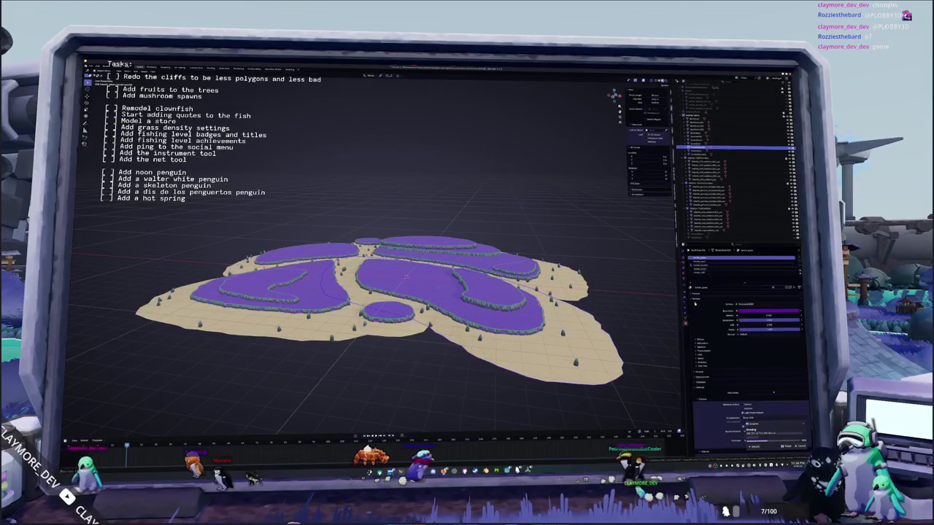
{"action": "key", "text": "alt+Tab"}
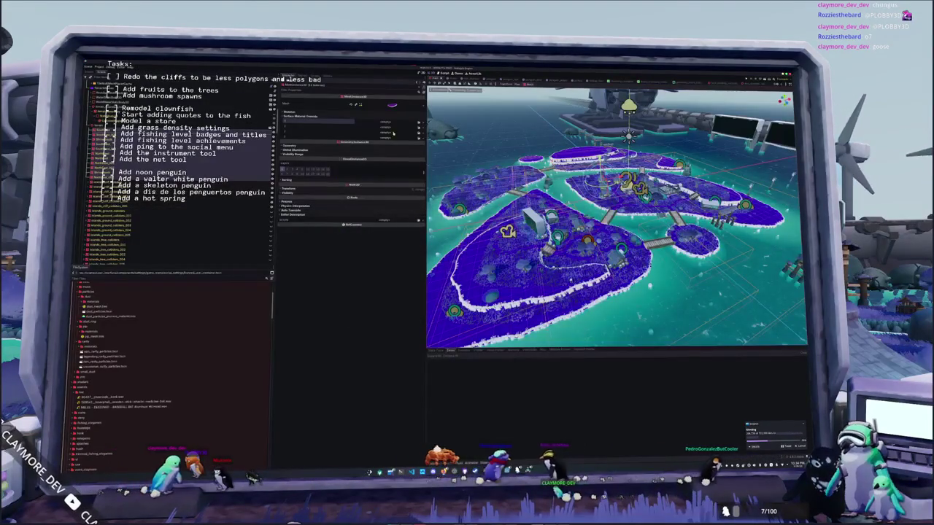
{"action": "left_click", "coordinate": [405, 138]}
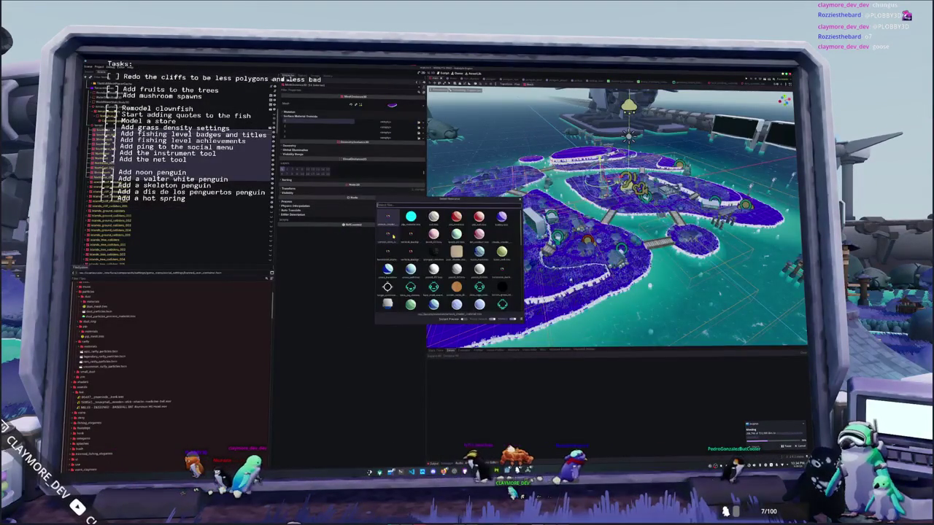
{"action": "type", "text": "peng"}
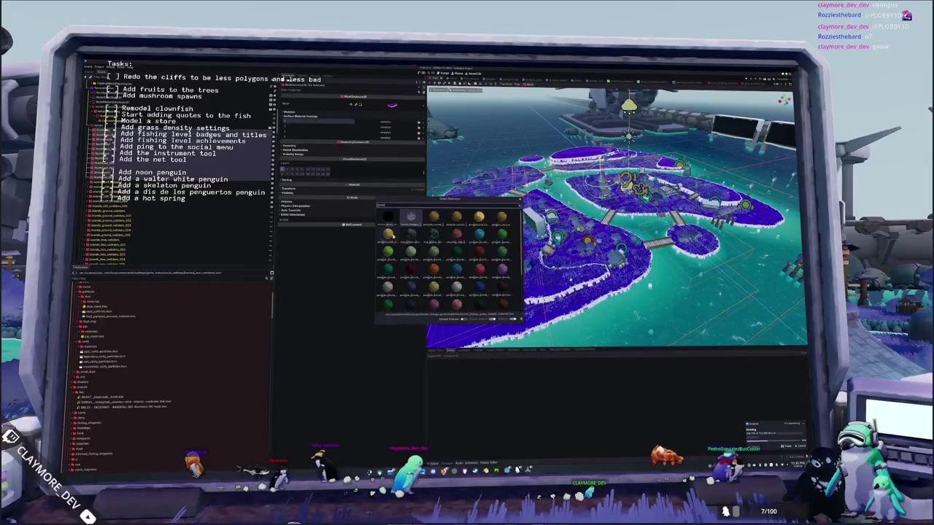
Step: Apply the terrain shader material to the islands and assign the red texture as its Splat Map
{"action": "double_click", "coordinate": [389, 233]}
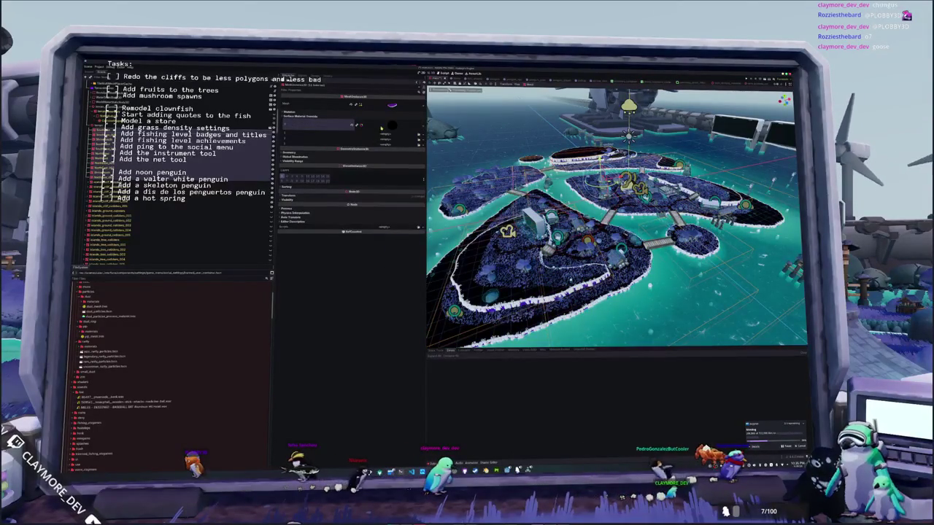
{"action": "left_click", "coordinate": [381, 128]}
{"action": "left_click", "coordinate": [372, 168]}
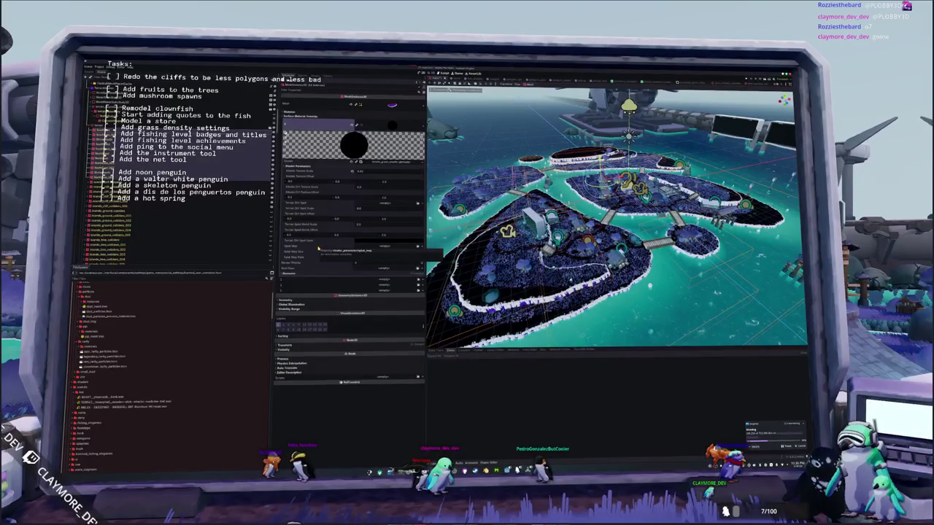
{"action": "left_click", "coordinate": [418, 205]}
{"action": "left_click", "coordinate": [423, 204]}
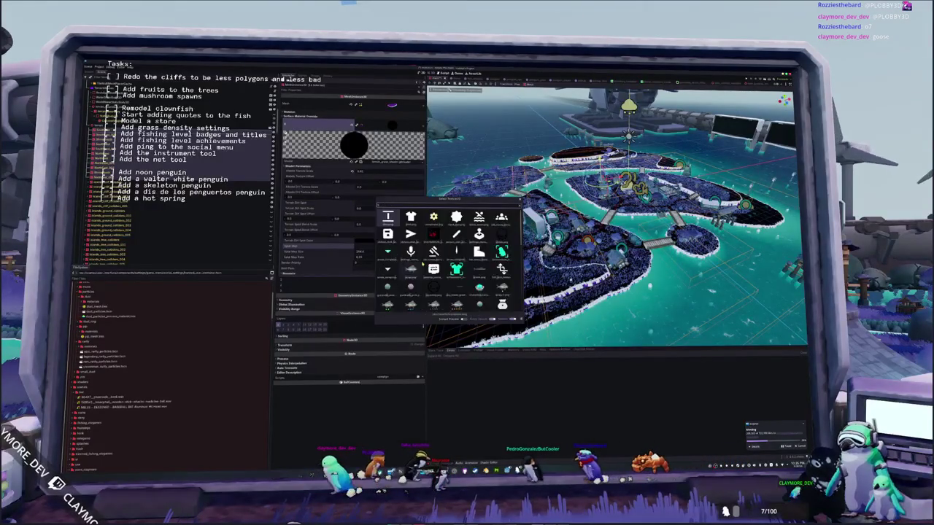
{"action": "key", "text": "Return"}
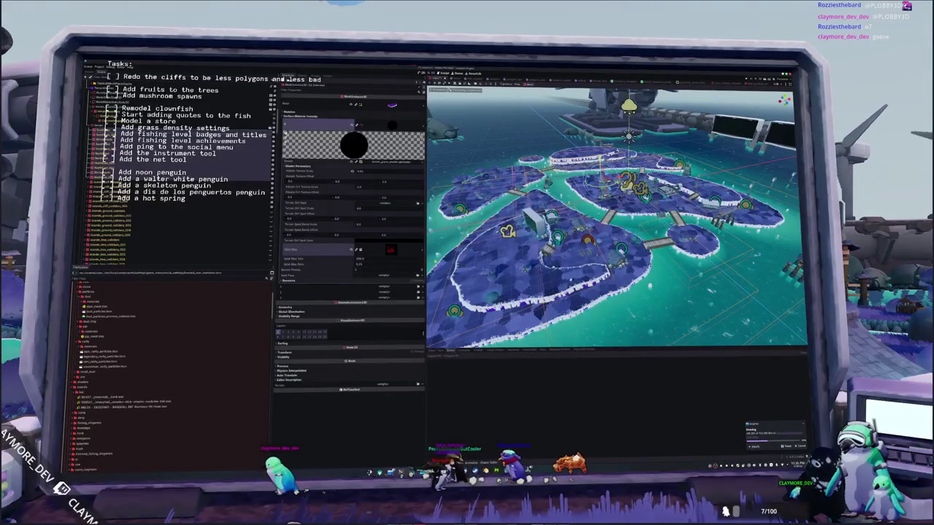
Step: Edit the Splat Map size values in Shader Parameters while viewing the village hub
{"action": "right_click_drag", "start_coordinate": [495, 275], "coordinate": [491, 292]}
{"action": "right_click_drag", "start_coordinate": [626, 261], "coordinate": [619, 259]}
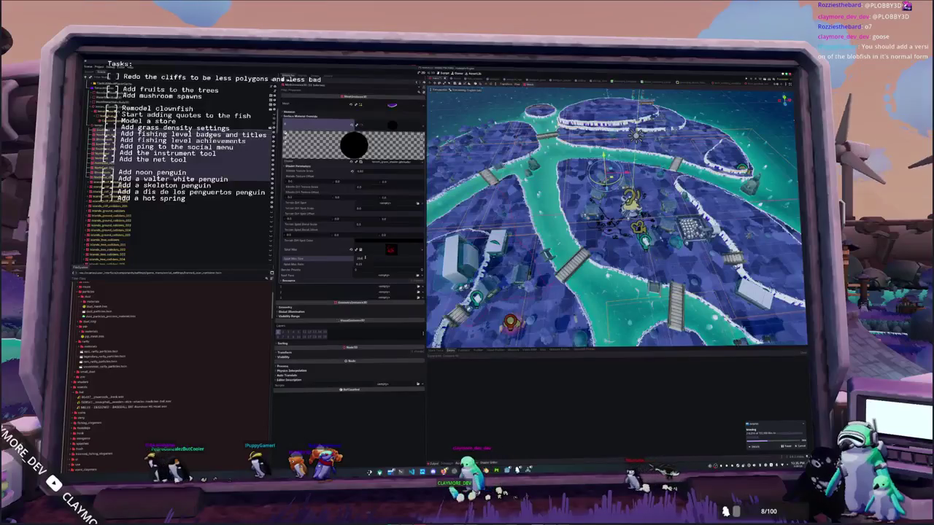
{"action": "key", "text": "Return"}
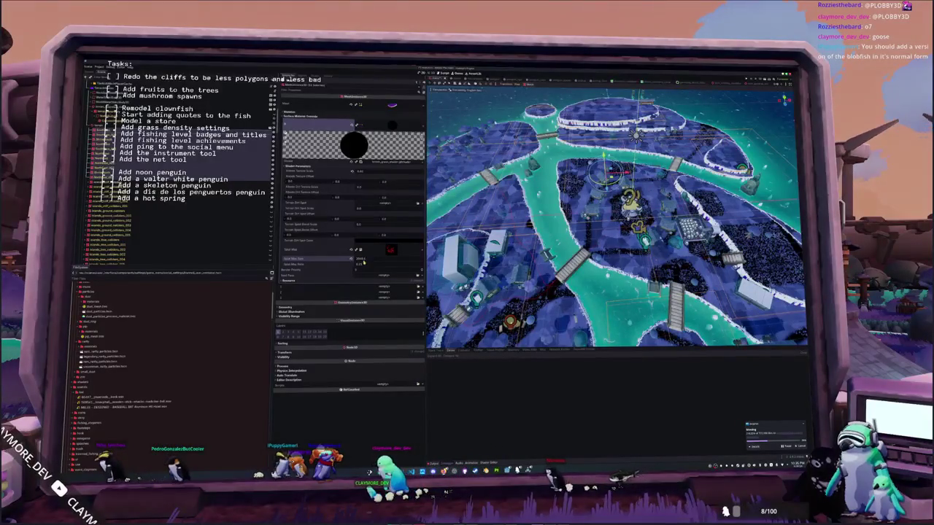
{"action": "left_click_drag", "start_coordinate": [359, 265], "coordinate": [372, 265]}
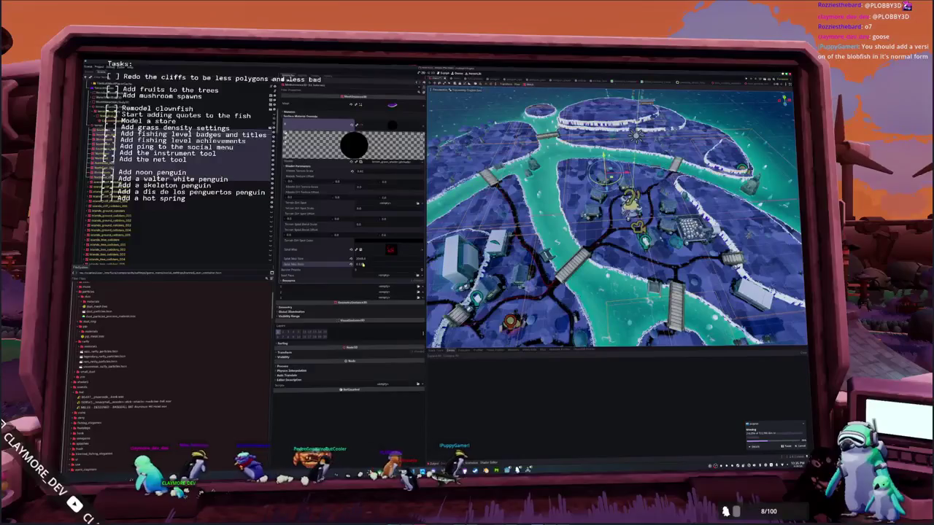
{"action": "mouse_move", "coordinate": [365, 259]}
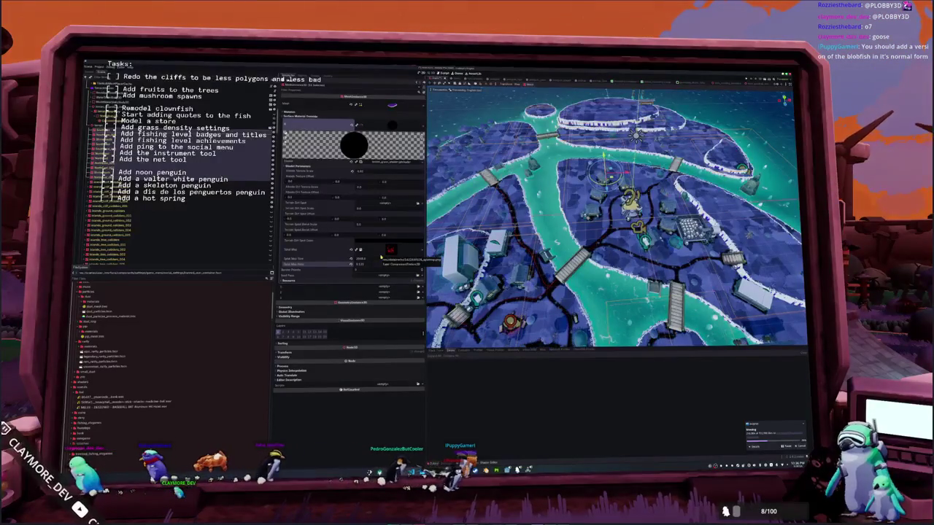
Step: Fly around the islands to check the dark winding paths and wooden bridges
{"action": "mouse_move", "coordinate": [519, 299]}
{"action": "middle_mouse_down"}
{"action": "mouse_move", "coordinate": [535, 281]}
{"action": "mouse_move", "coordinate": [549, 336]}
{"action": "middle_mouse_up"}
{"action": "scroll", "coordinate": [617, 215], "scroll_direction": "up", "scroll_amount": 3}
{"action": "scroll", "coordinate": [617, 215], "scroll_direction": "up", "scroll_amount": 3}
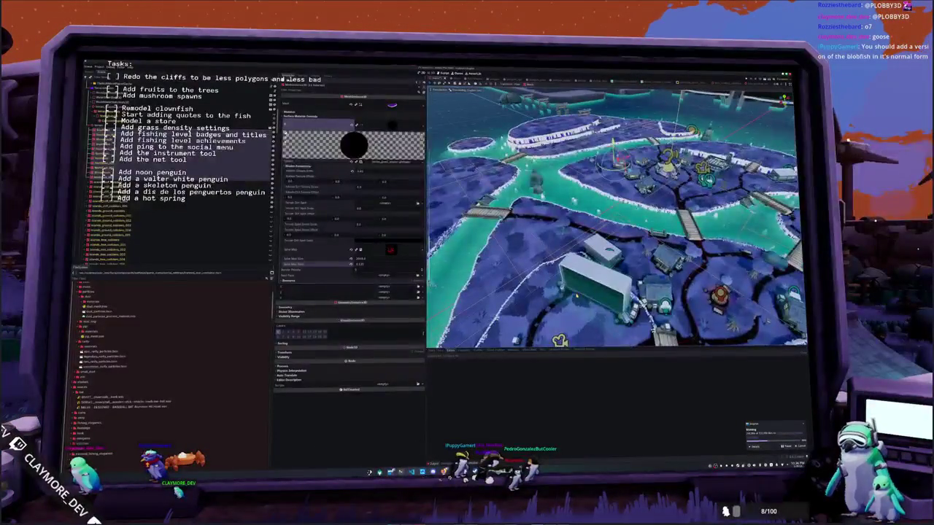
{"action": "scroll", "coordinate": [617, 215], "scroll_direction": "up", "scroll_amount": 2}
{"action": "middle_click_drag", "start_coordinate": [576, 296], "coordinate": [538, 276]}
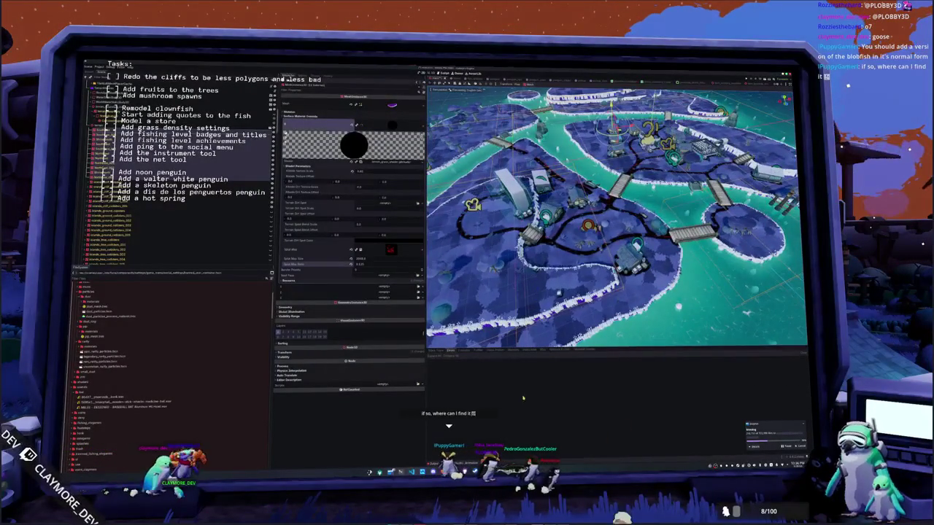
{"action": "scroll", "coordinate": [617, 215], "scroll_direction": "up", "scroll_amount": 2}
{"action": "scroll", "coordinate": [616, 215], "scroll_direction": "up", "scroll_amount": 3}
{"action": "scroll", "coordinate": [617, 216], "scroll_direction": "down", "scroll_amount": 2}
{"action": "middle_click_drag", "start_coordinate": [617, 215], "coordinate": [577, 210]}
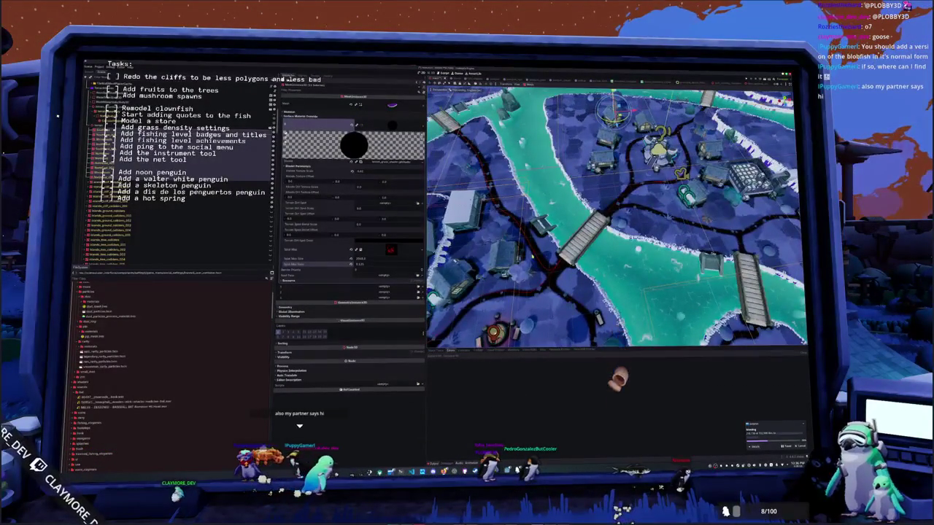
{"action": "key", "text": "alt+Tab"}
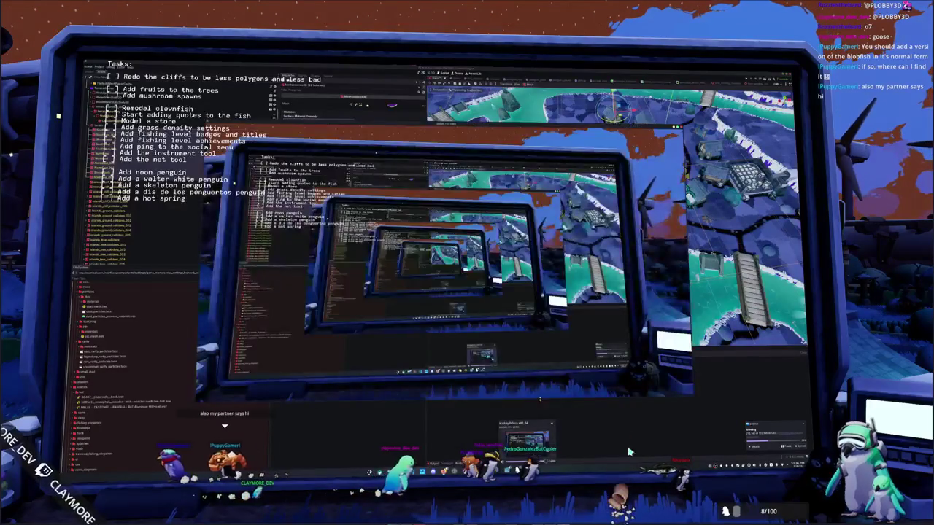
Step: Open the fishing journal from the inventory, browse the caught fish, then close it
{"action": "key", "text": "Escape"}
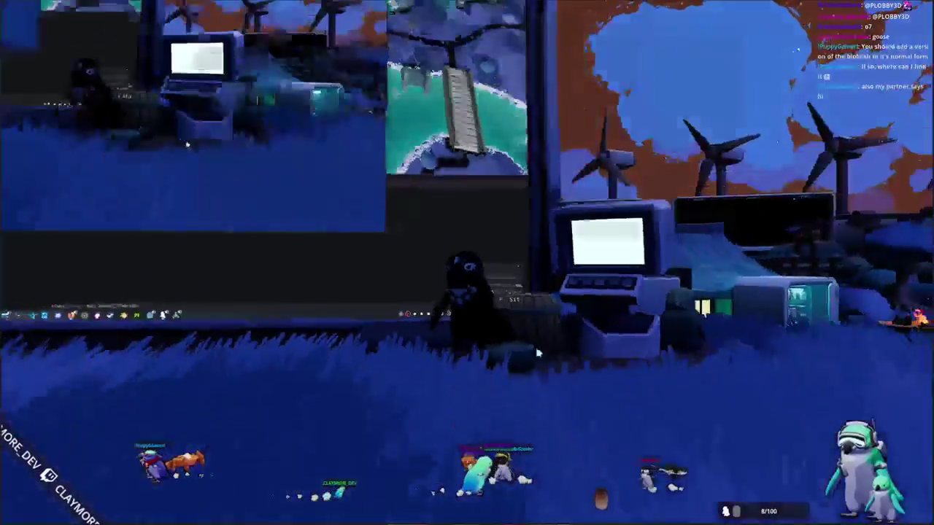
{"action": "key", "text": "Tab"}
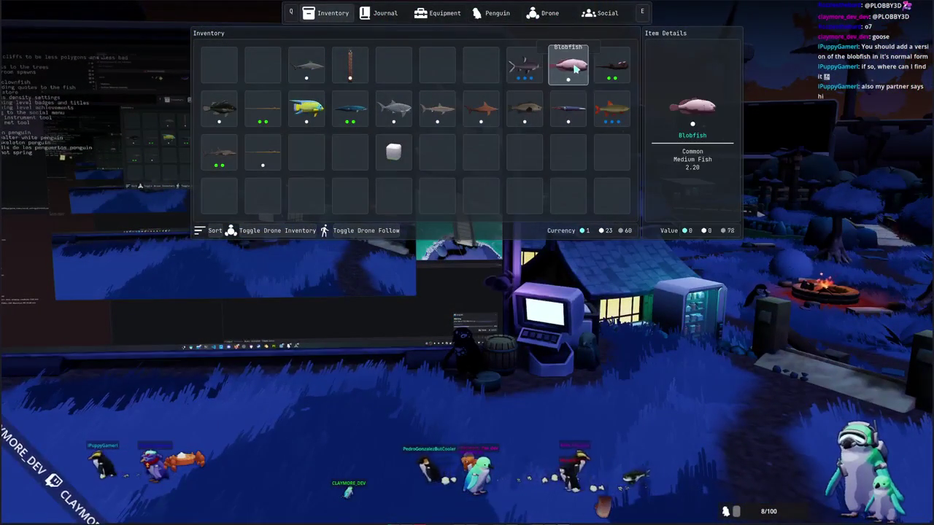
{"action": "left_click", "coordinate": [445, 13]}
{"action": "left_click", "coordinate": [379, 13]}
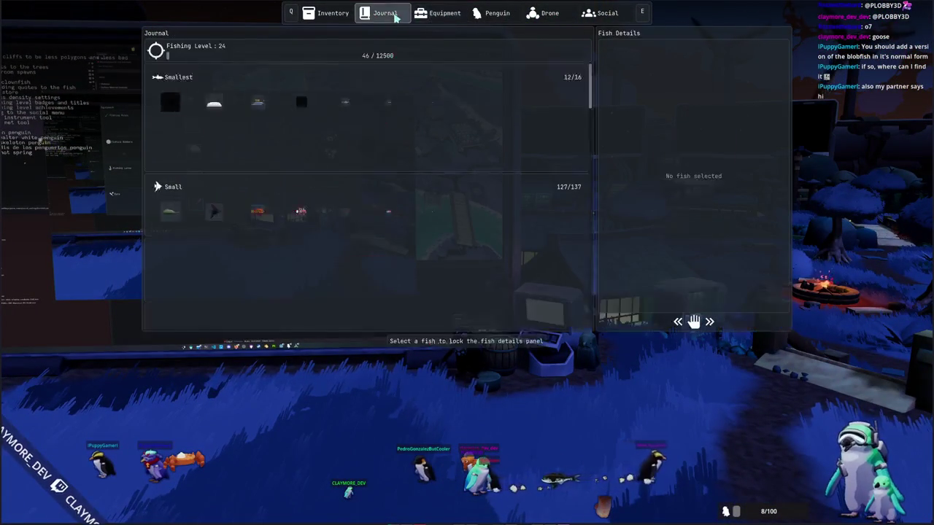
{"action": "scroll", "coordinate": [378, 192], "scroll_direction": "down", "scroll_amount": 5}
{"action": "scroll", "coordinate": [378, 192], "scroll_direction": "down", "scroll_amount": 2}
{"action": "scroll", "coordinate": [379, 205], "scroll_direction": "down", "scroll_amount": 2}
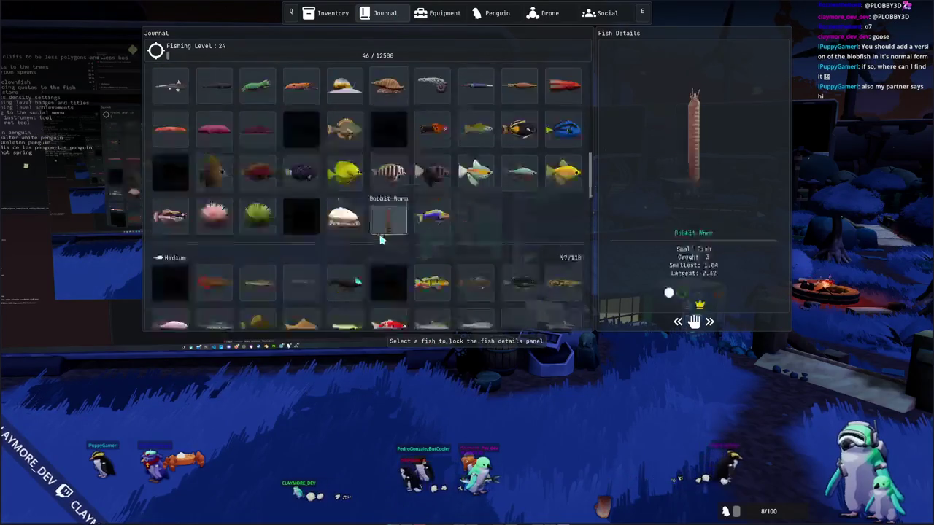
{"action": "scroll", "coordinate": [380, 219], "scroll_direction": "down", "scroll_amount": 2}
{"action": "scroll", "coordinate": [381, 239], "scroll_direction": "down", "scroll_amount": 2}
{"action": "scroll", "coordinate": [380, 237], "scroll_direction": "down", "scroll_amount": 2}
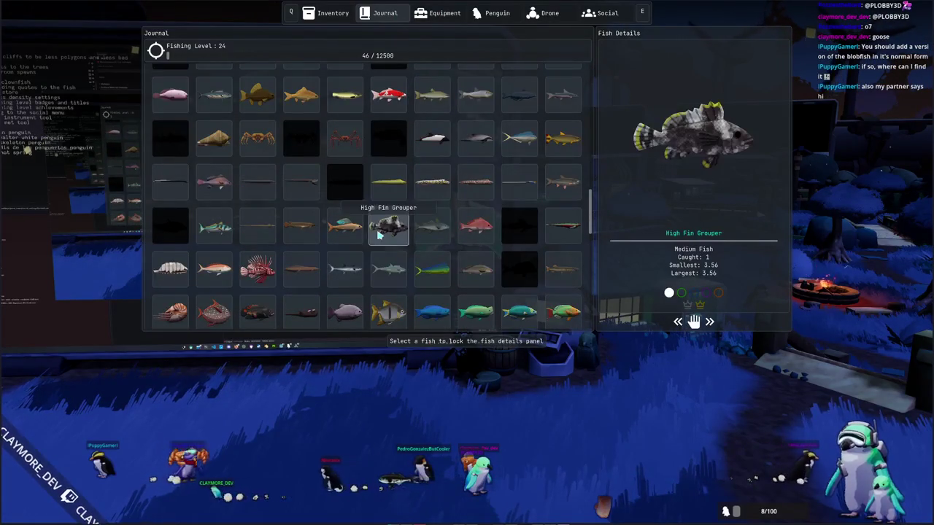
{"action": "scroll", "coordinate": [378, 236], "scroll_direction": "down", "scroll_amount": 2}
{"action": "scroll", "coordinate": [372, 228], "scroll_direction": "down", "scroll_amount": 1}
{"action": "scroll", "coordinate": [277, 248], "scroll_direction": "down", "scroll_amount": 2}
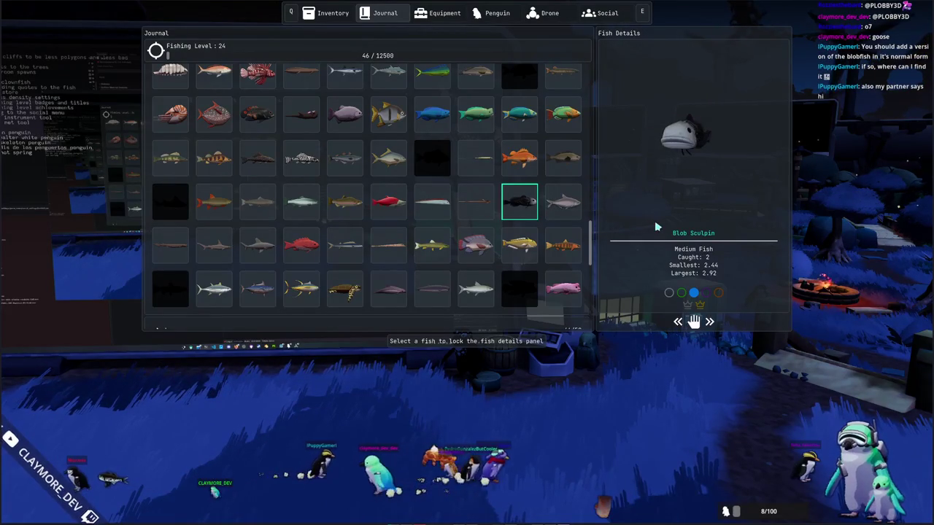
{"action": "key", "text": "Escape"}
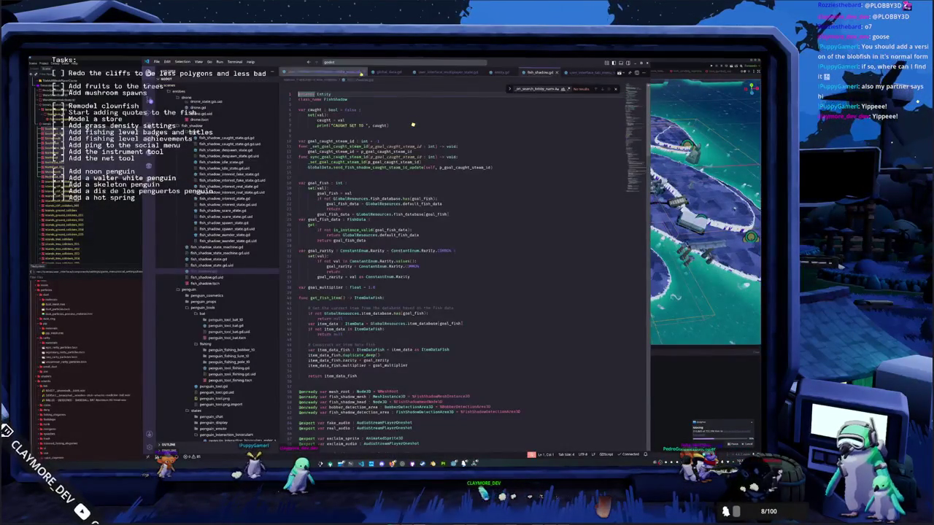
Step: Open the level's .tscn scene file in VS Code and scroll through its resource list
{"action": "left_click_drag", "start_coordinate": [282, 63], "coordinate": [558, 113]}
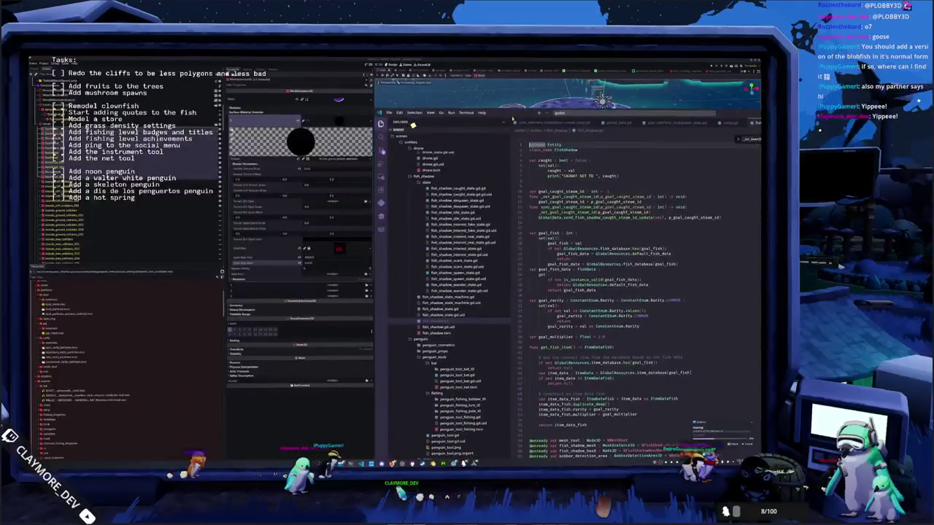
{"action": "left_click", "coordinate": [558, 113]}
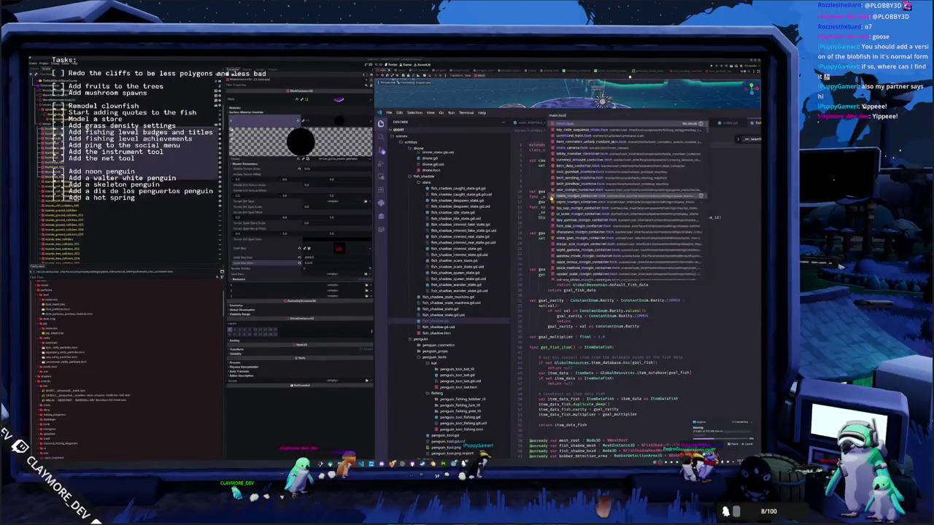
{"action": "key", "text": "Return"}
{"action": "scroll", "coordinate": [647, 296], "scroll_direction": "down", "scroll_amount": 3}
{"action": "scroll", "coordinate": [647, 297], "scroll_direction": "down", "scroll_amount": 4}
{"action": "scroll", "coordinate": [646, 296], "scroll_direction": "down", "scroll_amount": 4}
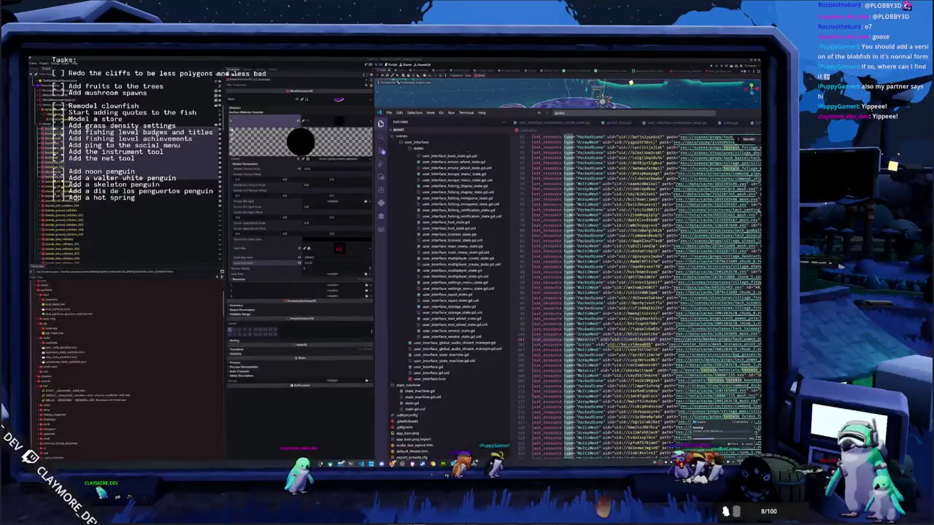
{"action": "scroll", "coordinate": [642, 292], "scroll_direction": "down", "scroll_amount": 10}
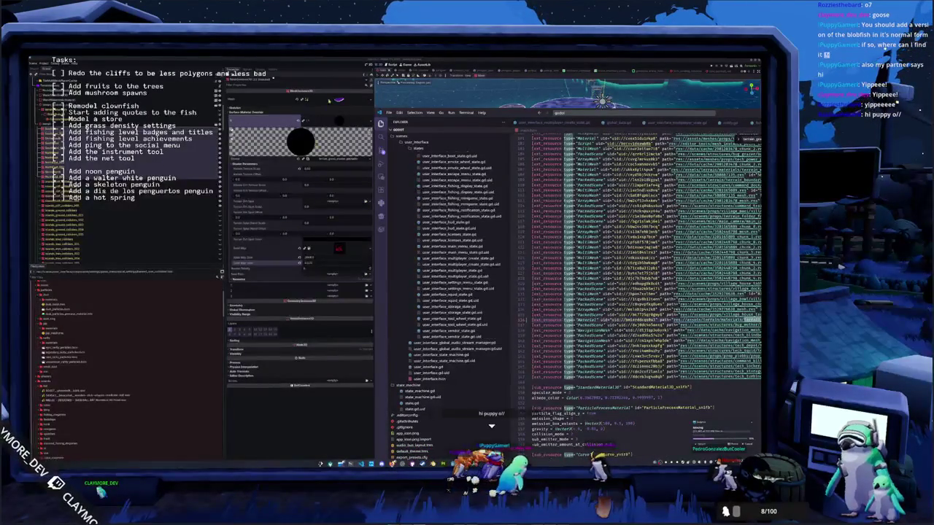
Step: Back in Godot, bring up Quick Load on the surface material override slot
{"action": "key", "text": "alt+Tab"}
{"action": "left_click", "coordinate": [338, 122]}
{"action": "left_click", "coordinate": [371, 121]}
{"action": "left_click", "coordinate": [354, 168]}
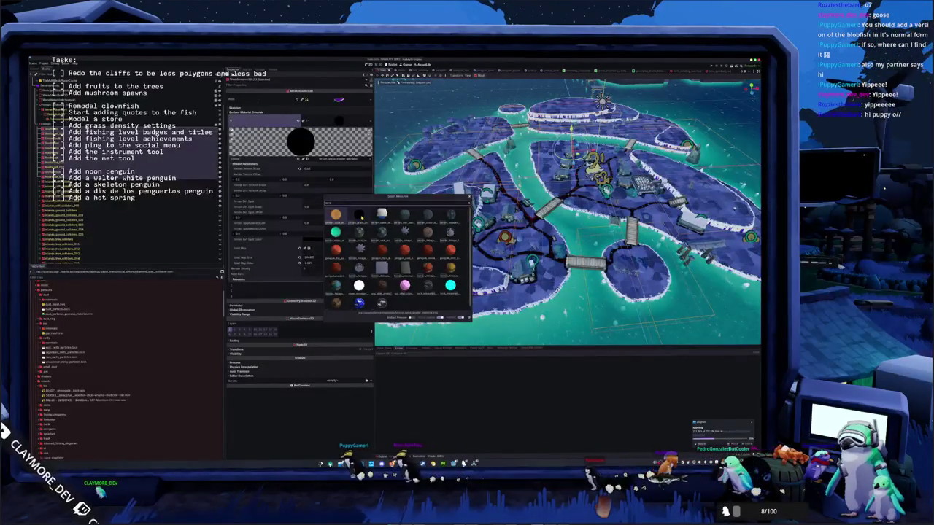
Step: Load the chosen material from Quick Load into the island terrain's surface material override
{"action": "double_click", "coordinate": [362, 217]}
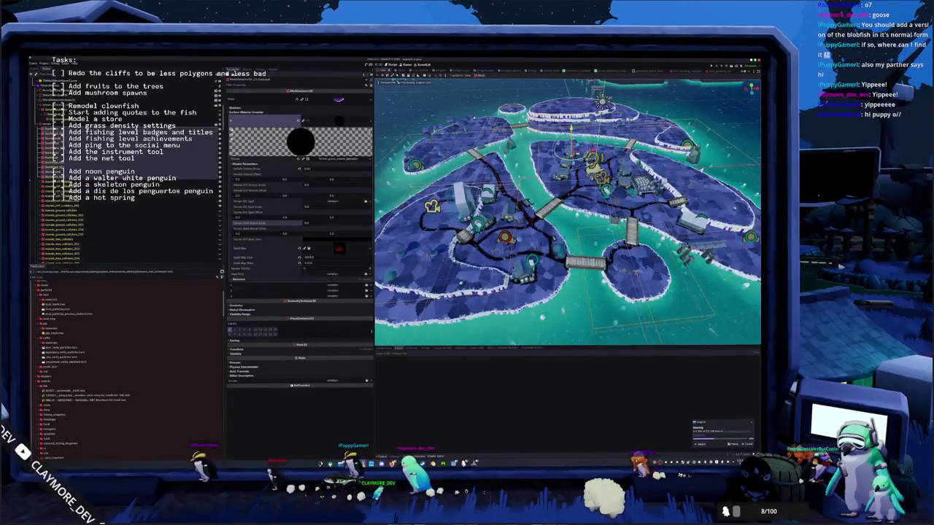
{"action": "key", "text": "alt+Tab"}
{"action": "key", "text": "alt+Tab"}
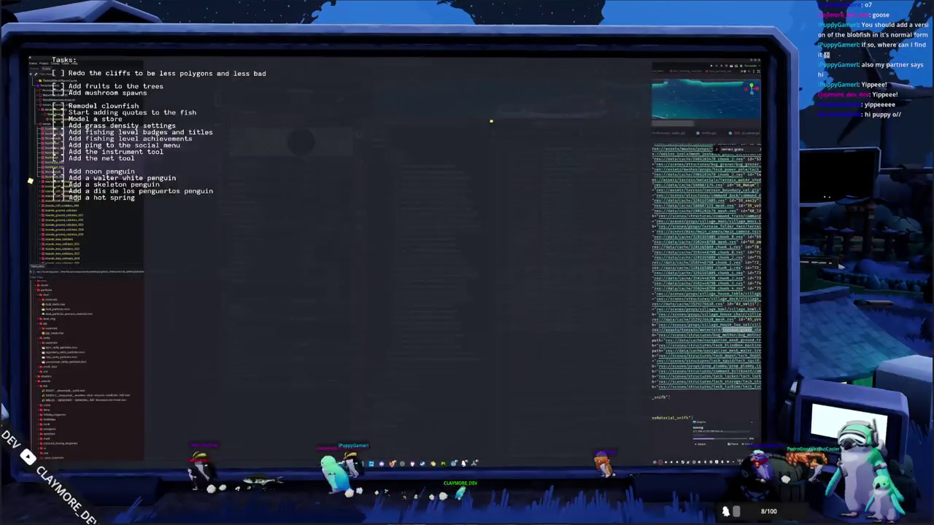
{"action": "key", "text": "alt+Tab"}
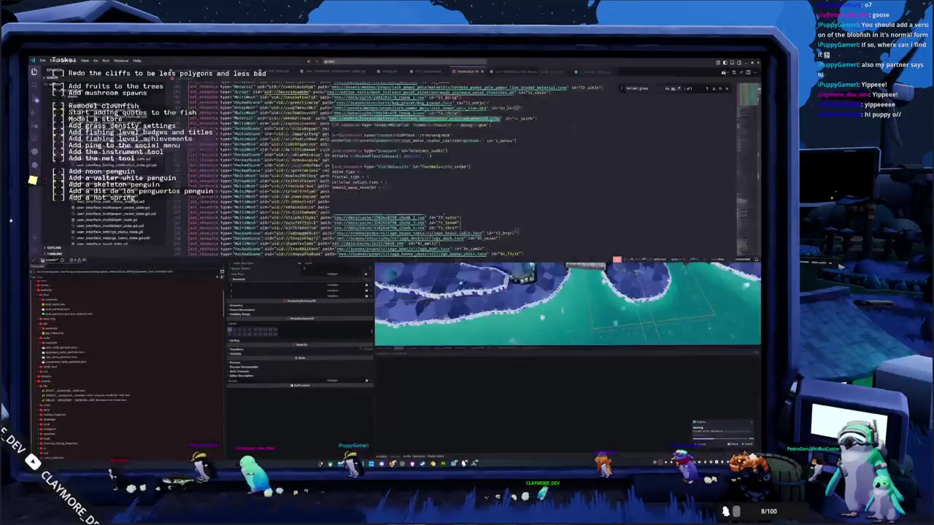
Step: Search the scene file for terrain_grass and step through its matches to the last one
{"action": "scroll", "coordinate": [650, 219], "scroll_direction": "down", "scroll_amount": 5}
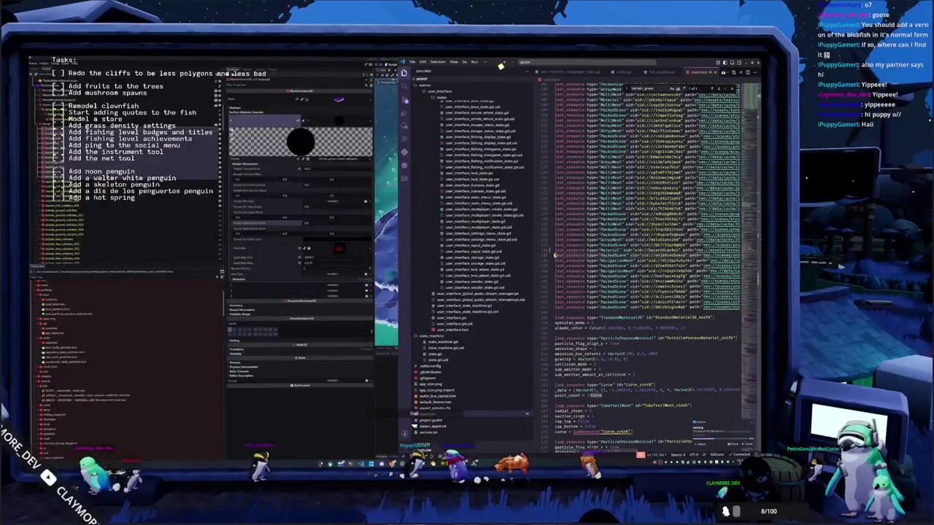
{"action": "key", "text": "Return"}
{"action": "key", "text": "ctrl+v"}
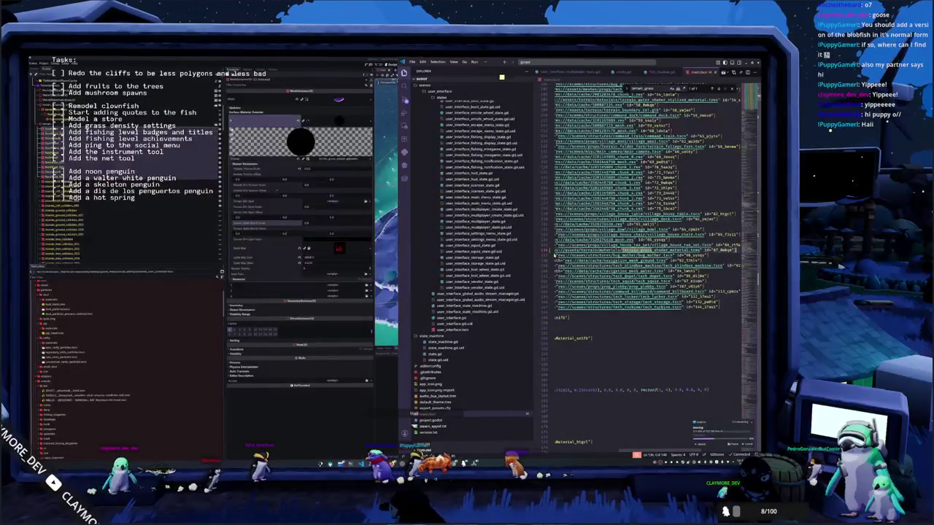
{"action": "key", "text": "ctrl+f"}
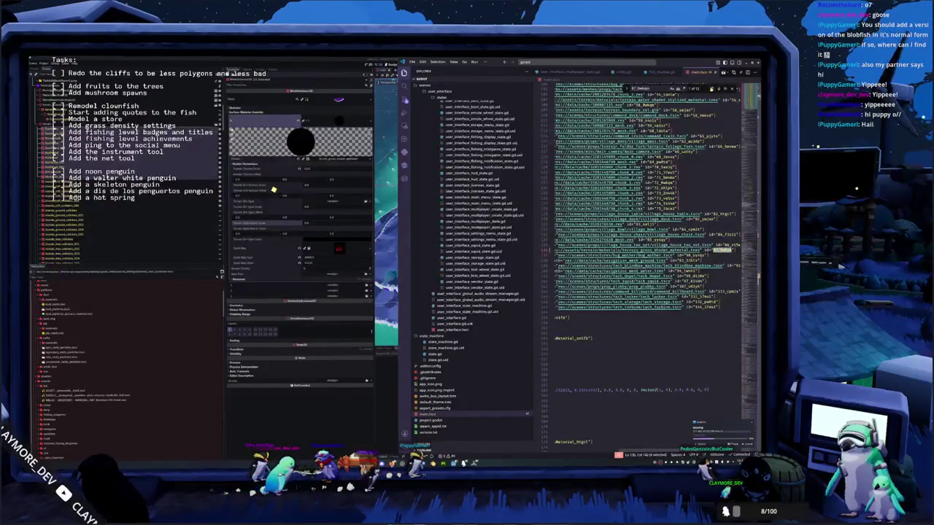
{"action": "key", "text": "Return"}
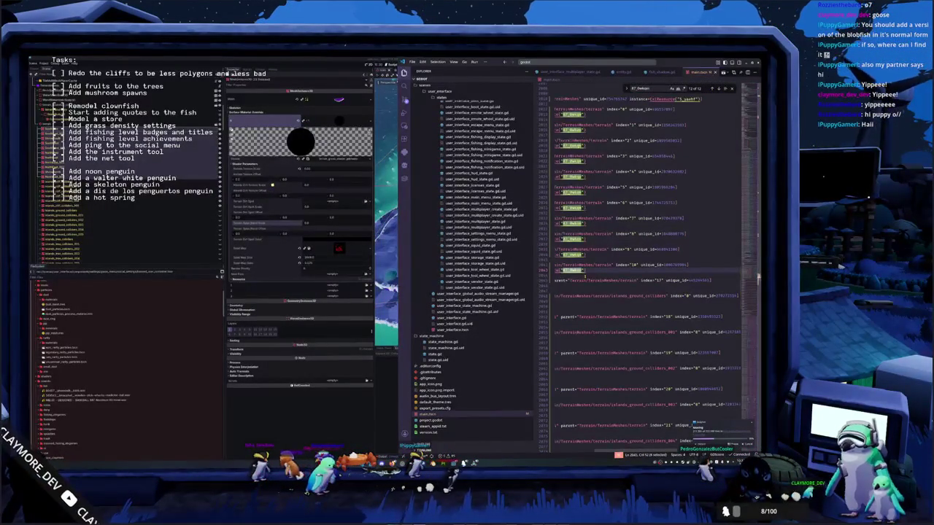
Step: Scroll through the collider nodes, then open the scene file's working-tree diff
{"action": "scroll", "coordinate": [648, 277], "scroll_direction": "up", "scroll_amount": 4}
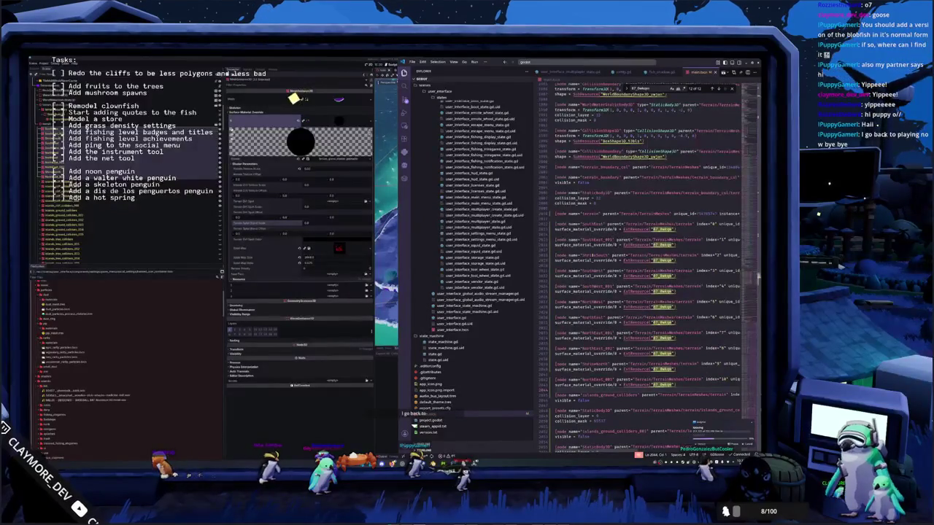
{"action": "scroll", "coordinate": [648, 278], "scroll_direction": "down", "scroll_amount": 3}
{"action": "scroll", "coordinate": [648, 277], "scroll_direction": "down", "scroll_amount": 3}
{"action": "scroll", "coordinate": [648, 277], "scroll_direction": "down", "scroll_amount": 4}
{"action": "scroll", "coordinate": [648, 278], "scroll_direction": "down", "scroll_amount": 3}
{"action": "scroll", "coordinate": [604, 239], "scroll_direction": "down", "scroll_amount": 3}
{"action": "scroll", "coordinate": [604, 239], "scroll_direction": "down", "scroll_amount": 3}
{"action": "scroll", "coordinate": [604, 239], "scroll_direction": "down", "scroll_amount": 3}
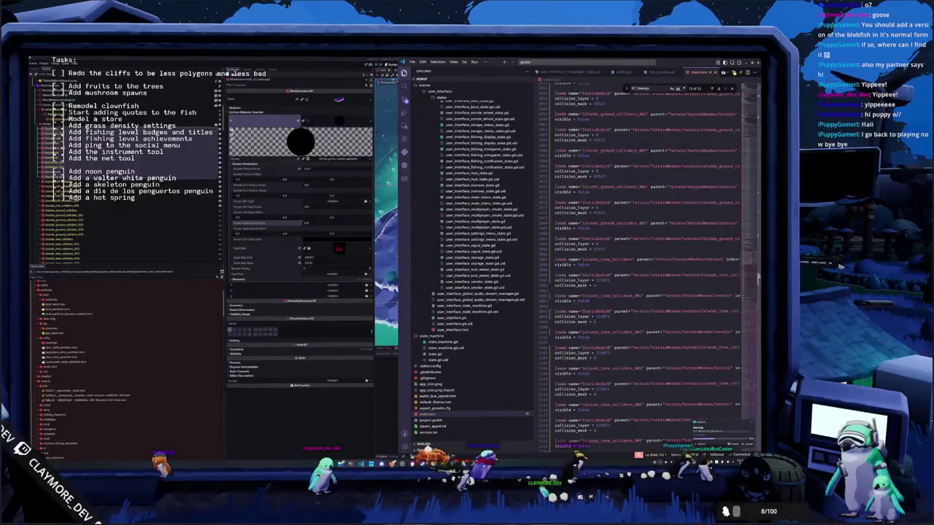
{"action": "key", "text": "super+2"}
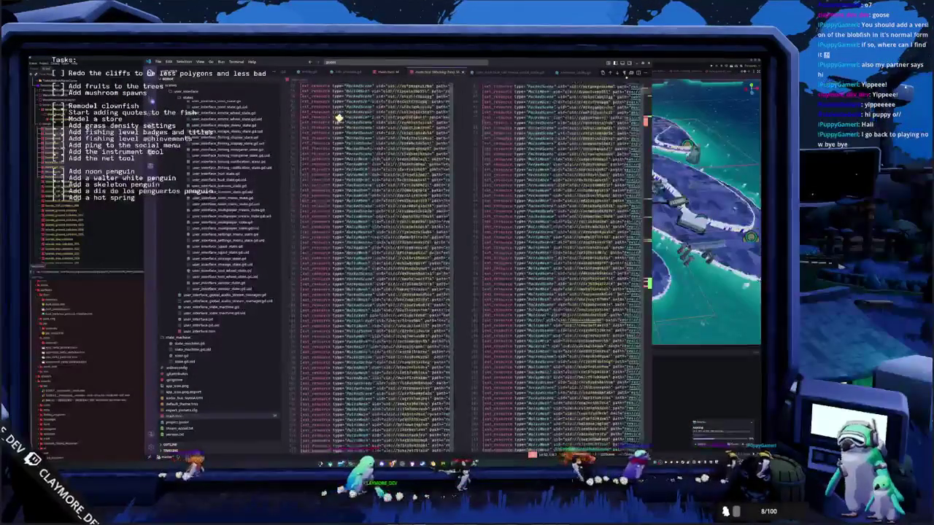
Step: Select the splat_map and terrain_dirt_spot_color lines in the diff and place VS Code beside Godot's Inspector
{"action": "scroll", "coordinate": [338, 118], "scroll_direction": "down", "scroll_amount": 5}
{"action": "scroll", "coordinate": [350, 124], "scroll_direction": "down", "scroll_amount": 5}
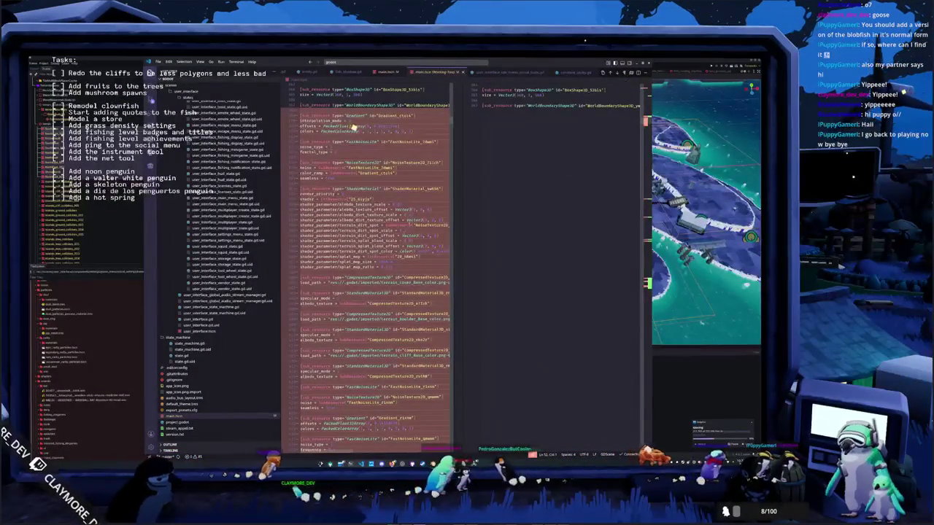
{"action": "mouse_move", "coordinate": [363, 261]}
{"action": "left_mouse_down"}
{"action": "mouse_move", "coordinate": [393, 267]}
{"action": "mouse_move", "coordinate": [314, 235]}
{"action": "mouse_move", "coordinate": [306, 198]}
{"action": "left_mouse_up"}
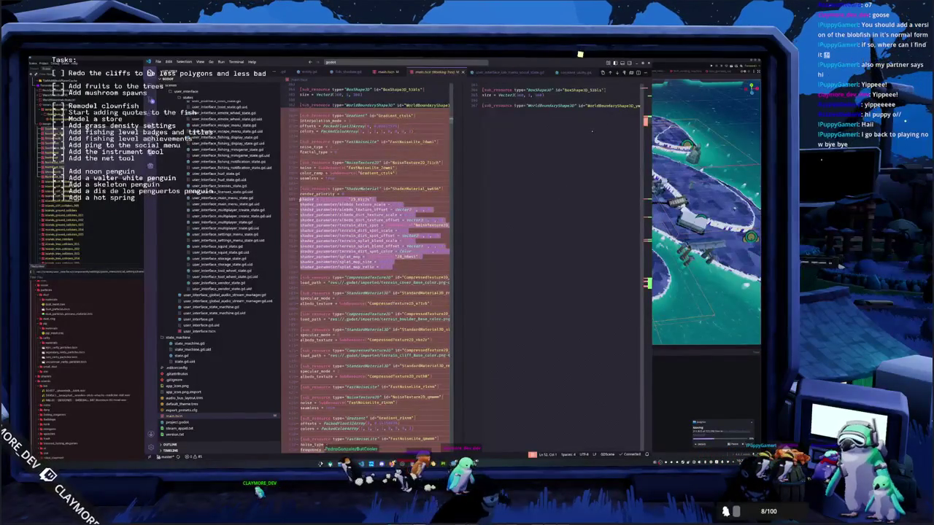
{"action": "double_click", "coordinate": [367, 251]}
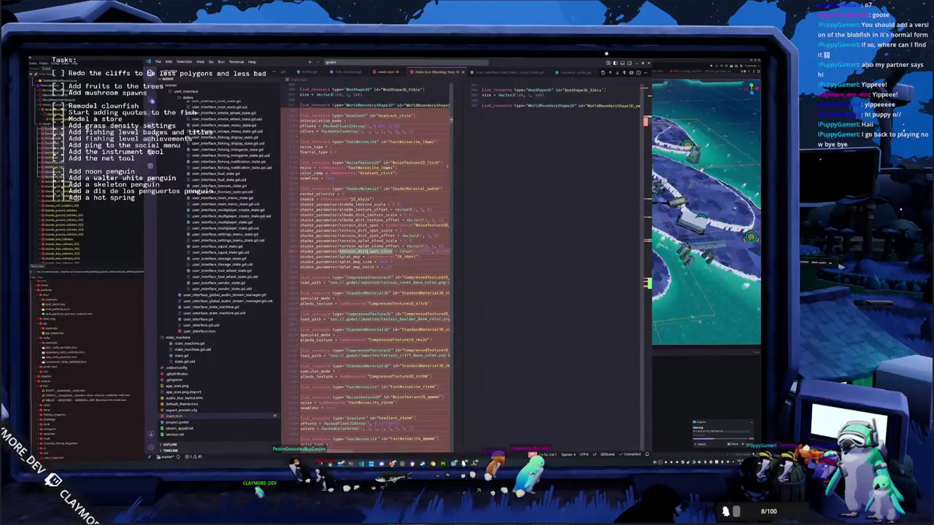
{"action": "mouse_move", "coordinate": [505, 63]}
{"action": "left_mouse_down"}
{"action": "mouse_move", "coordinate": [665, 96]}
{"action": "mouse_move", "coordinate": [749, 88]}
{"action": "left_mouse_up"}
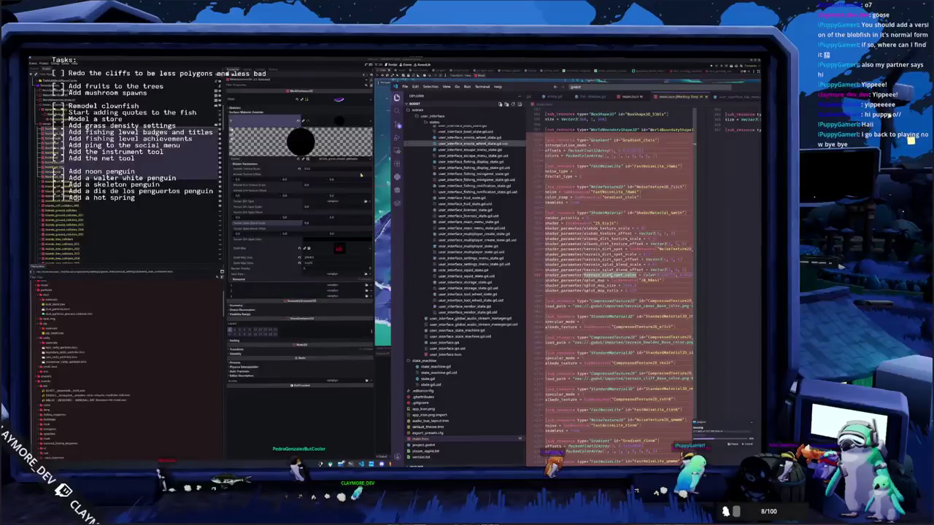
{"action": "left_click", "coordinate": [270, 172]}
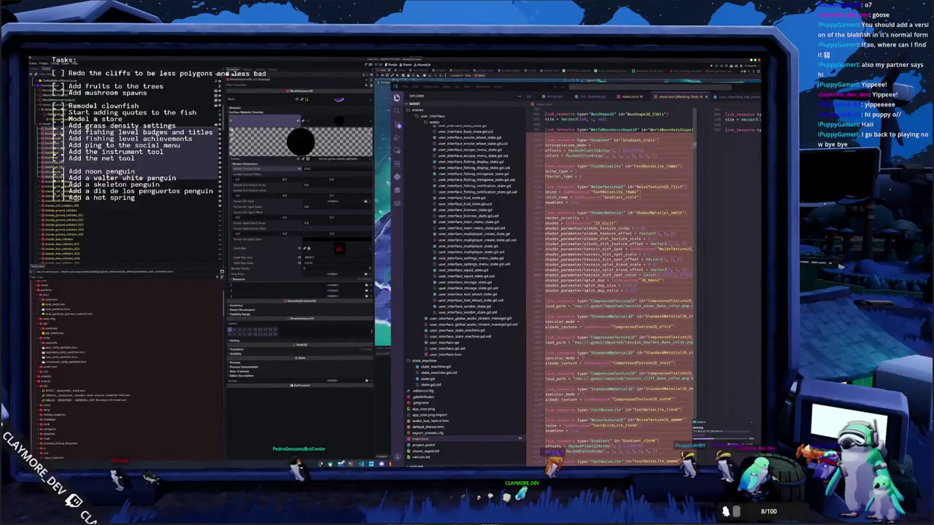
{"action": "key", "text": "alt+Tab"}
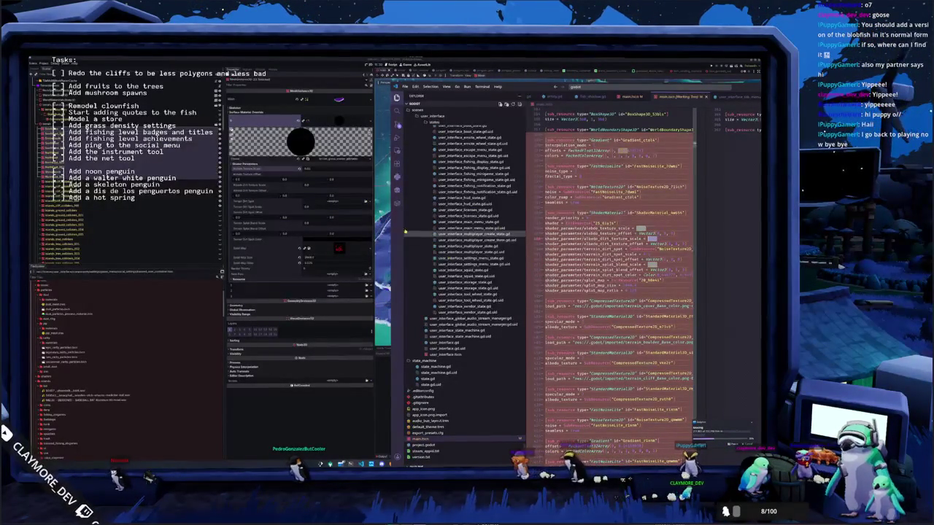
Step: Compare terrain_dirt_spot_scale with Godot's Terrain Dirt Spot Scale and Splat Band Scale fields
{"action": "left_click", "coordinate": [313, 185]}
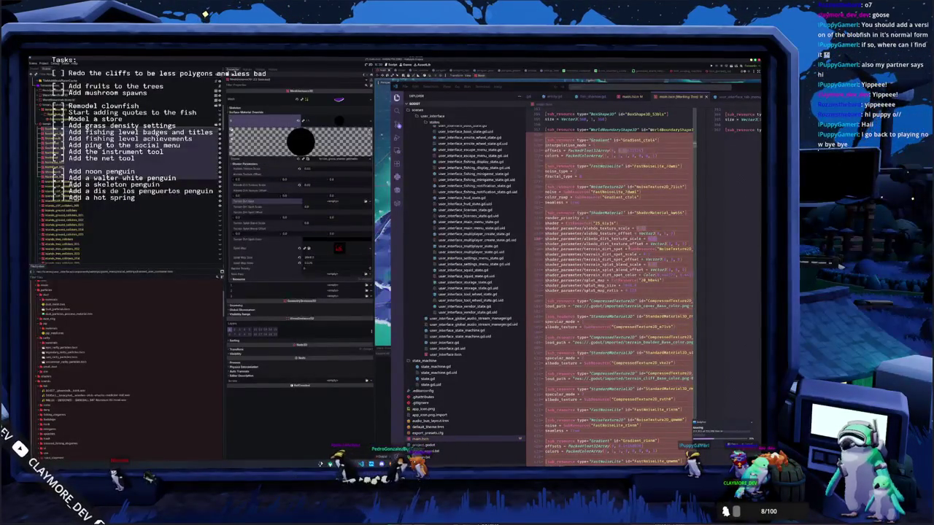
{"action": "left_click", "coordinate": [629, 249]}
{"action": "double_click", "coordinate": [613, 254]}
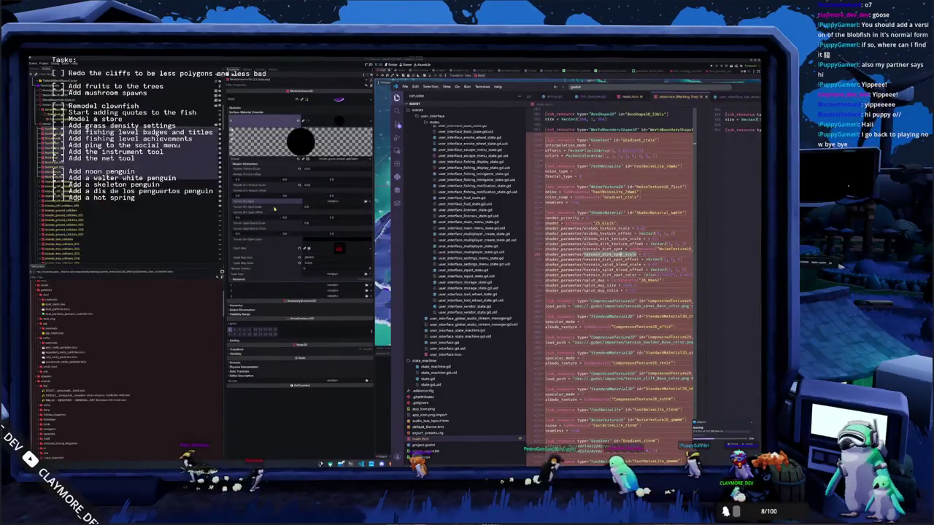
{"action": "left_click", "coordinate": [315, 207]}
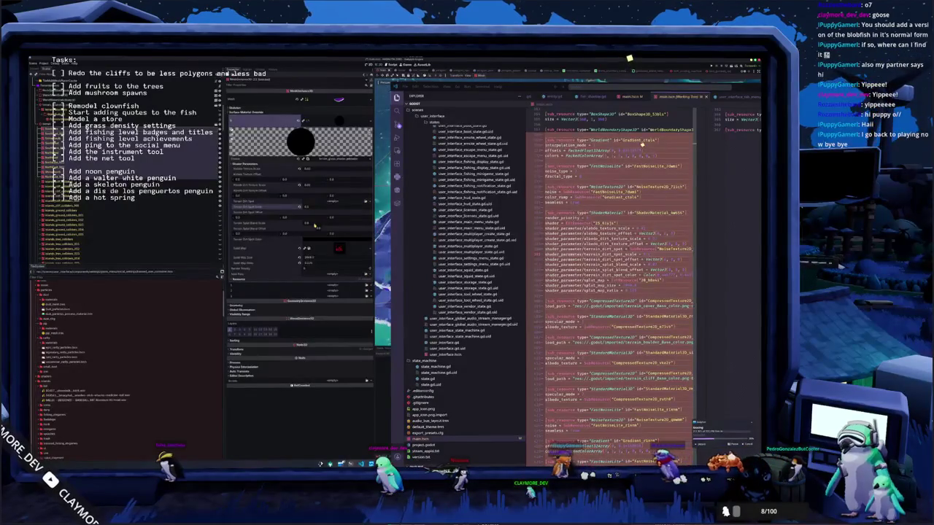
{"action": "left_click", "coordinate": [275, 224]}
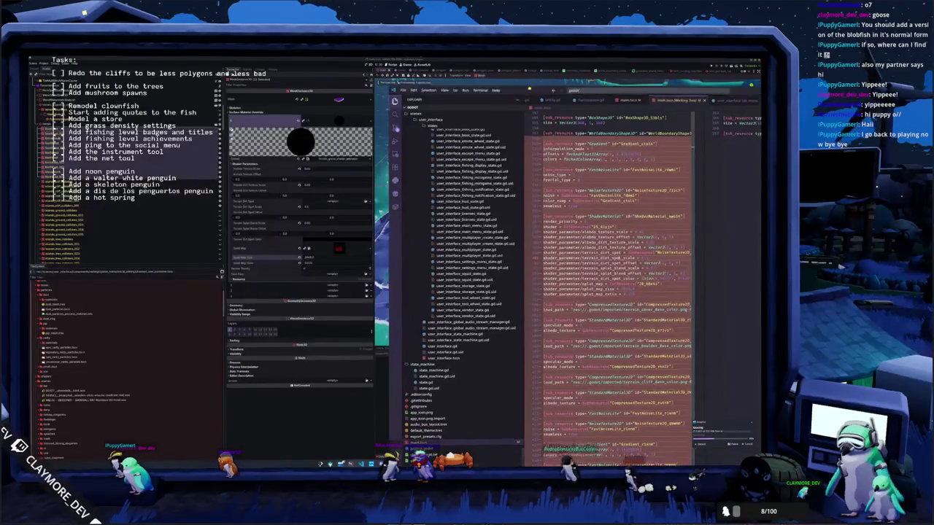
{"action": "left_click_drag", "start_coordinate": [554, 91], "coordinate": [556, 371]}
{"action": "key", "text": "super+Up"}
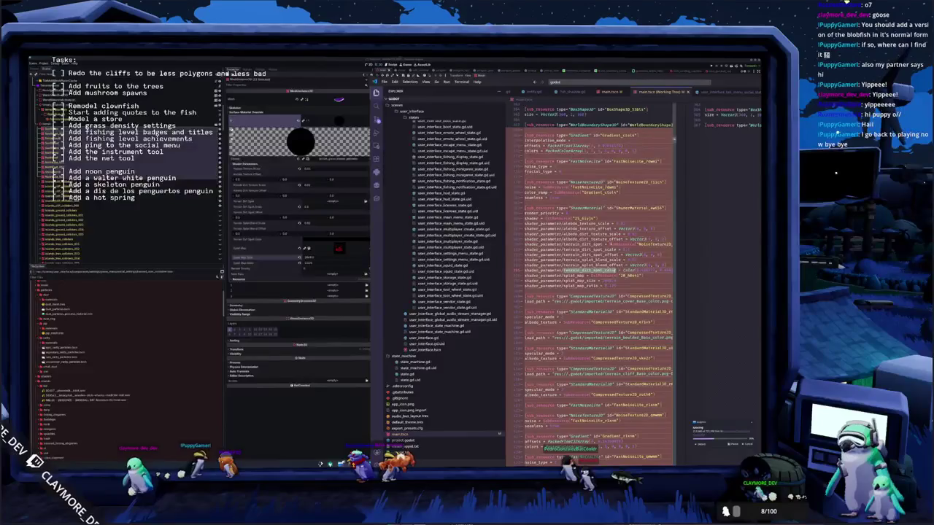
{"action": "scroll", "coordinate": [591, 278], "scroll_direction": "right", "scroll_amount": 5}
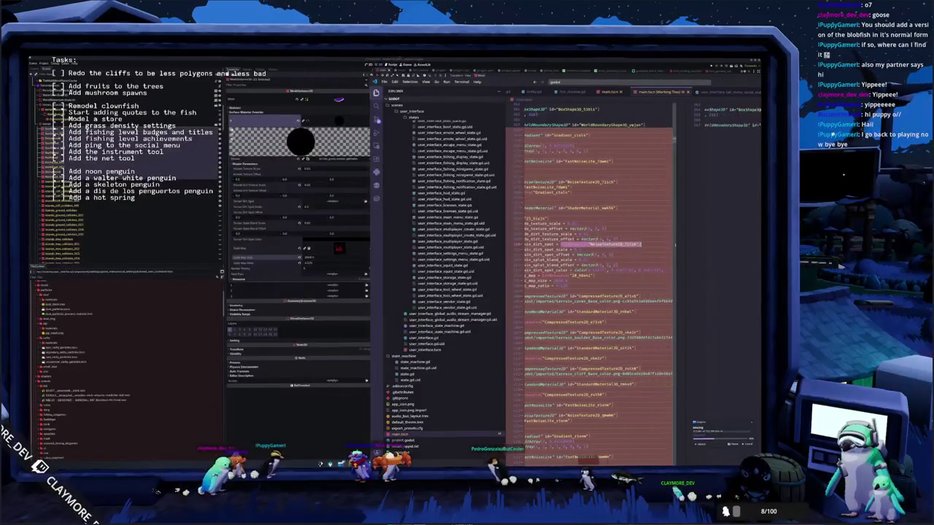